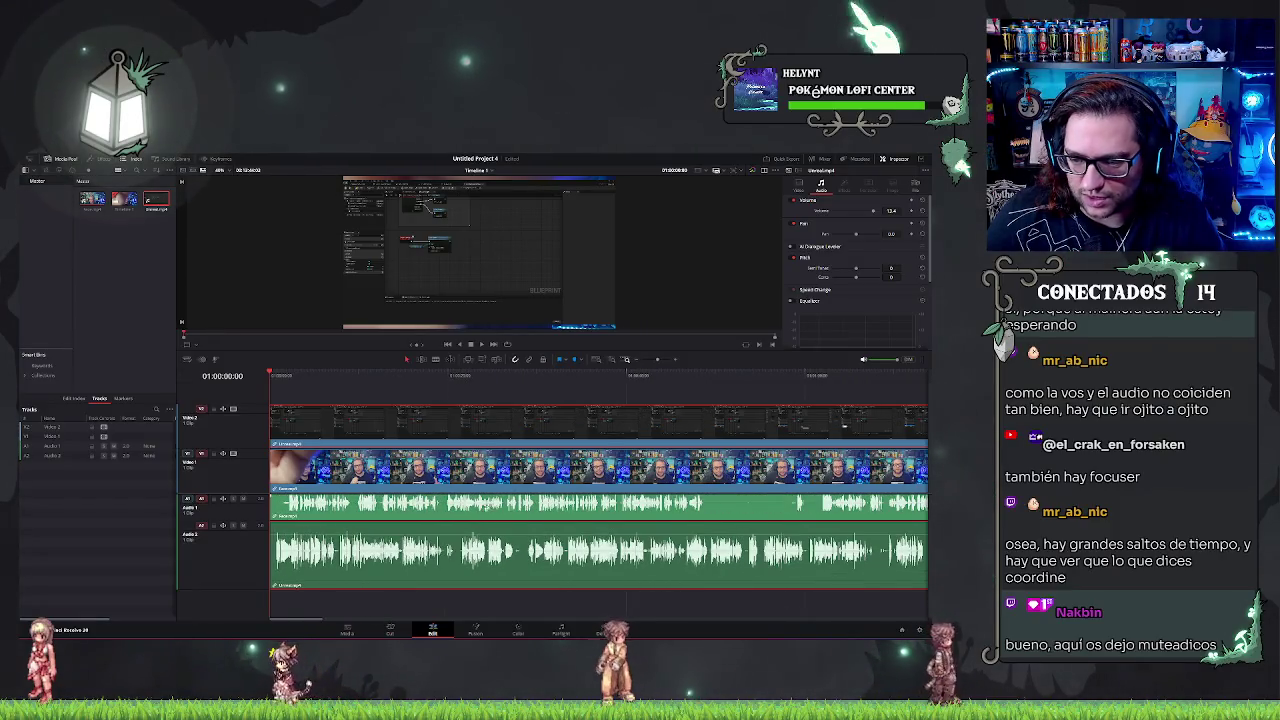
- Drag the A2 audio and linked V2 clip later, then pull them slightly back to line up
mouse_move(478, 556)
mouse_down()
mouse_move(670, 566)
mouse_move(527, 553)
mouse_up()
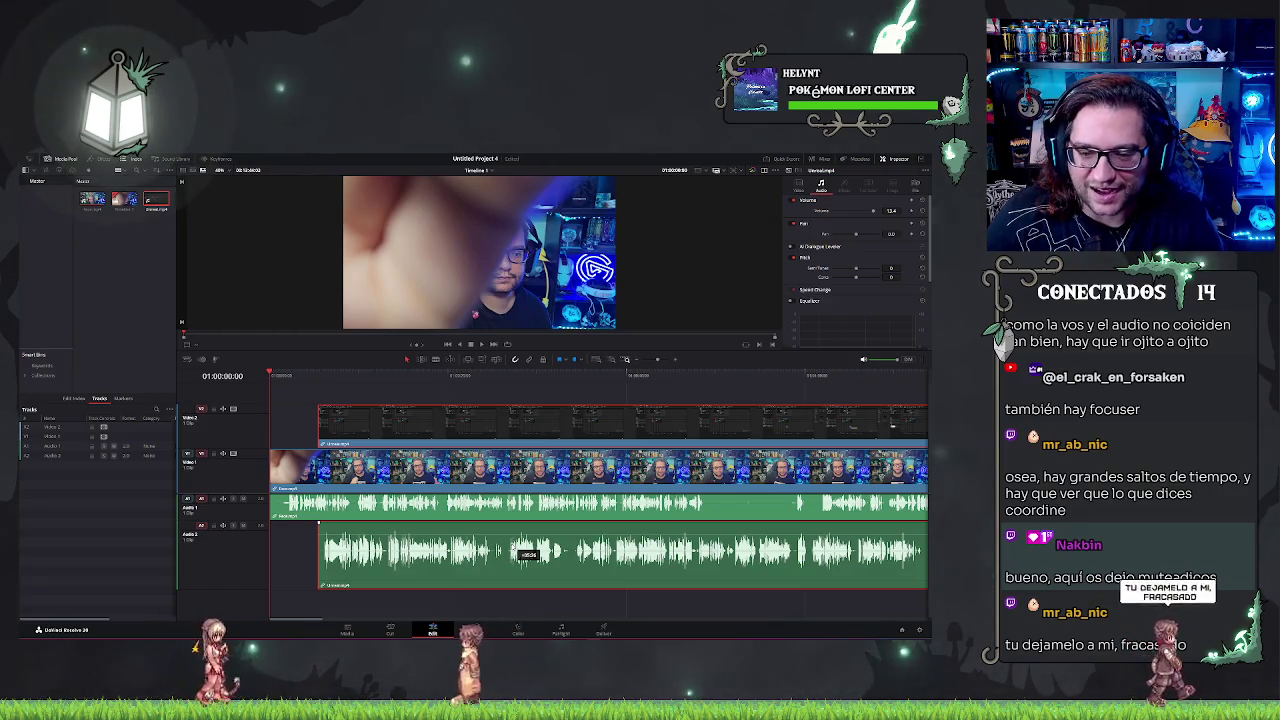
mouse_move(318, 523)
mouse_down()
mouse_move(276, 523)
mouse_move(654, 548)
mouse_move(735, 530)
mouse_move(637, 542)
mouse_move(648, 546)
mouse_up()
scroll(371, 523, up, 2)
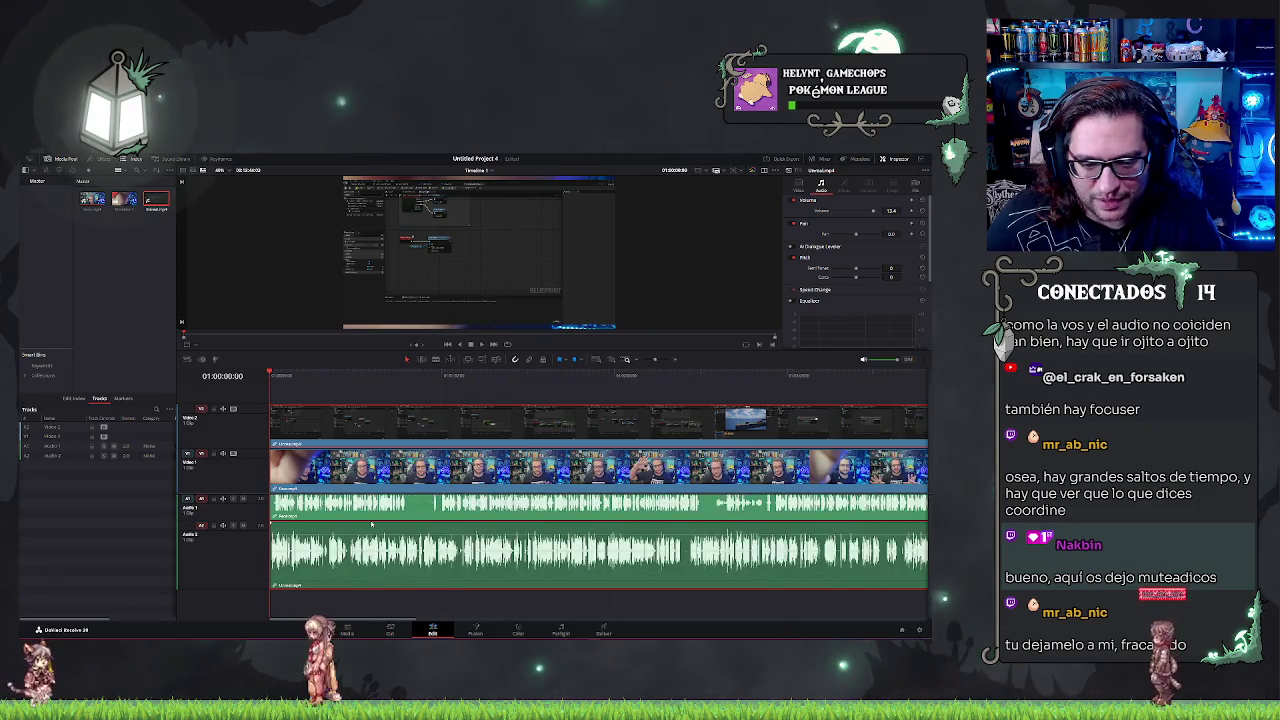
- Play the timeline from near the start to check the audio-video sync
click(280, 376)
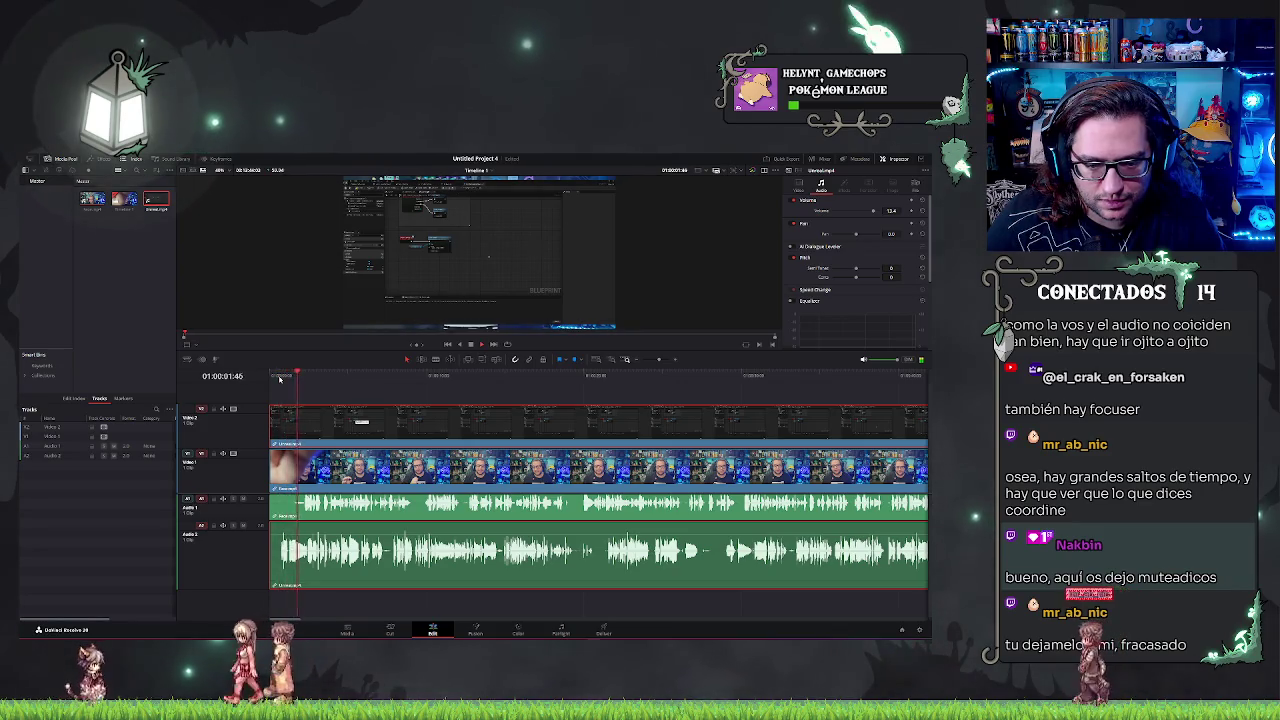
key(space)
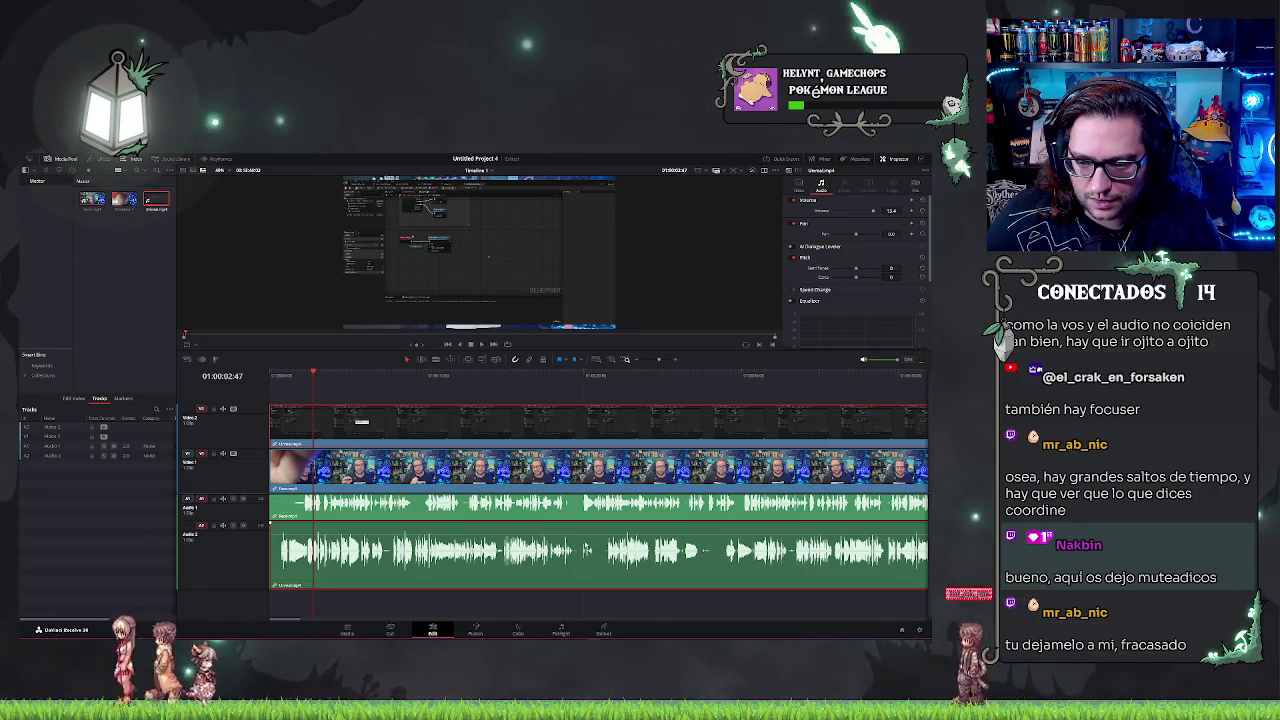
click(578, 393)
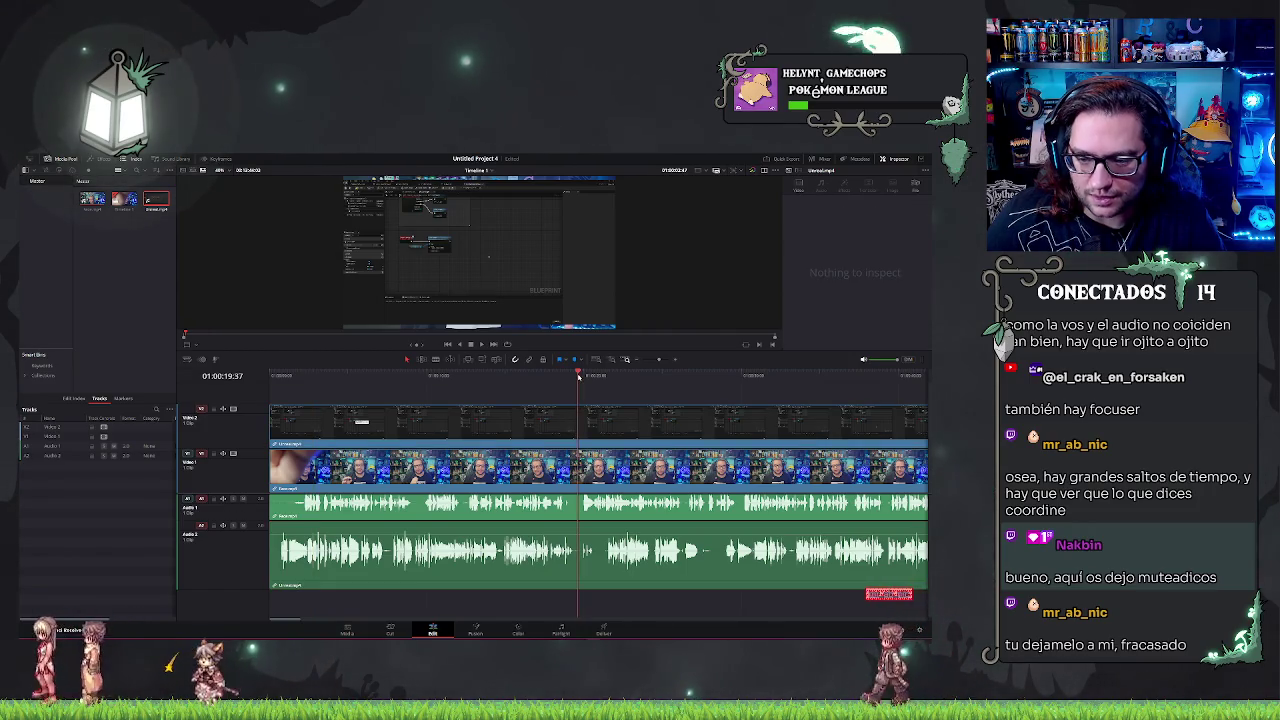
key(space)
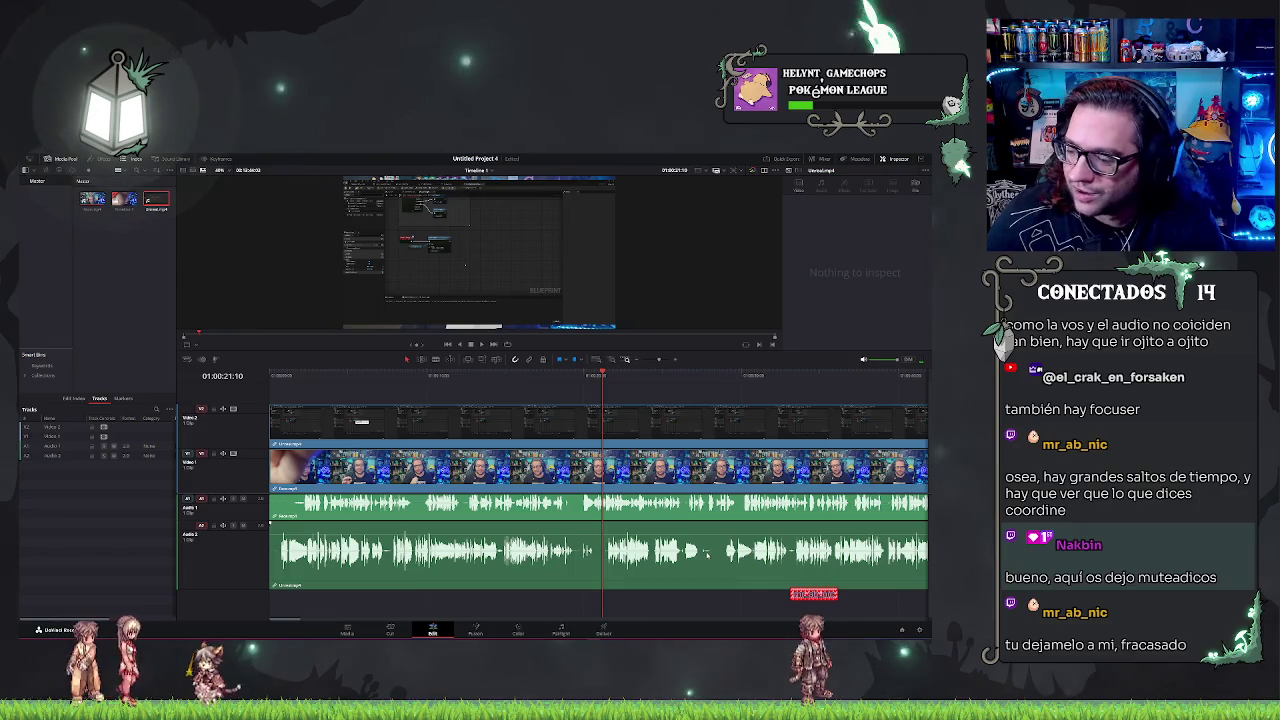
scroll(681, 537, down, 3)
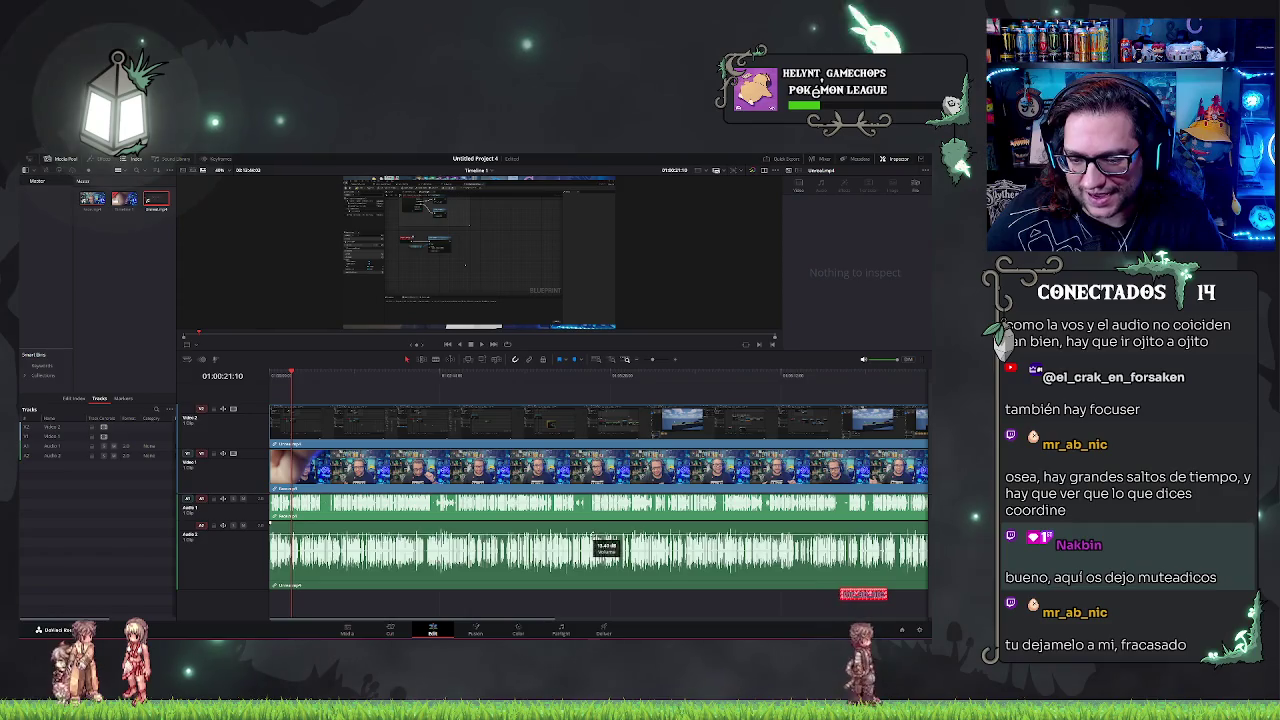
scroll(615, 568, down, 5)
scroll(617, 573, up, 5)
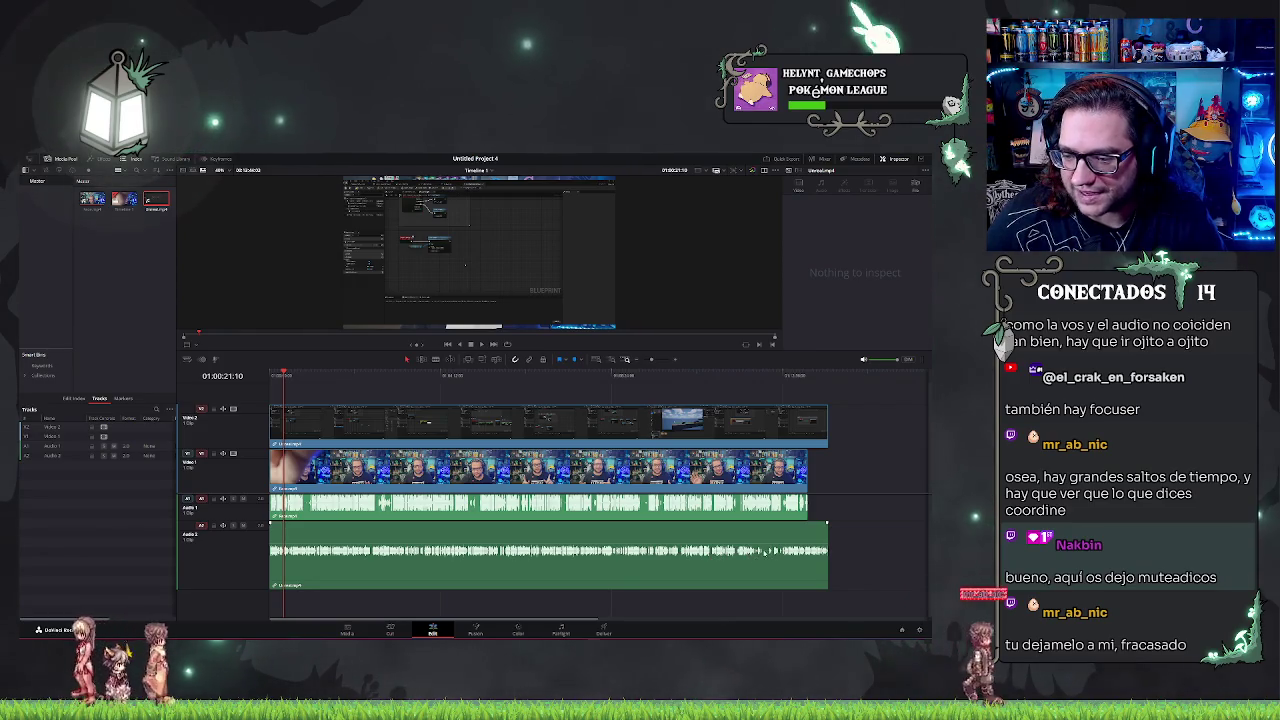
- Drag the main V1/A1 clip about 20 frames (+00:20) later
click(744, 505)
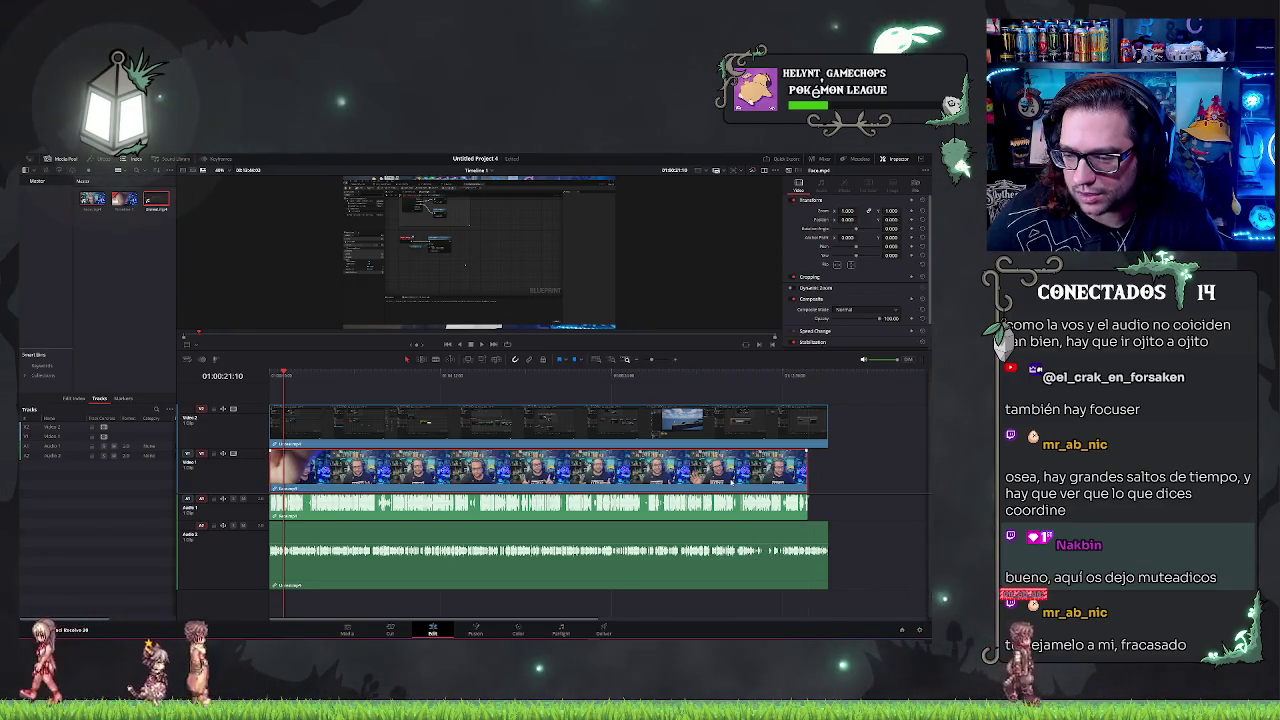
drag(742, 510, 779, 481)
scroll(770, 520, up, 3)
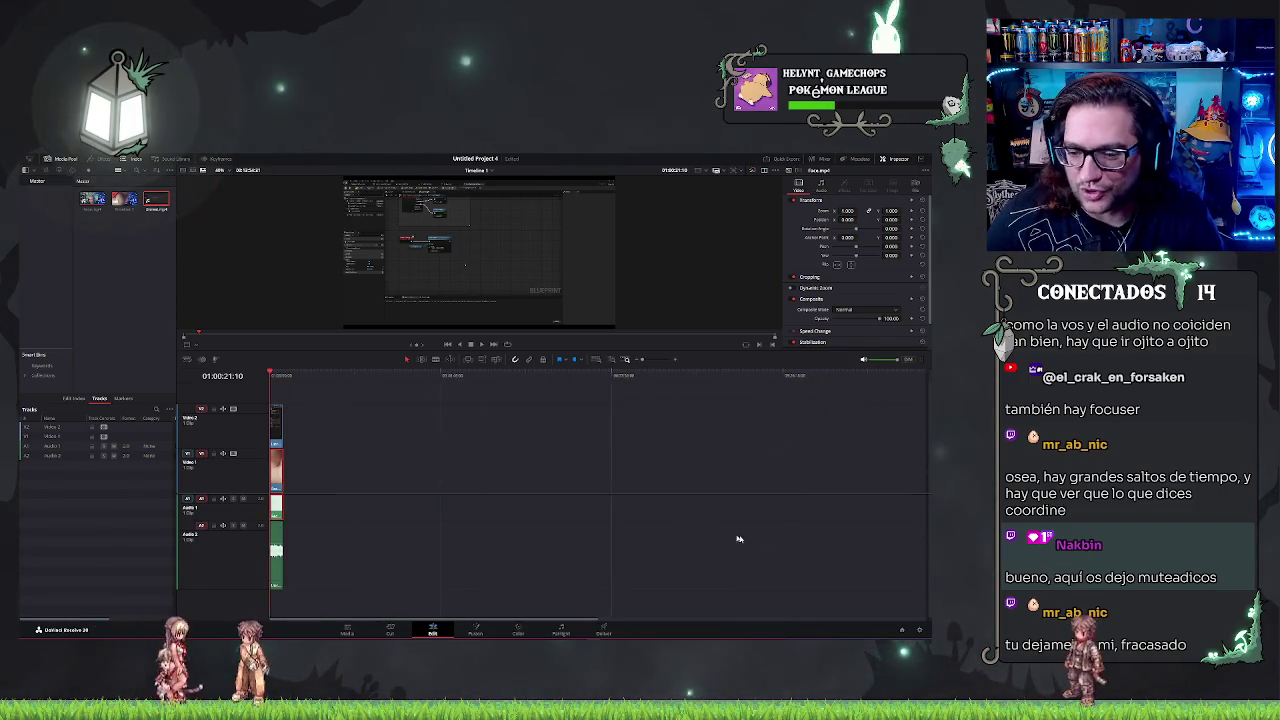
- Park the playhead mid-timeline and slide the main V1/A1 clip's end about a second earlier
scroll(700, 487, down, 3)
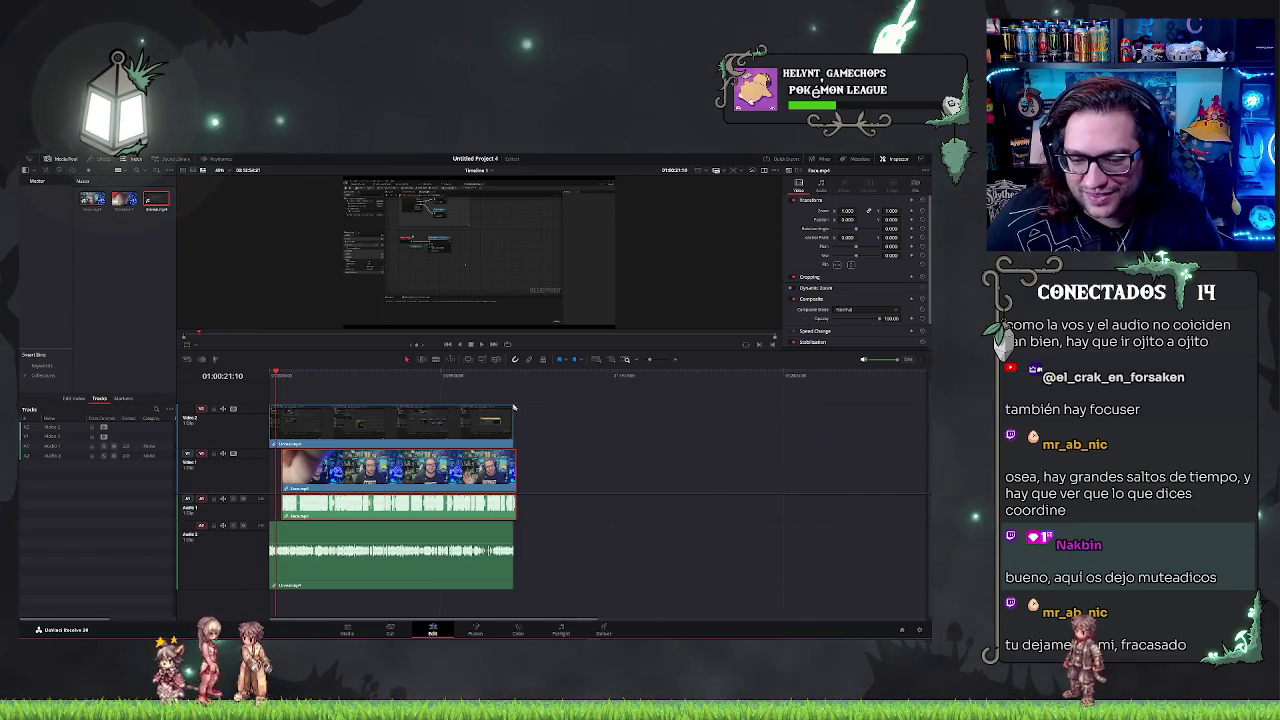
click(481, 376)
scroll(709, 470, up, 3)
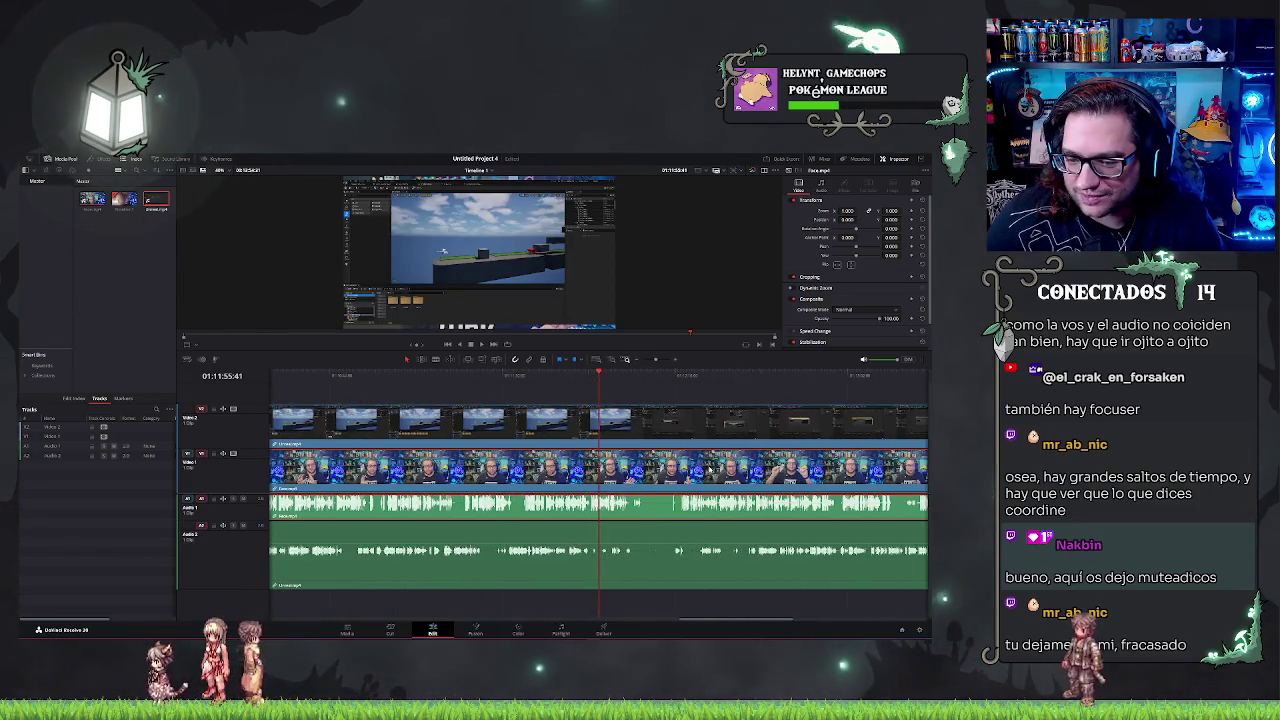
drag(700, 470, 698, 471)
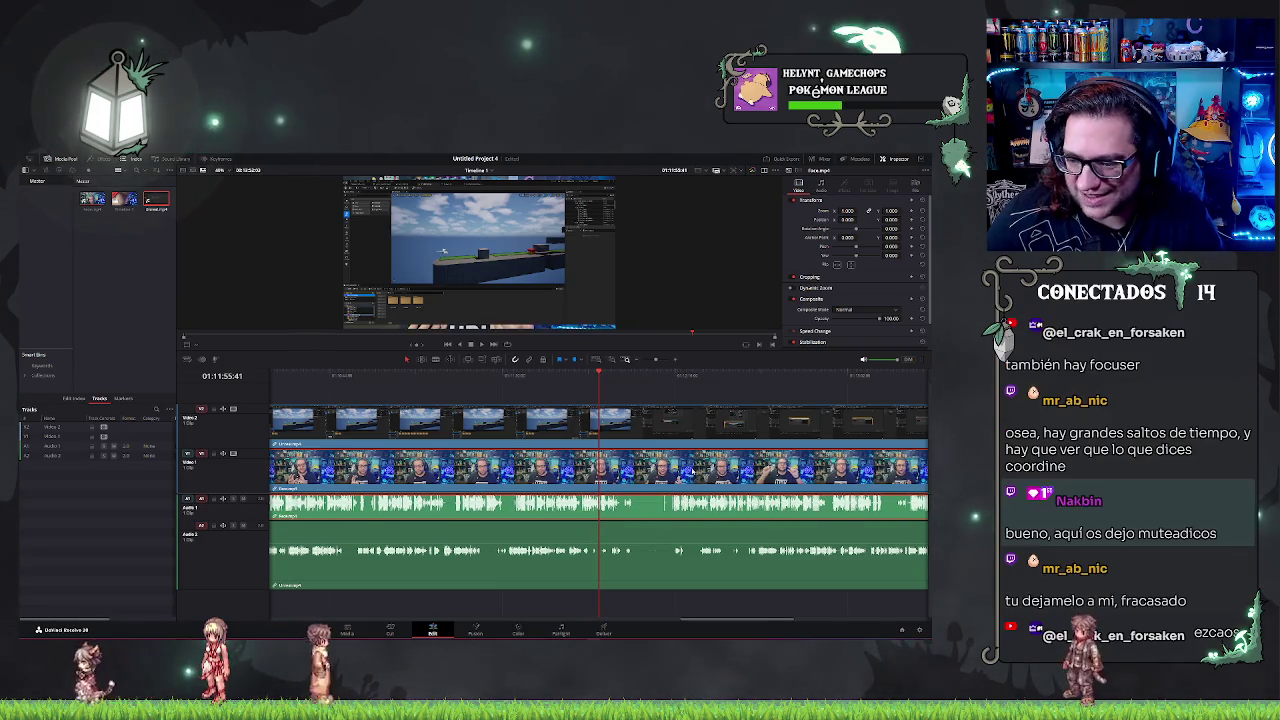
scroll(696, 470, down, 2)
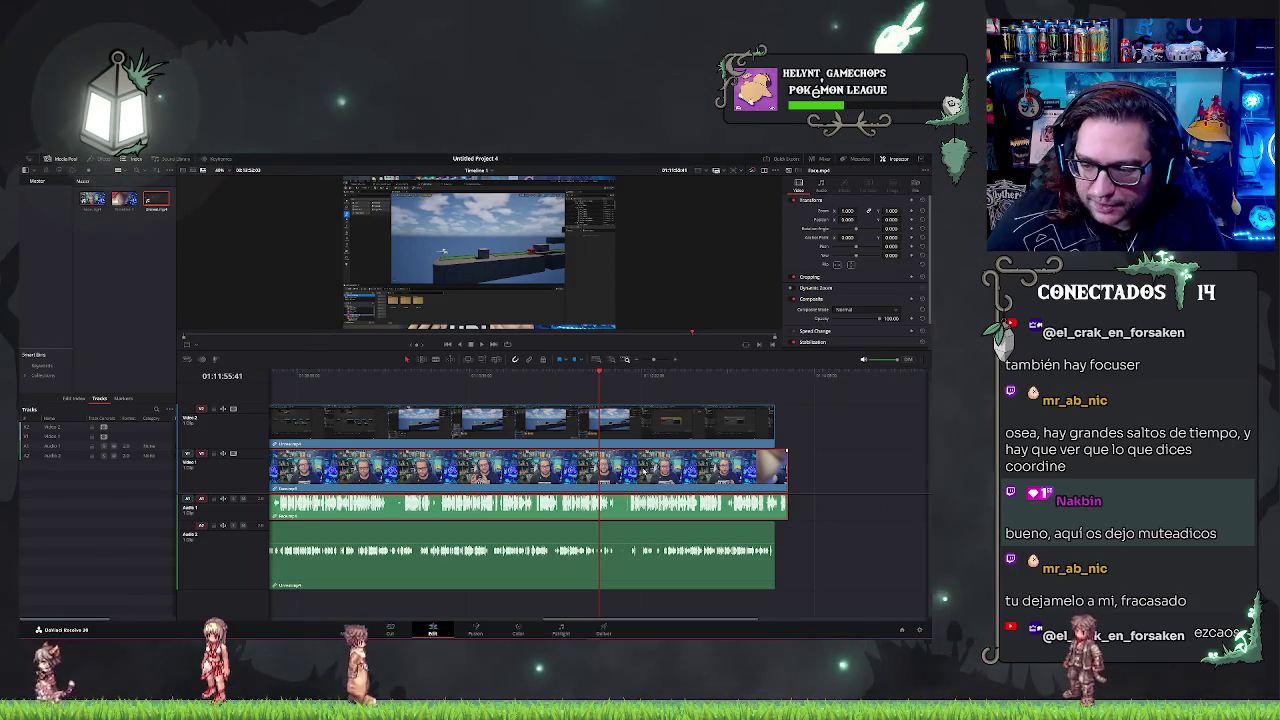
drag(695, 472, 631, 476)
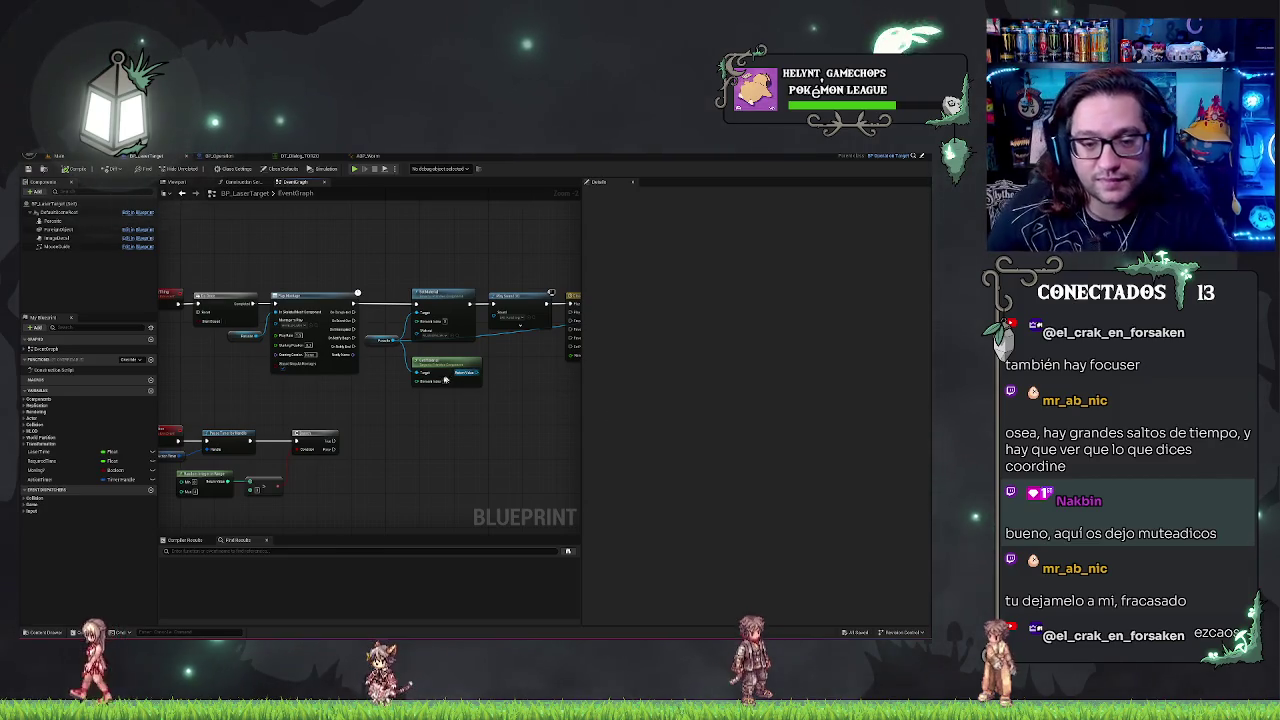
drag(320, 461, 415, 436)
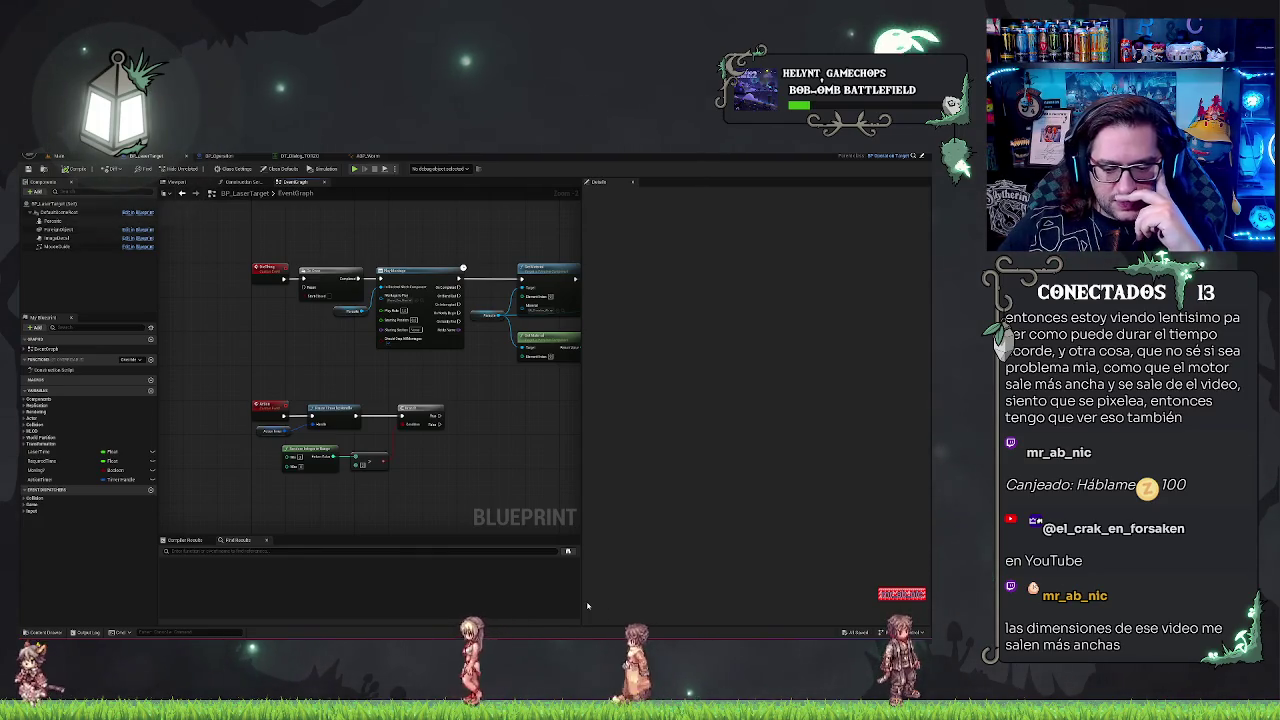
mouse_move(554, 640)
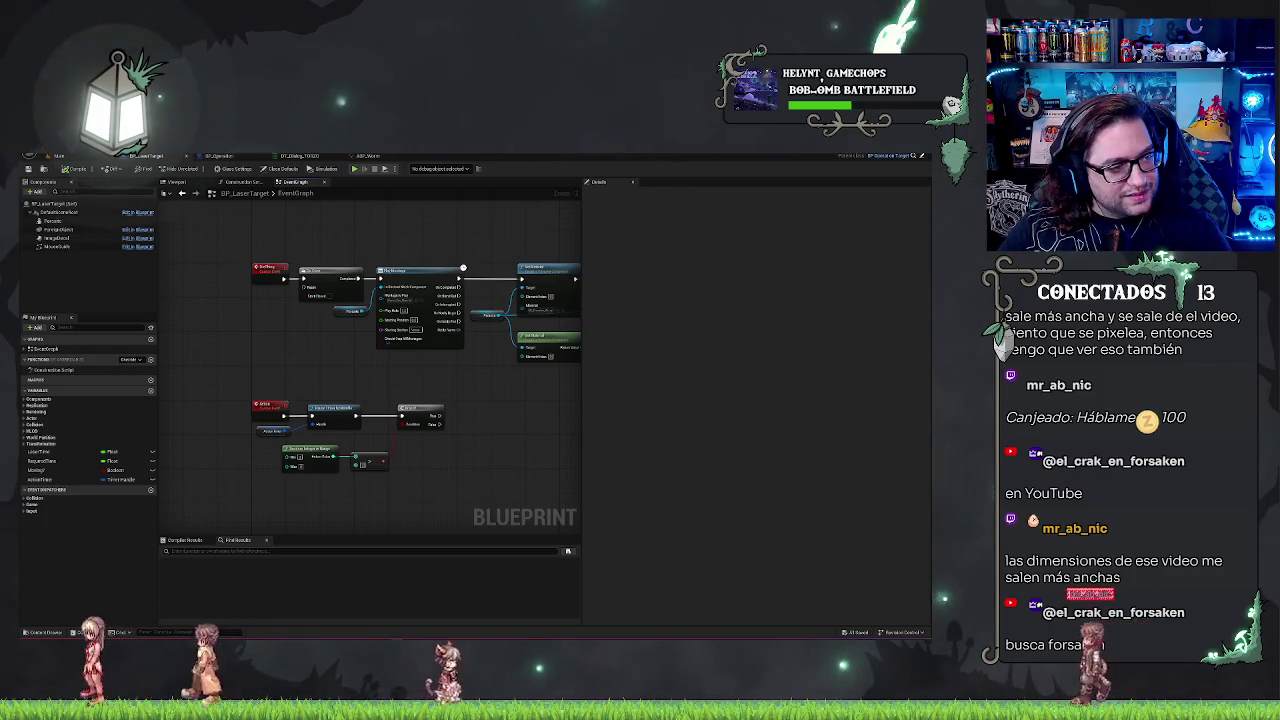
key(alt+Tab)
drag(434, 232, 444, 162)
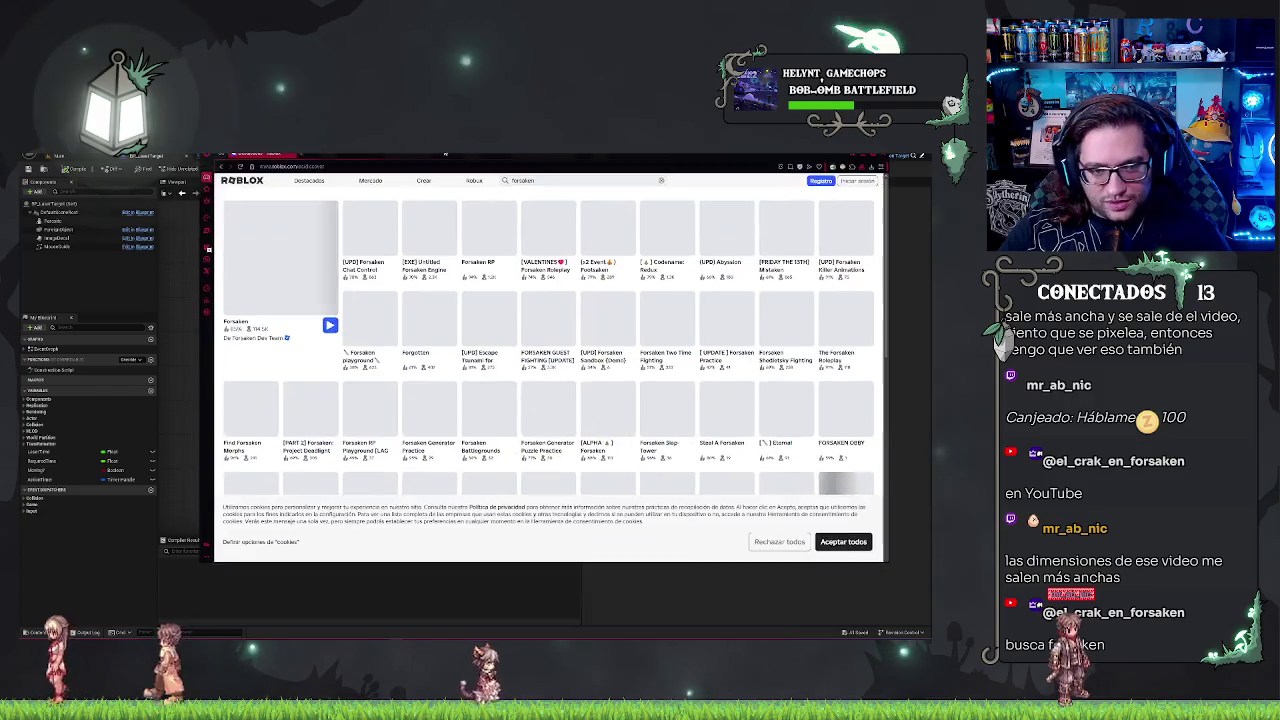
click(843, 540)
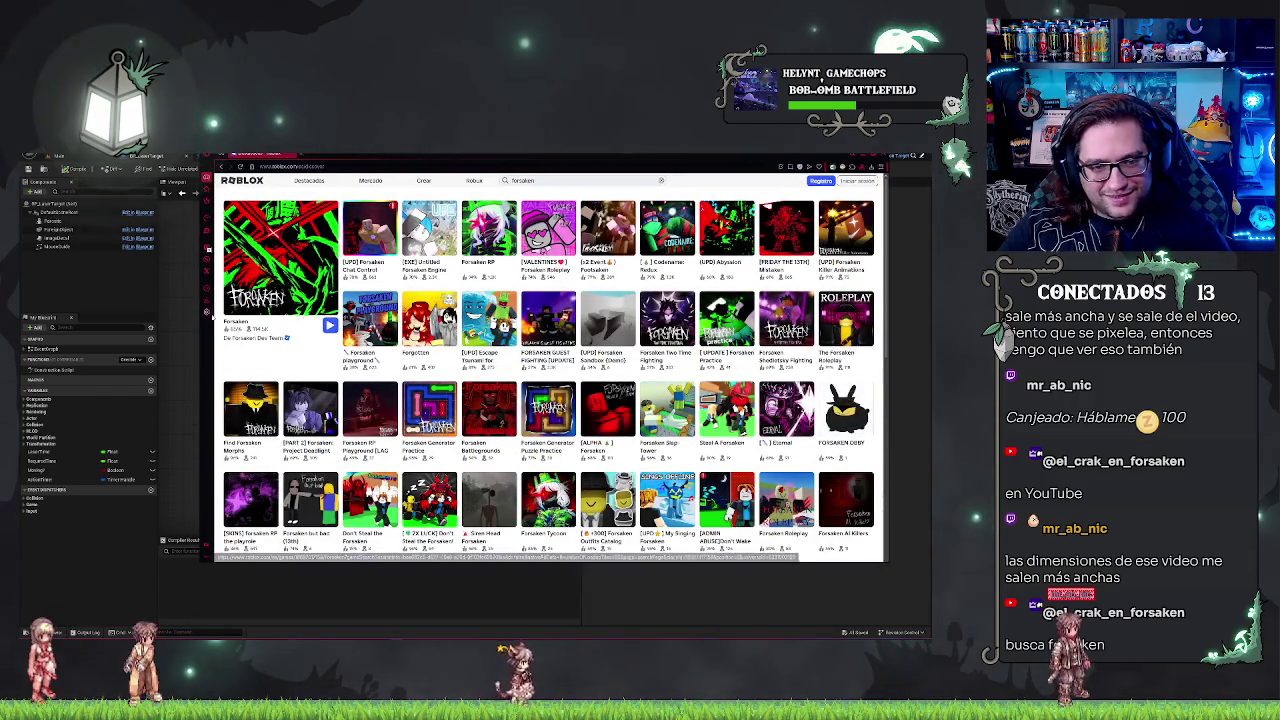
click(339, 275)
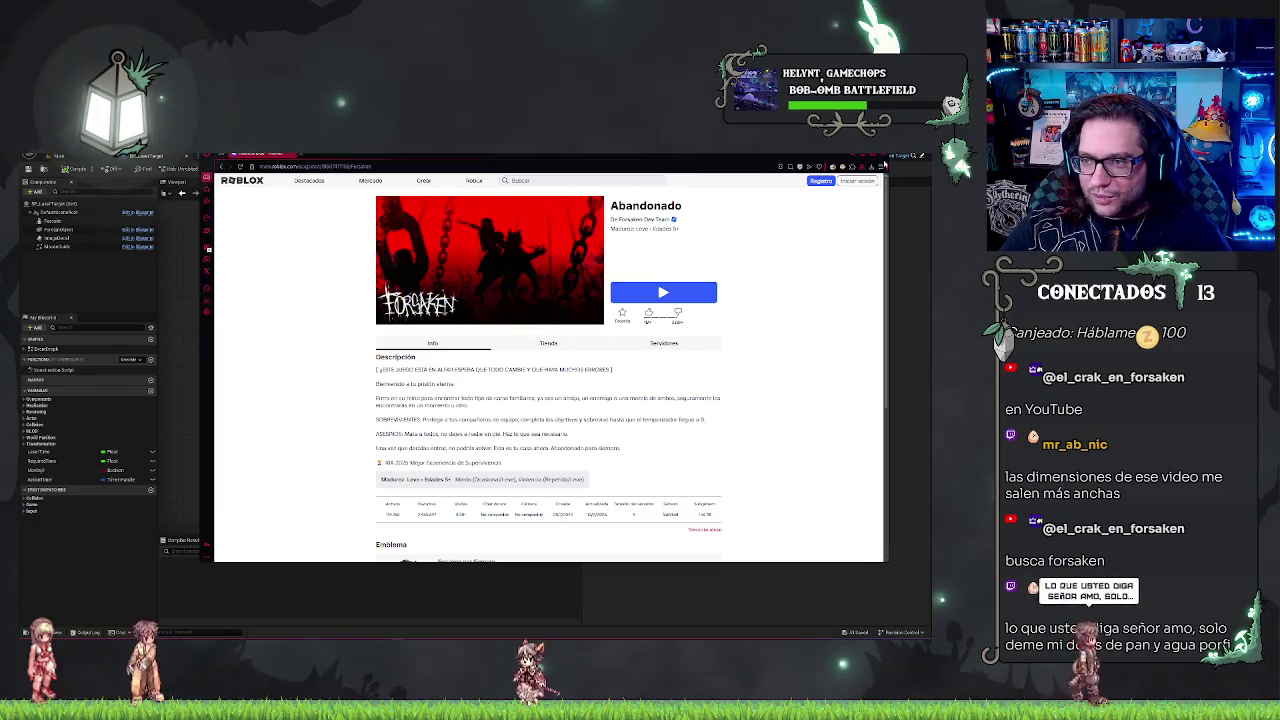
key(alt+Tab)
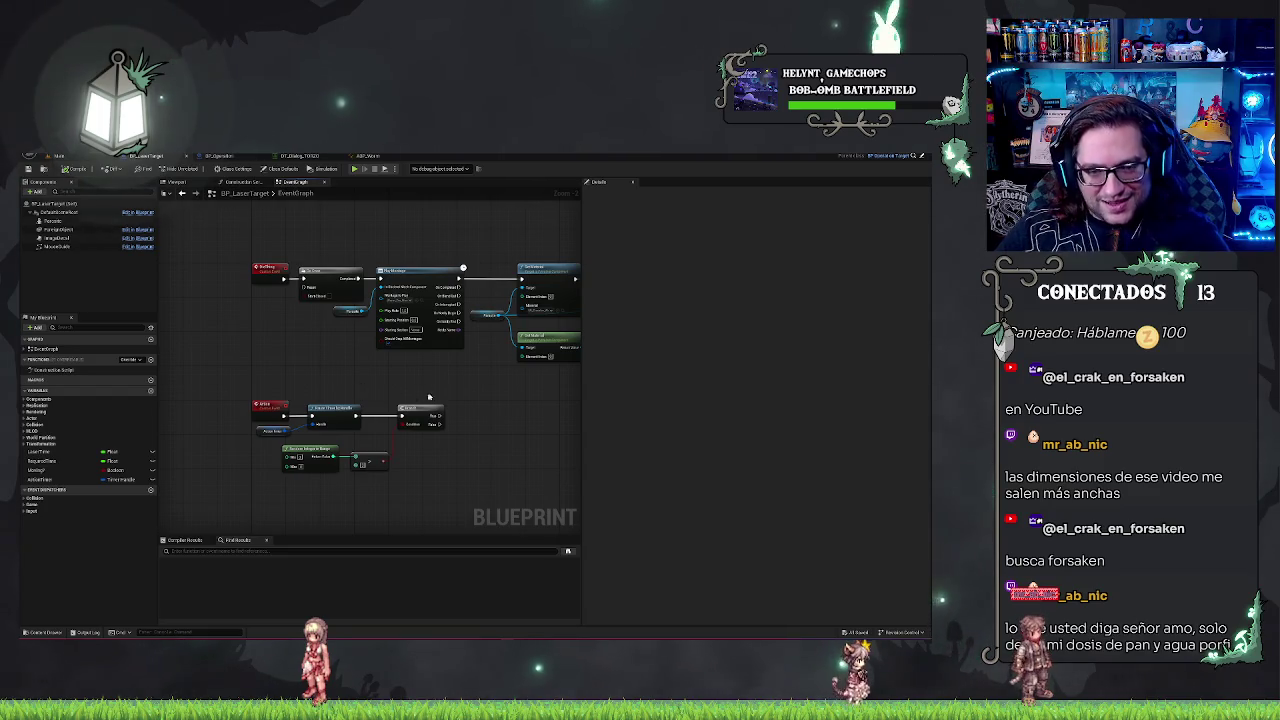
- Frame the graph, abandon a wire from the Branch's True pin, and open the node actions list on empty space
scroll(405, 400, up, 1)
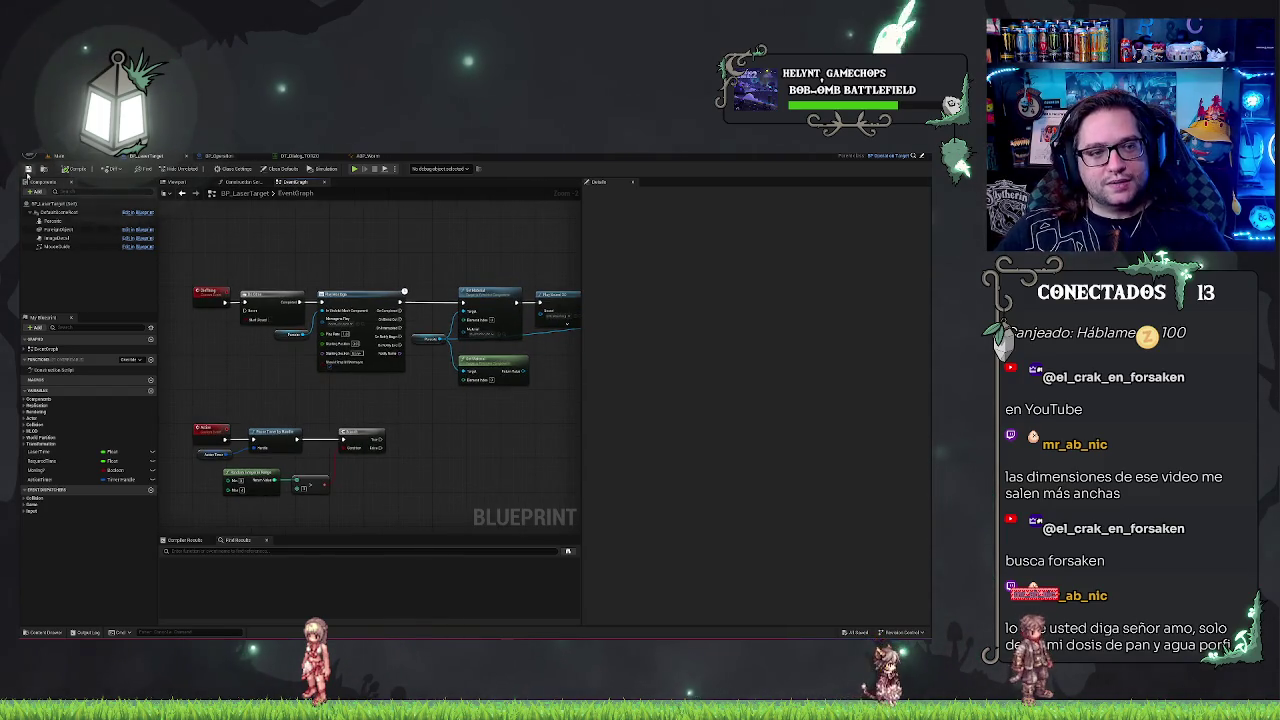
scroll(434, 394, down, 3)
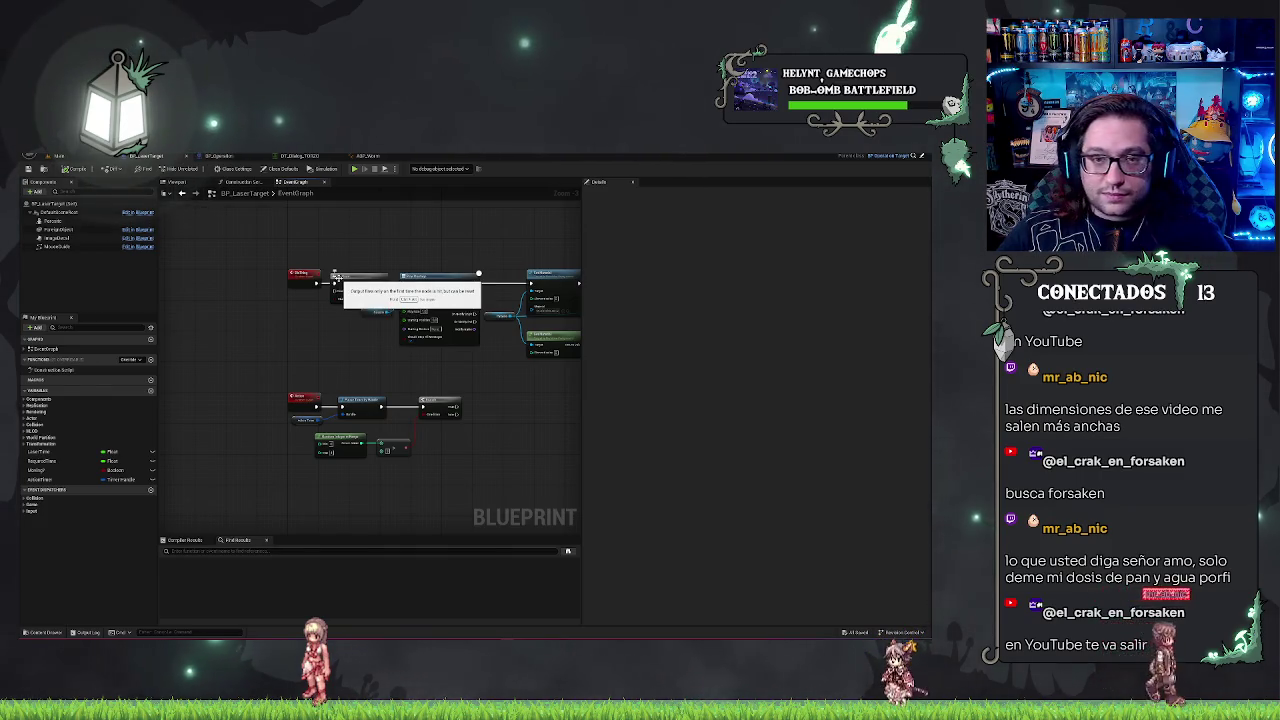
key(Home)
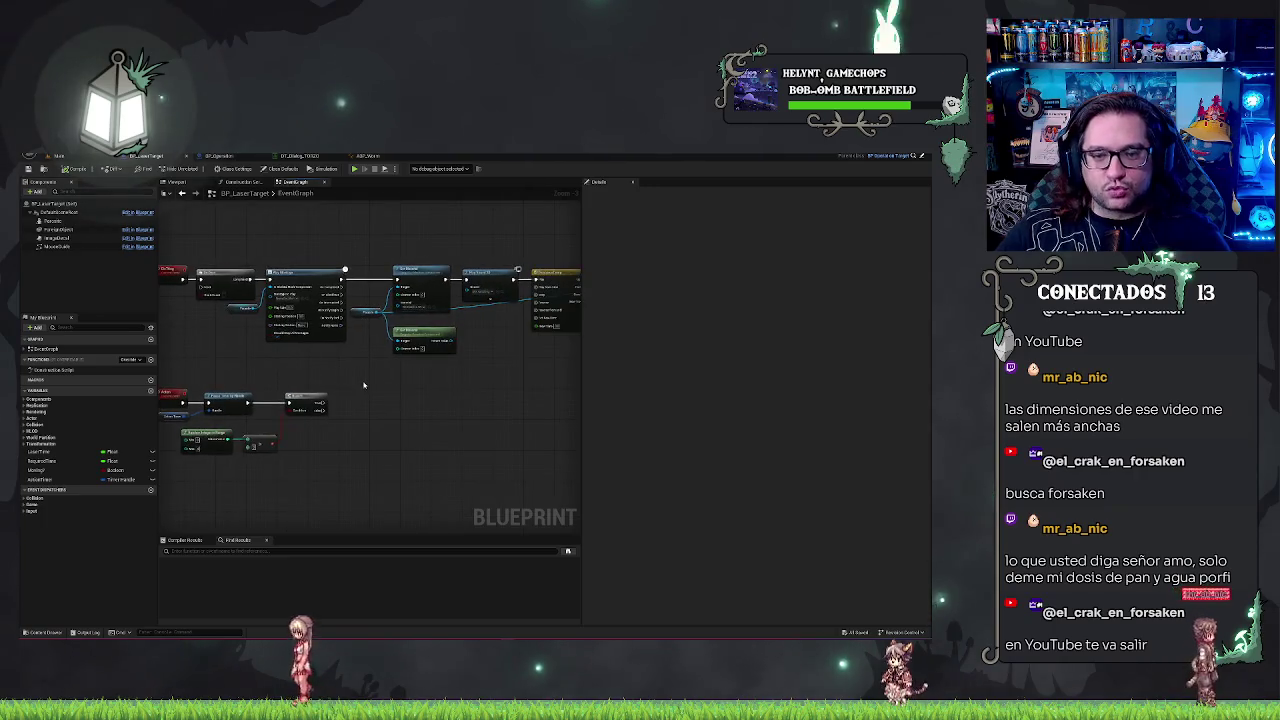
drag(363, 385, 434, 393)
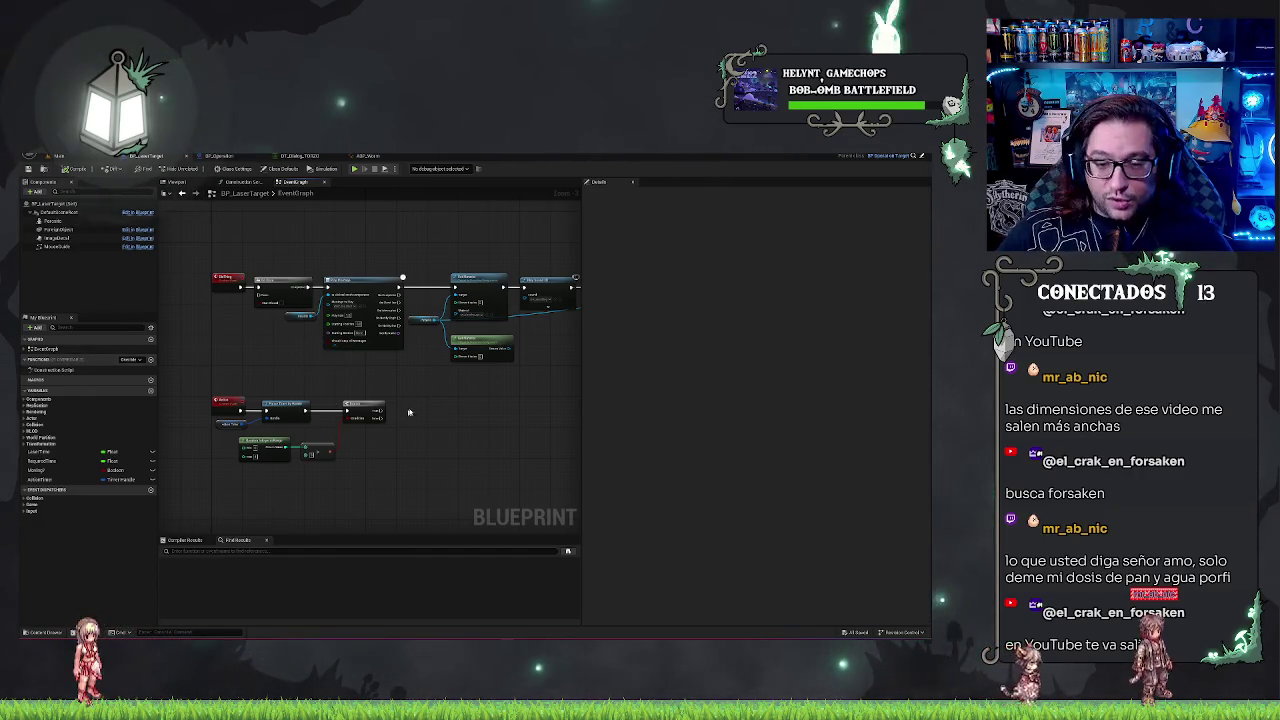
mouse_move(457, 385)
mouse_down()
mouse_move(401, 381)
mouse_move(459, 365)
mouse_up()
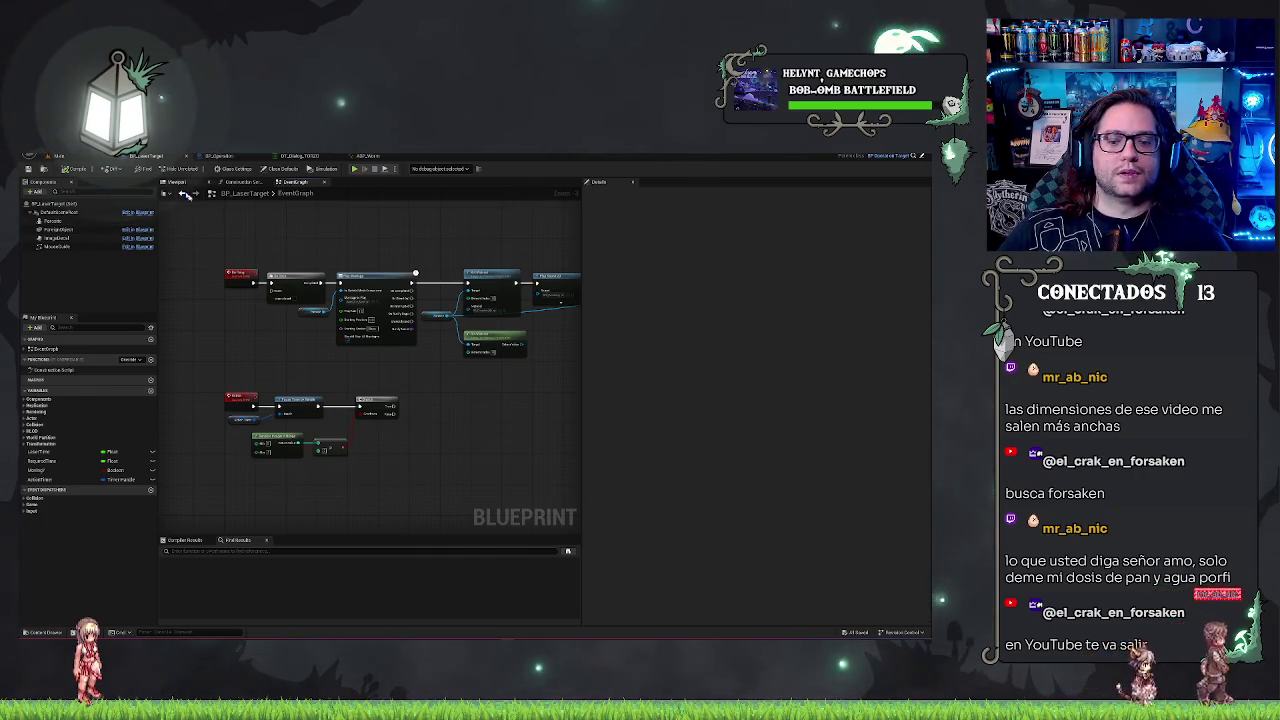
scroll(405, 376, up, 4)
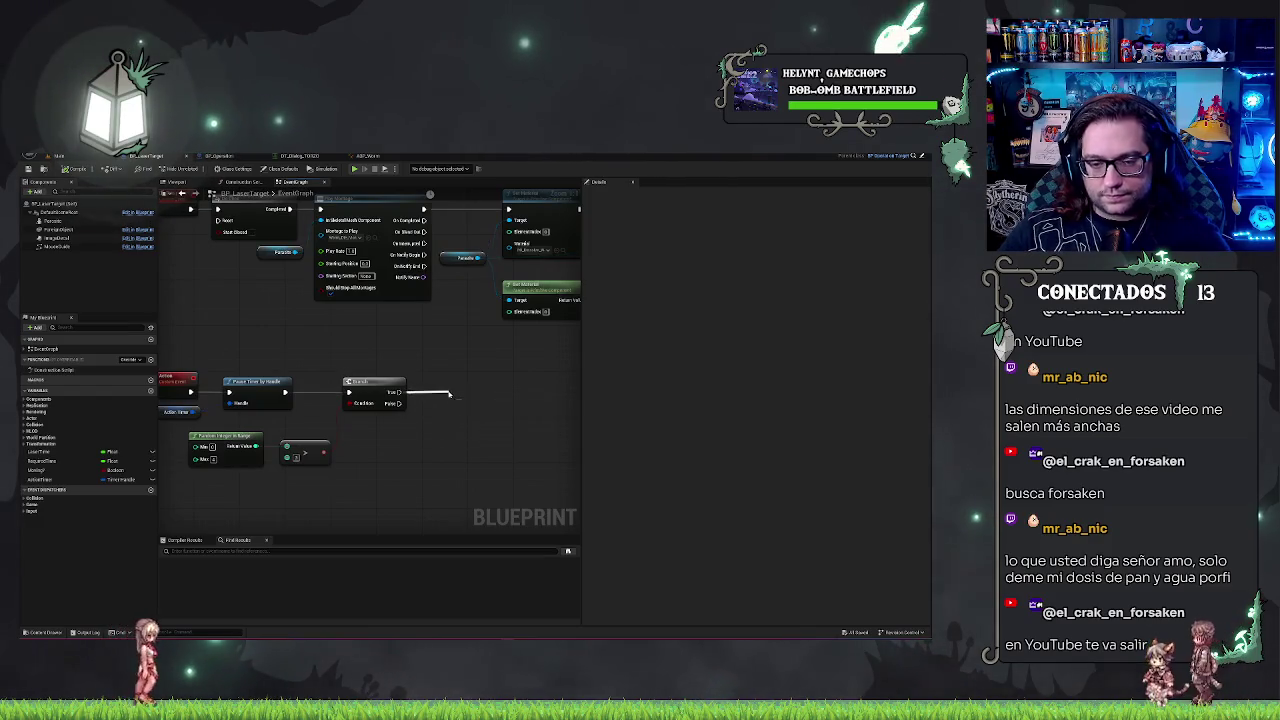
drag(401, 392, 449, 395)
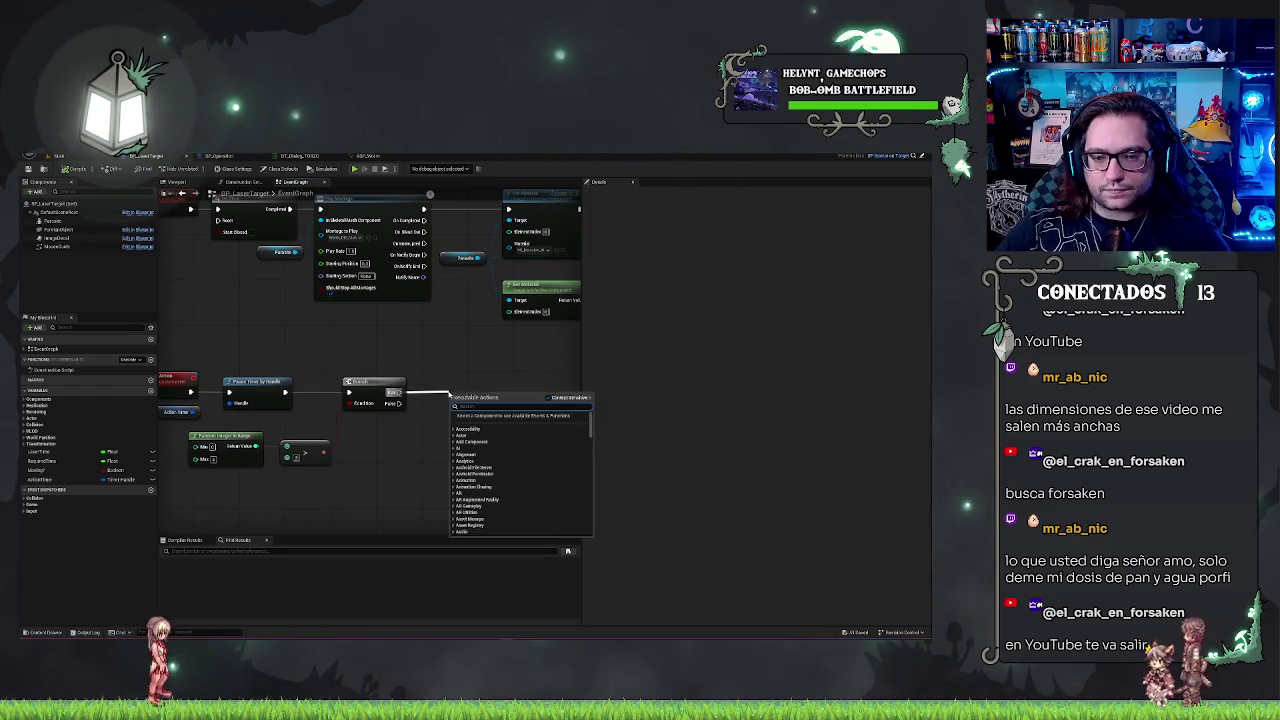
click(406, 429)
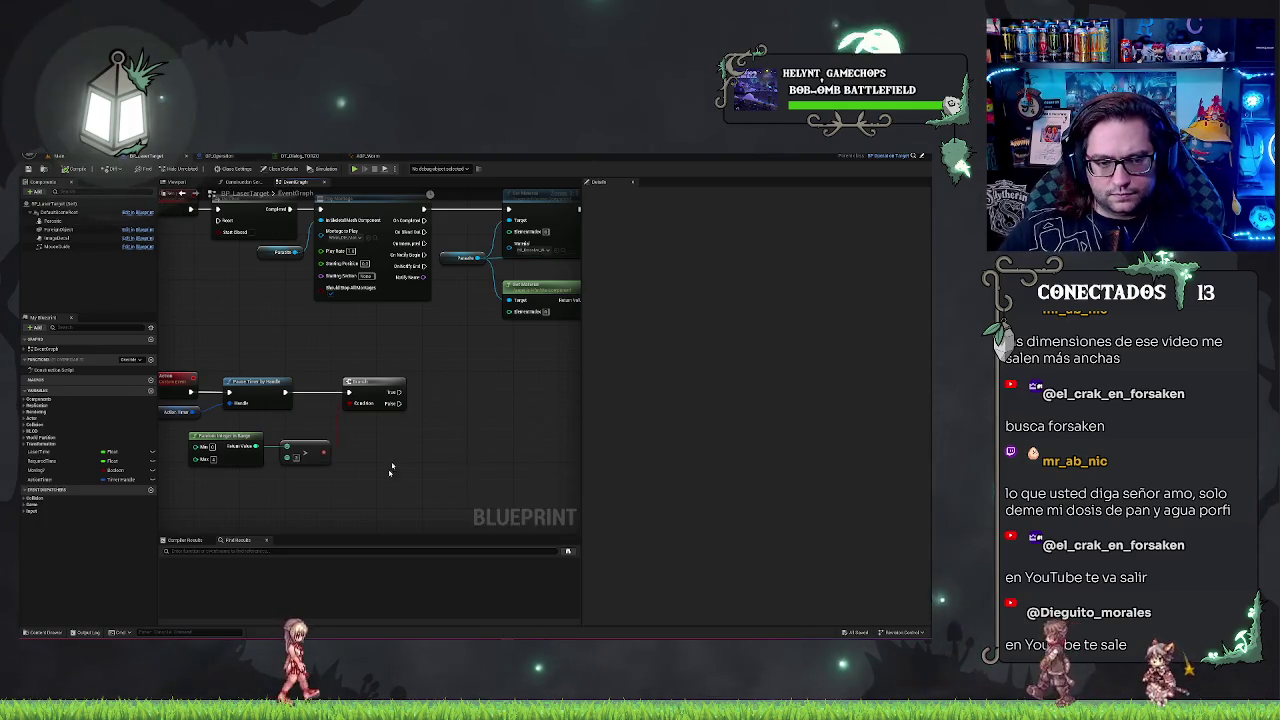
scroll(400, 474, down, 5)
right_click(436, 453)
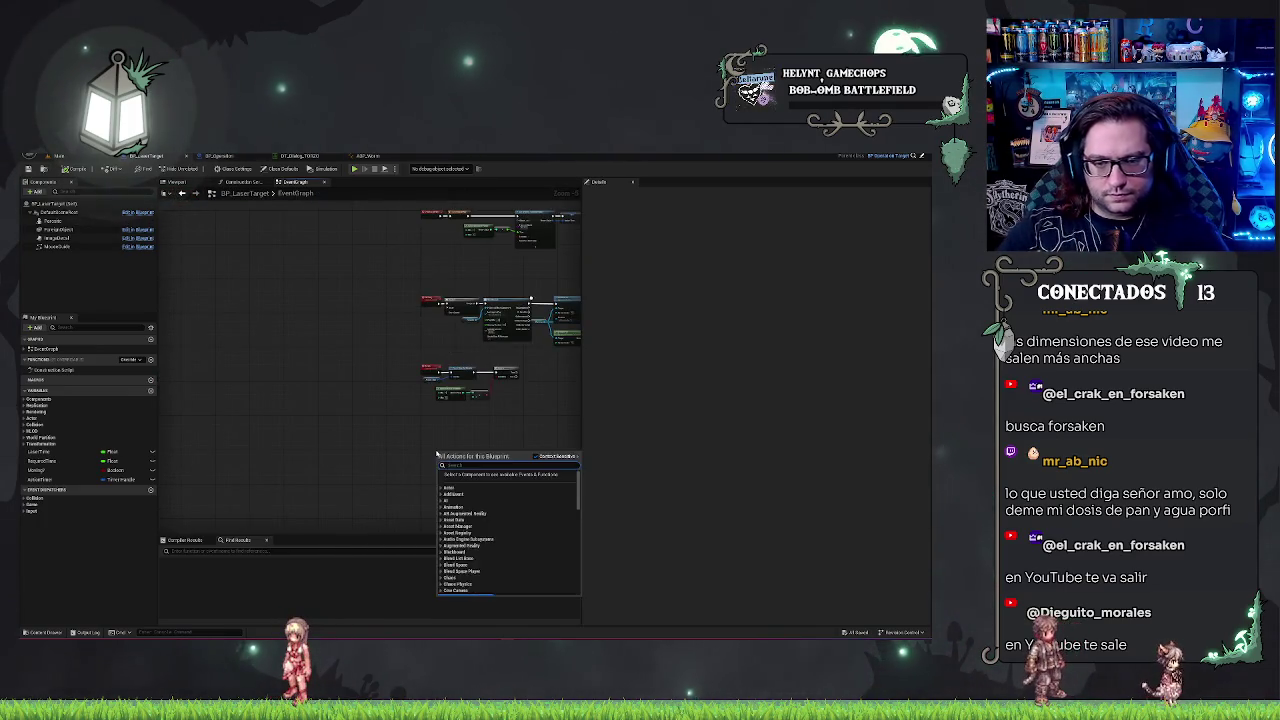
- Add a Move custom event and position it with the Attack event
key(Escape)
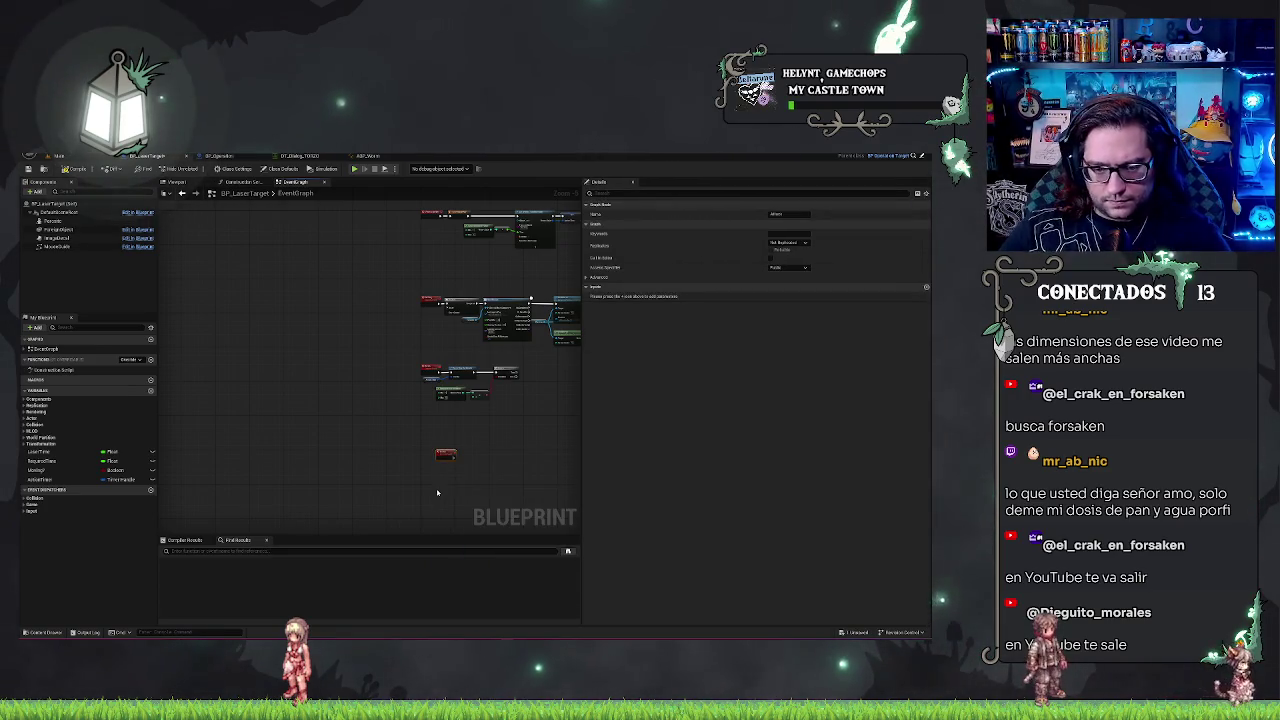
right_click(438, 491)
text(add cust)
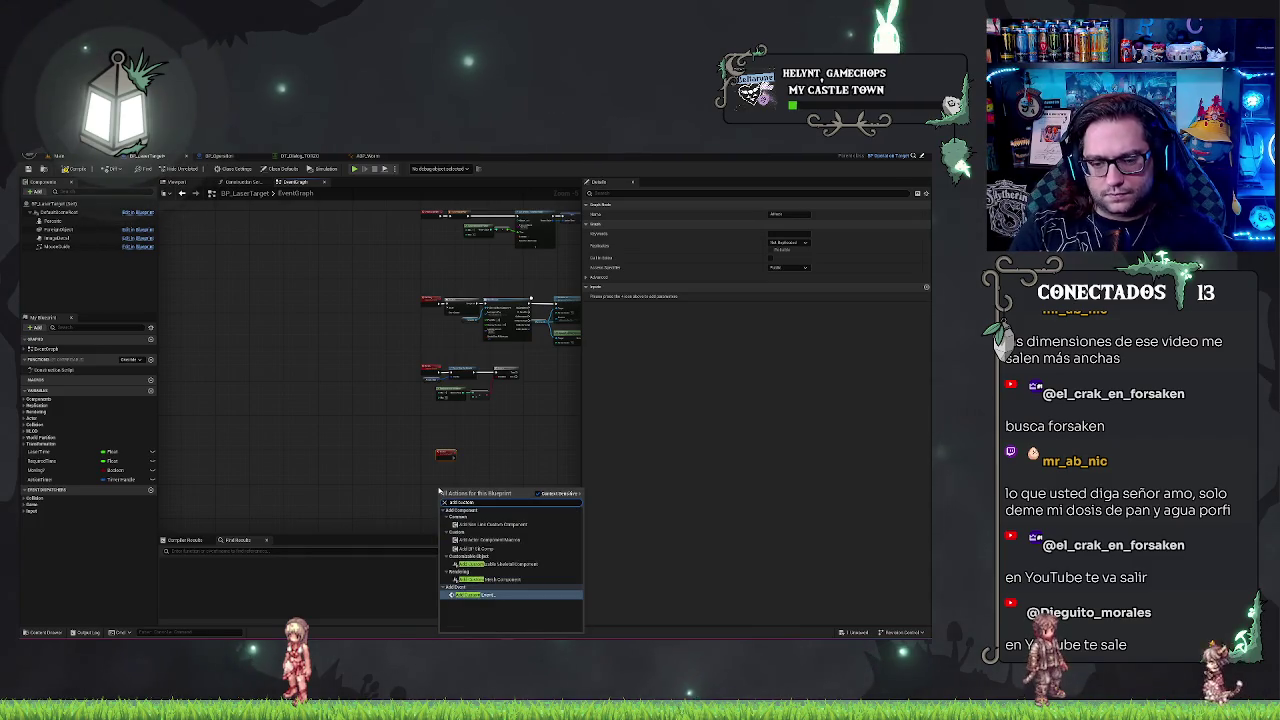
key(Return)
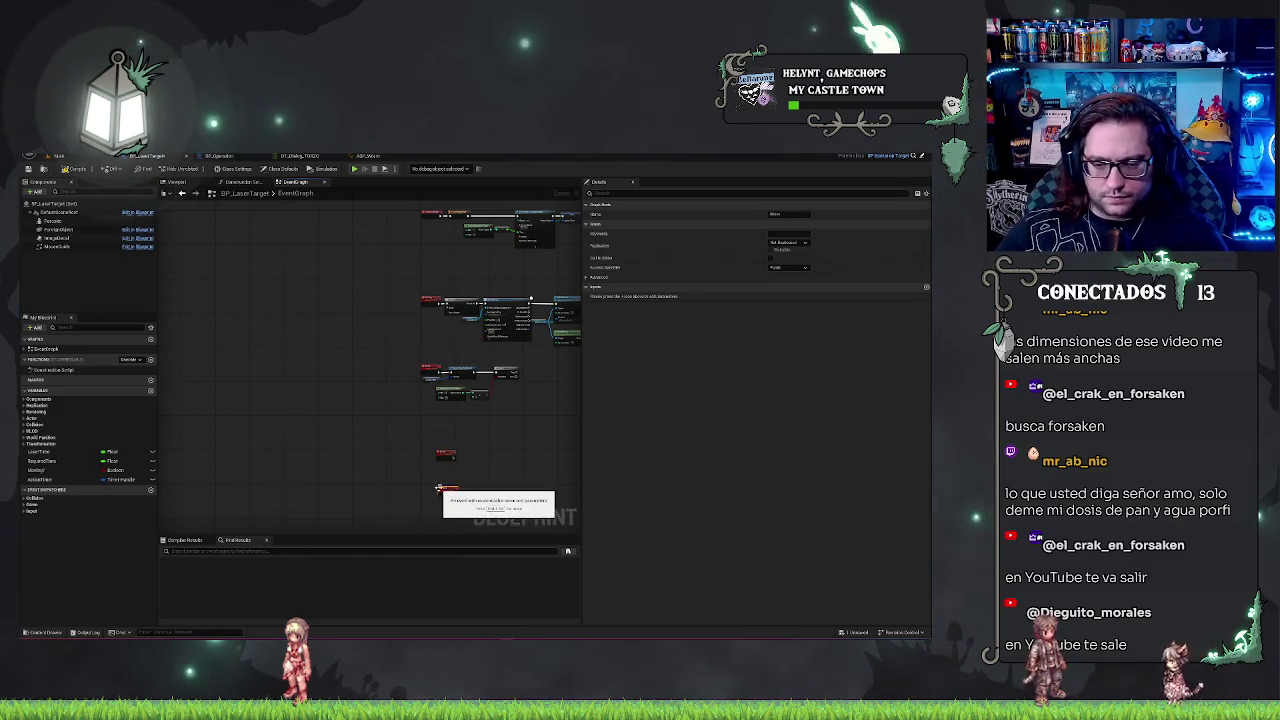
scroll(461, 478, up, 5)
mouse_move(423, 511)
mouse_down()
mouse_move(417, 476)
mouse_move(369, 449)
mouse_move(403, 406)
mouse_move(380, 380)
mouse_move(516, 323)
mouse_up()
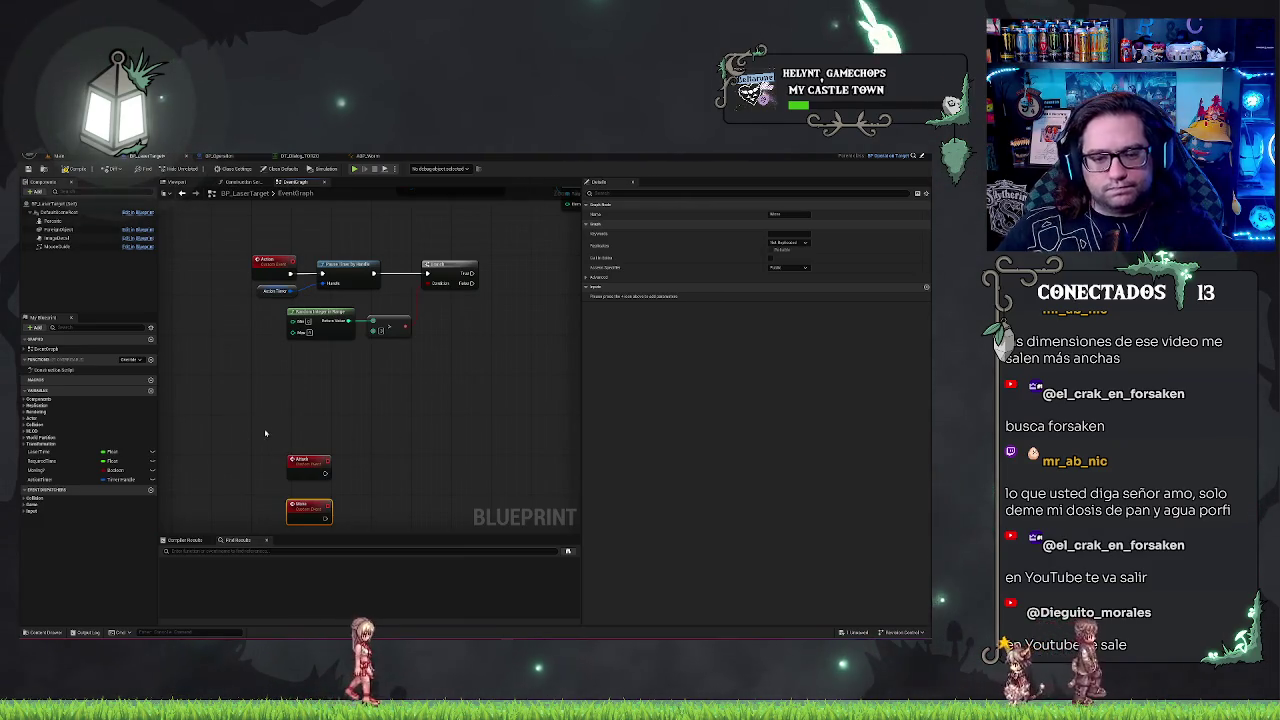
ctrl+click(297, 463)
drag(297, 463, 267, 403)
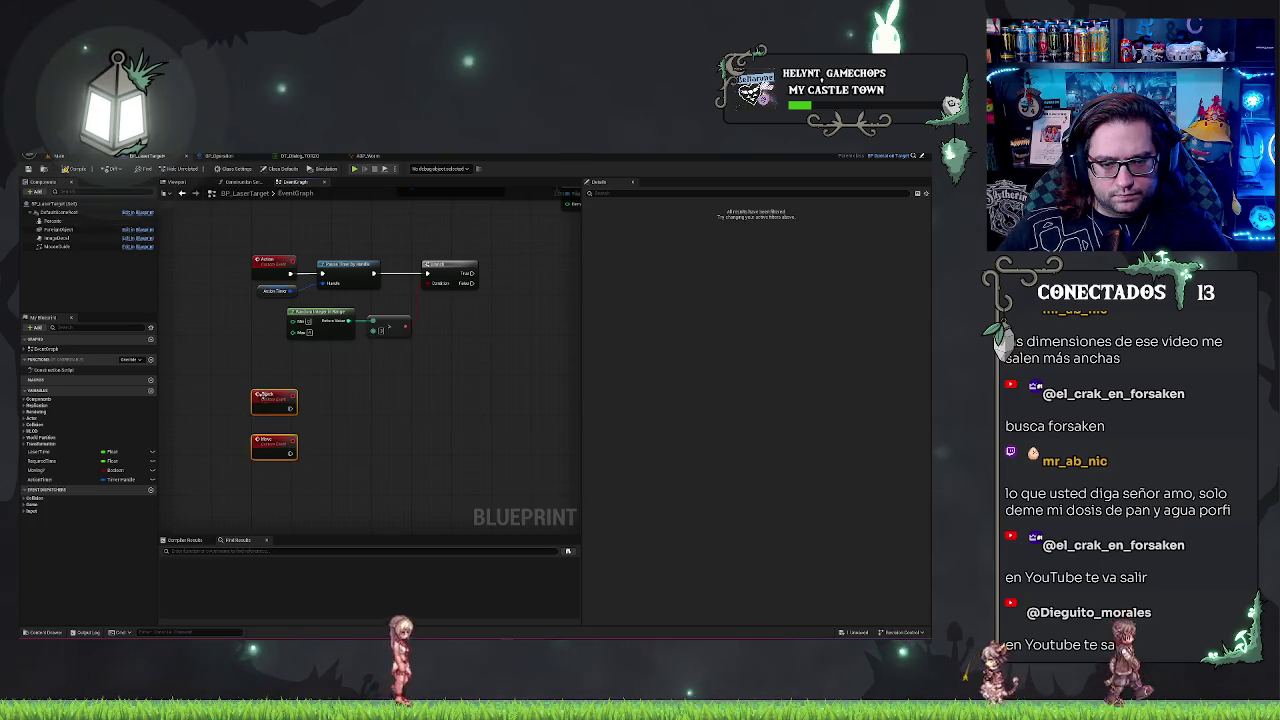
drag(365, 484, 383, 409)
- Add a second custom event named Finish
right_click(283, 428)
text(custom event)
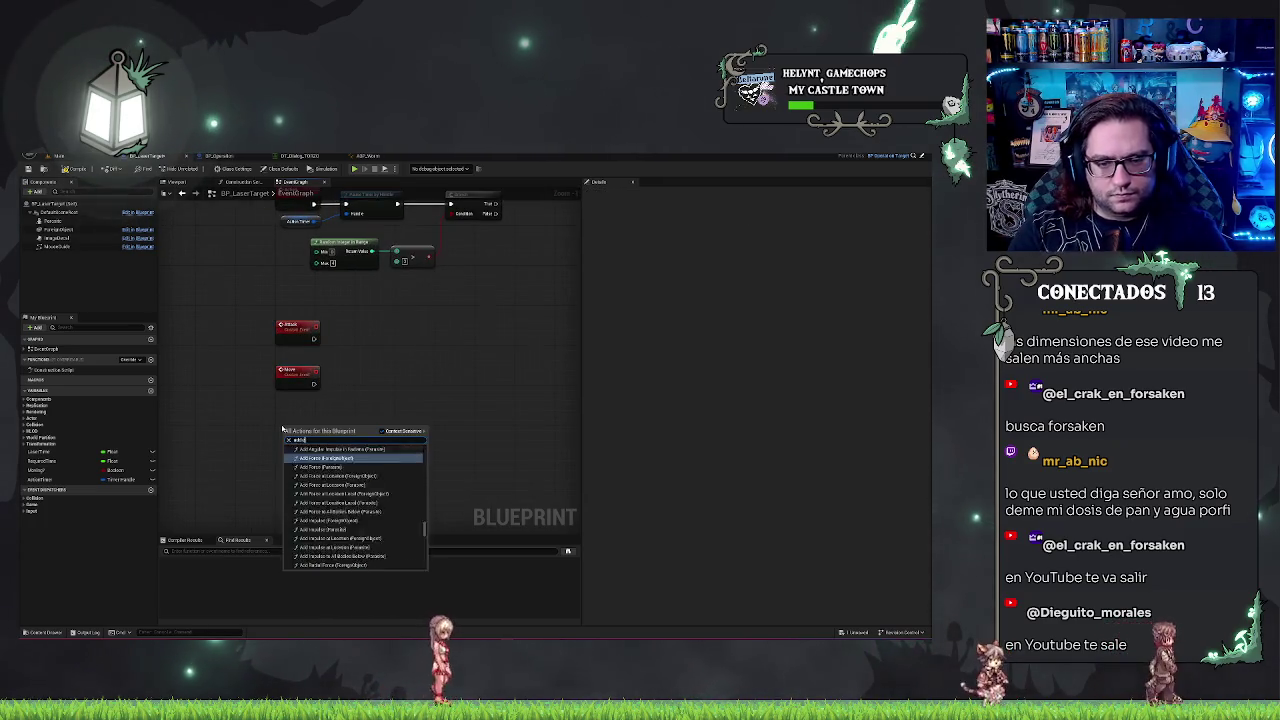
key(Return)
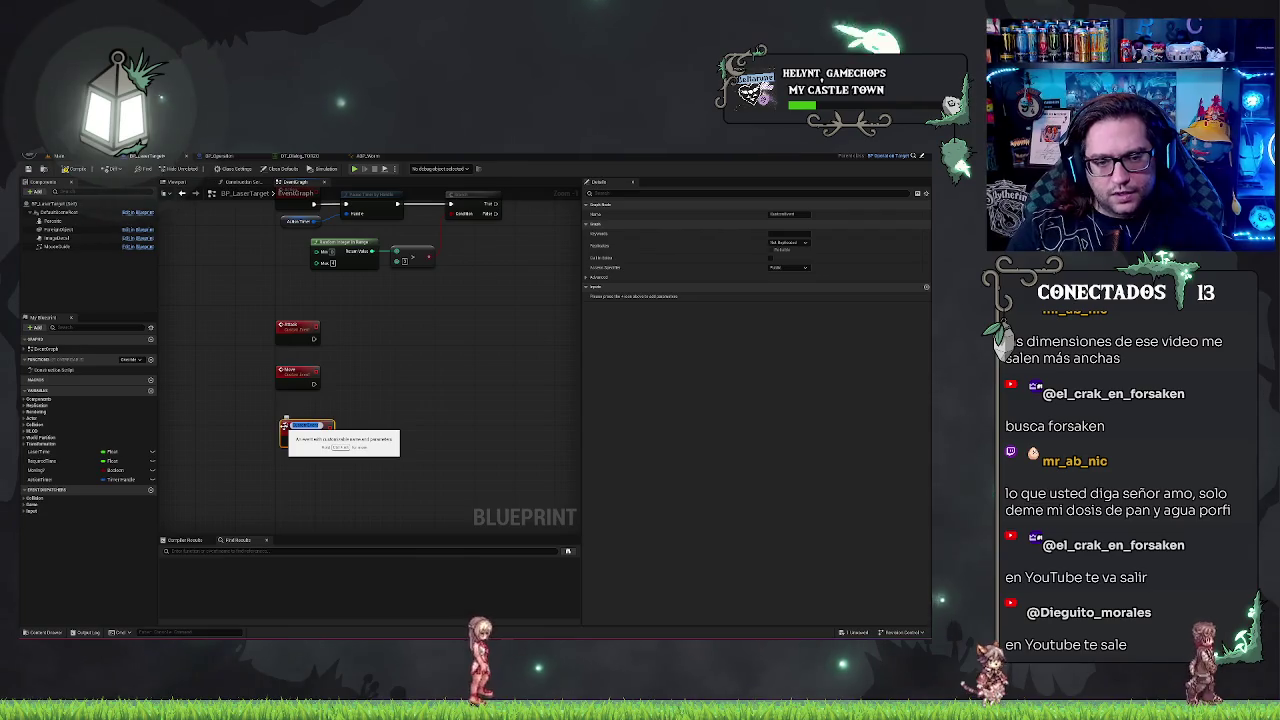
key(Return)
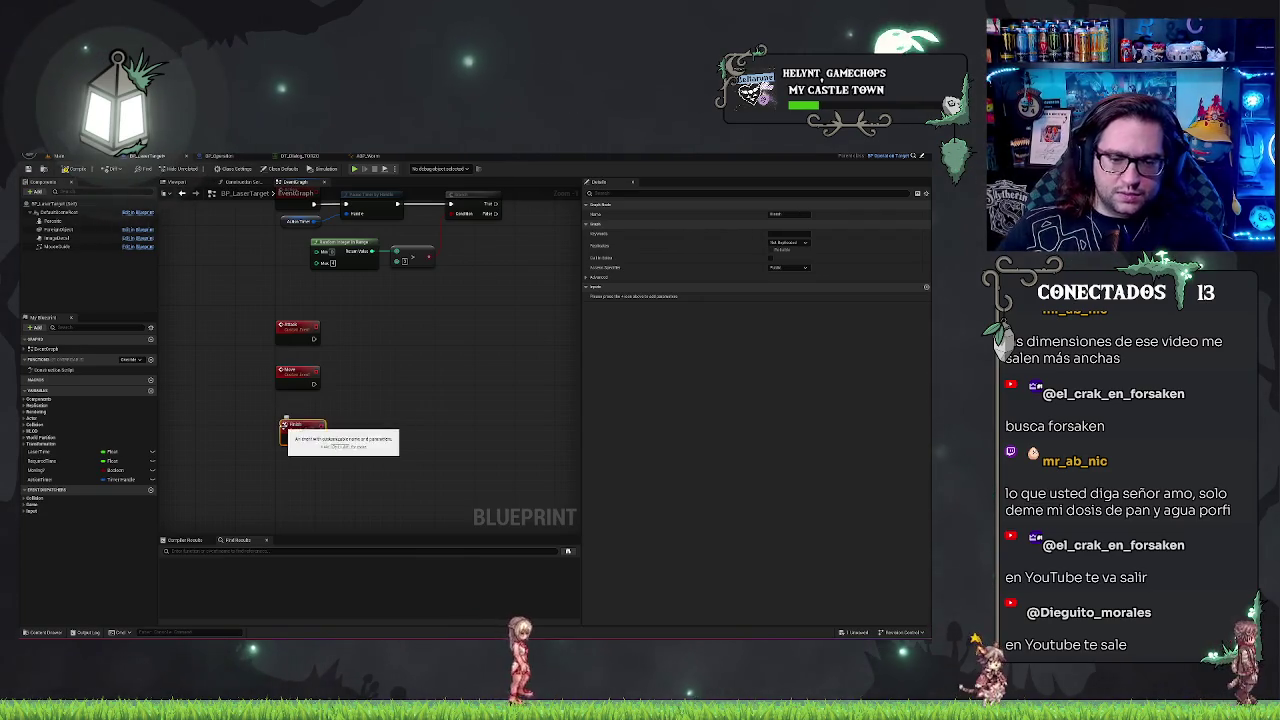
- Feed Action Timer into a Clear and Invalidate Timer by Handle node after Finish
drag(256, 216, 235, 307)
click(278, 311)
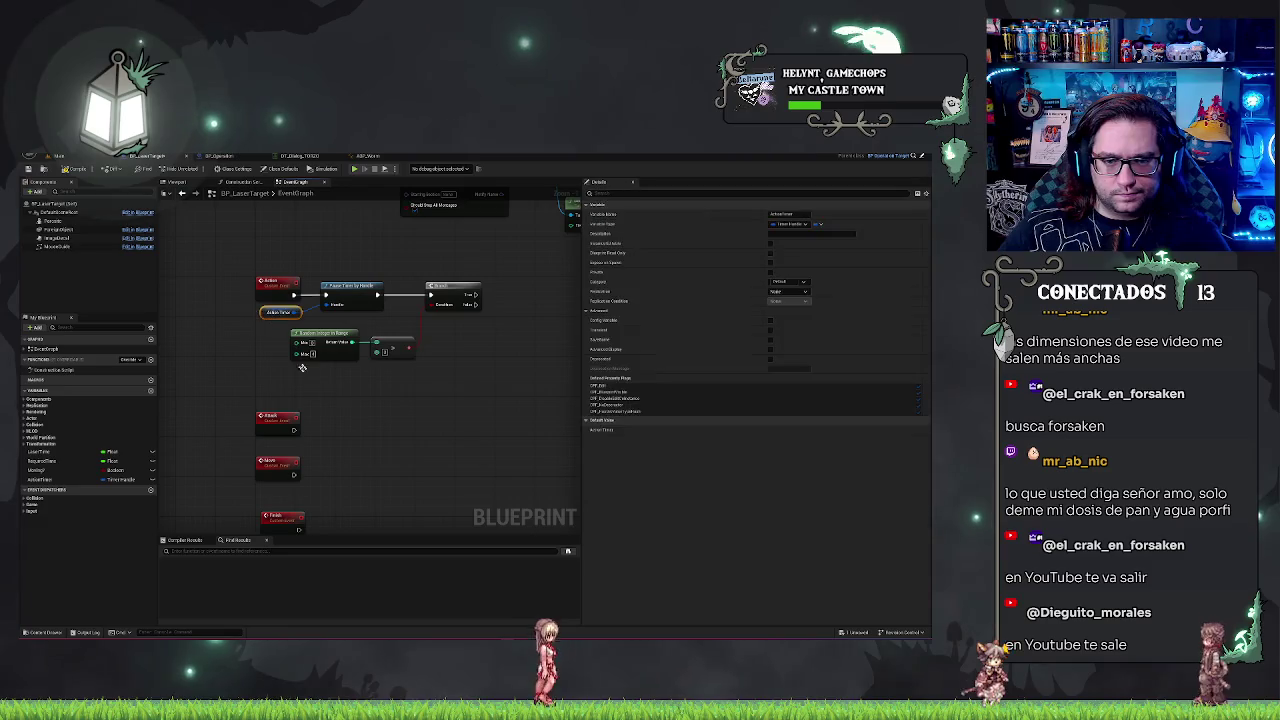
drag(334, 498, 346, 444)
mouse_move(330, 507)
mouse_down()
mouse_move(340, 484)
mouse_move(383, 468)
mouse_move(310, 476)
mouse_up()
text(clear)
key(Return)
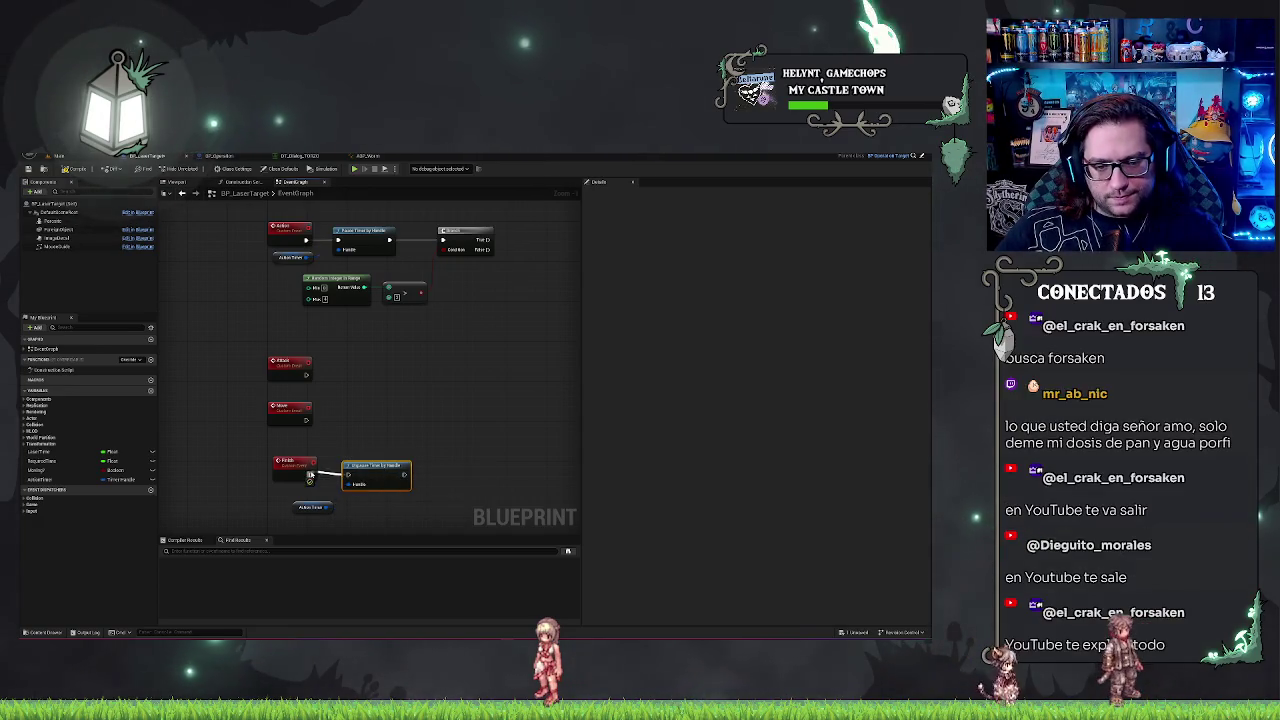
click(286, 507)
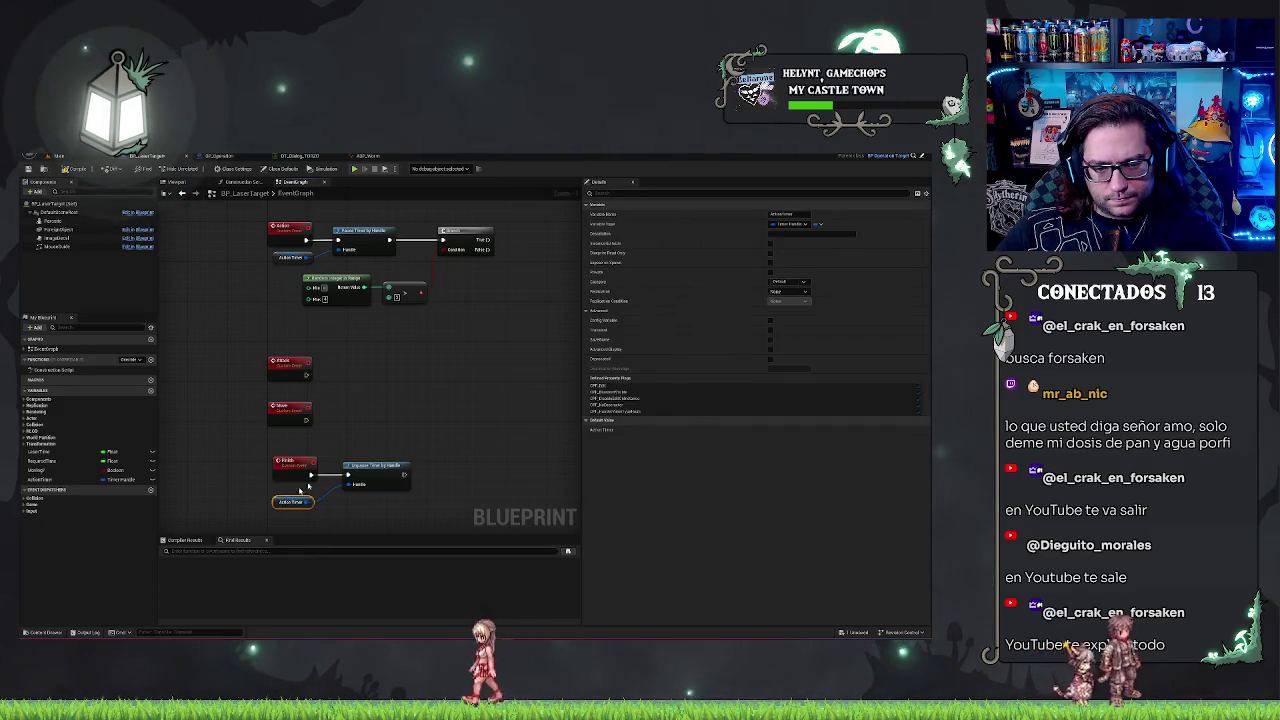
drag(382, 390, 427, 465)
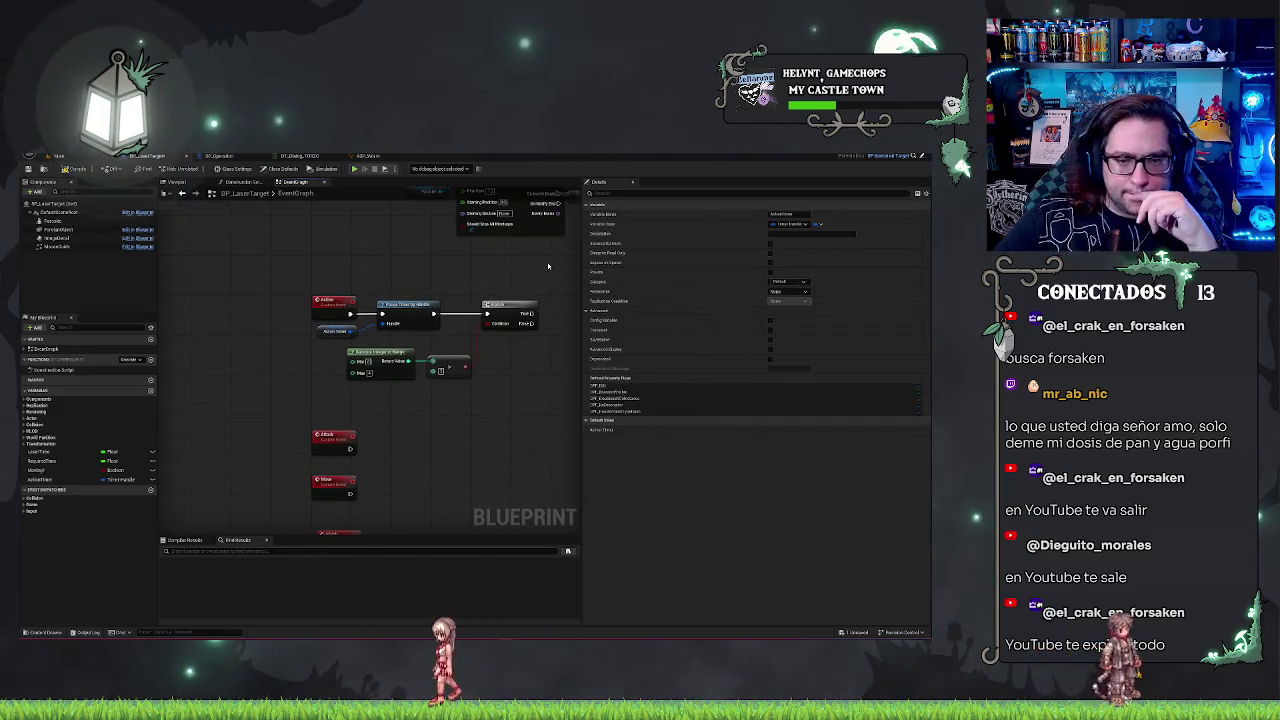
mouse_move(506, 284)
mouse_down()
mouse_move(414, 286)
mouse_move(347, 376)
mouse_up()
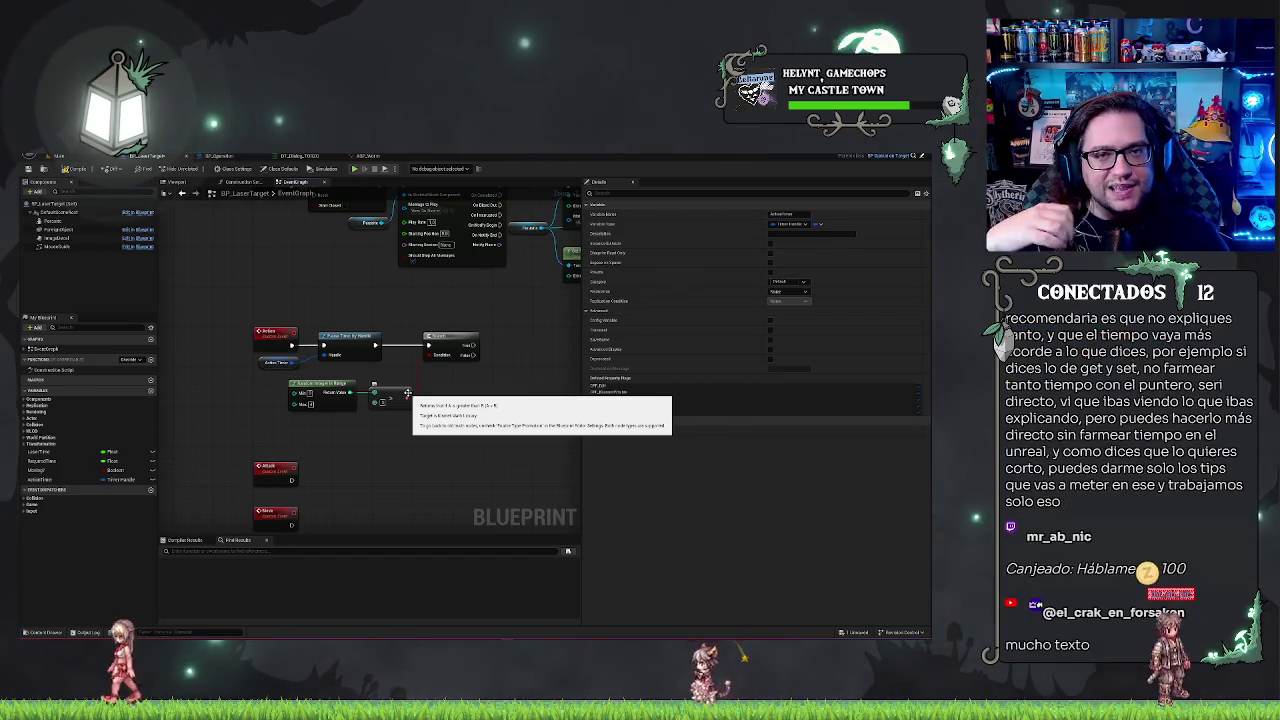
drag(407, 393, 407, 396)
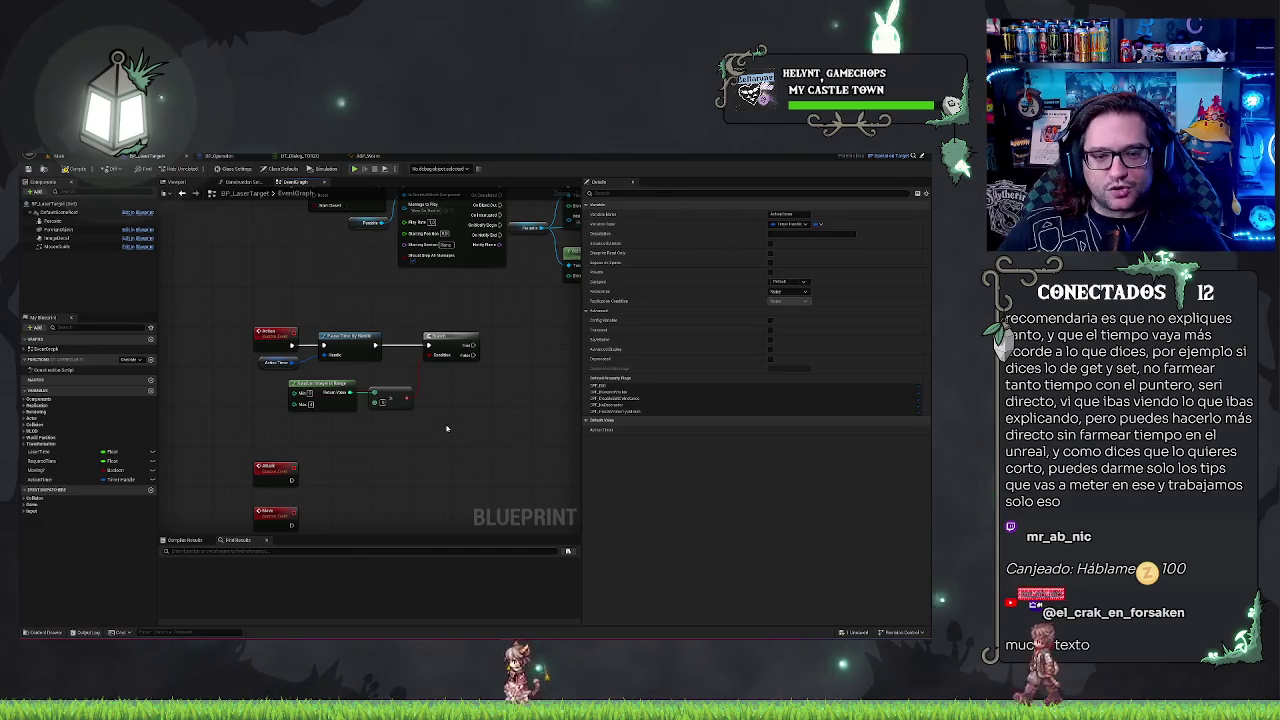
- Convert the Pawnito getter to a validated get and place it beside the Branch
right_click(258, 365)
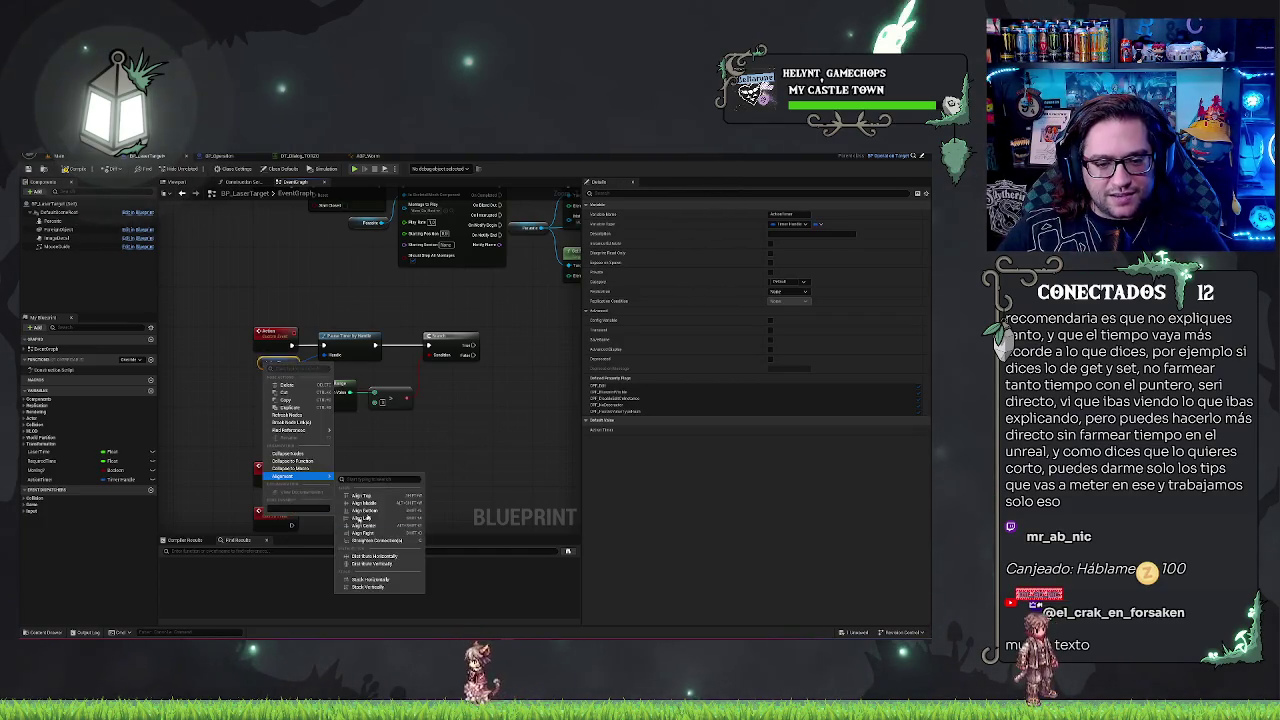
click(85, 455)
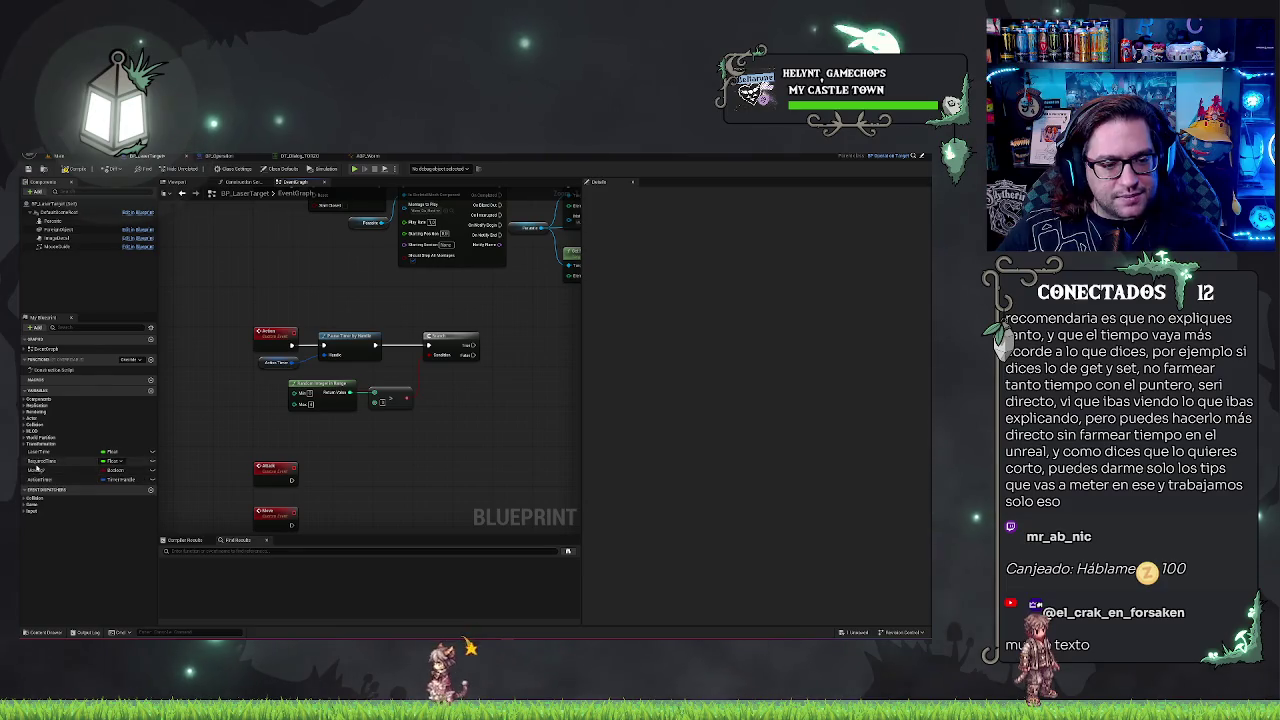
drag(409, 368, 337, 423)
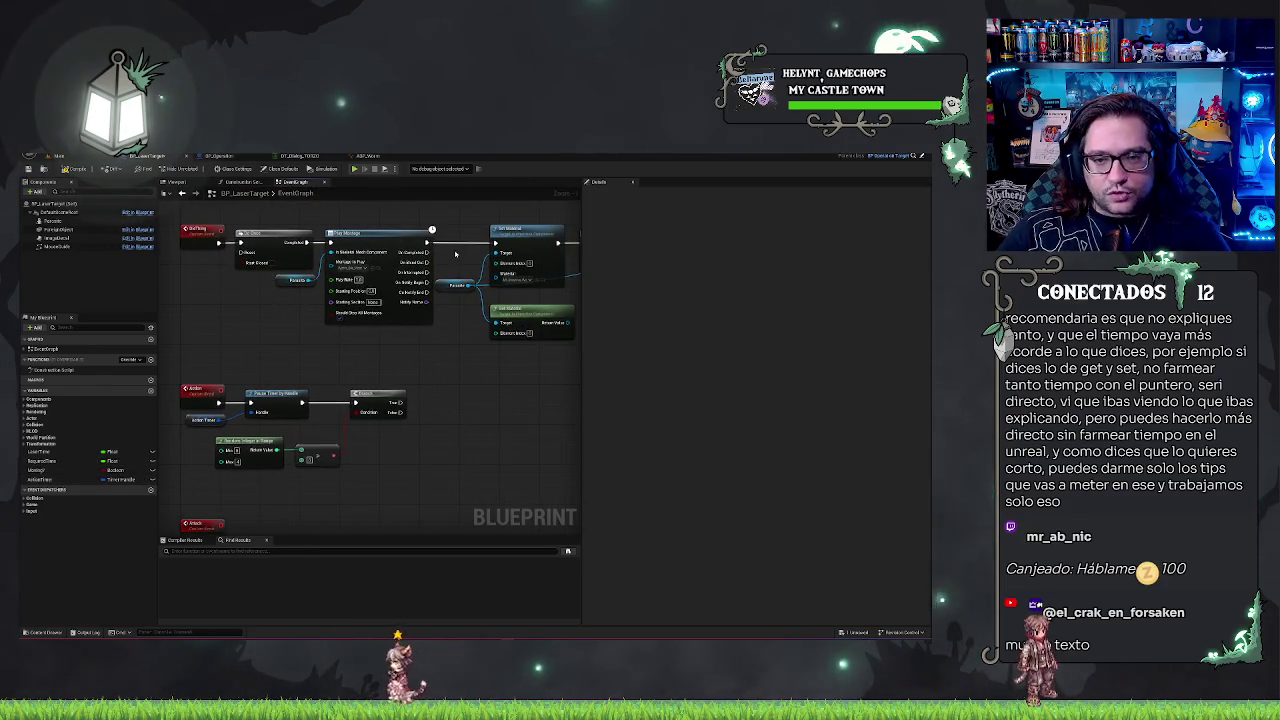
click(456, 285)
right_click(402, 467)
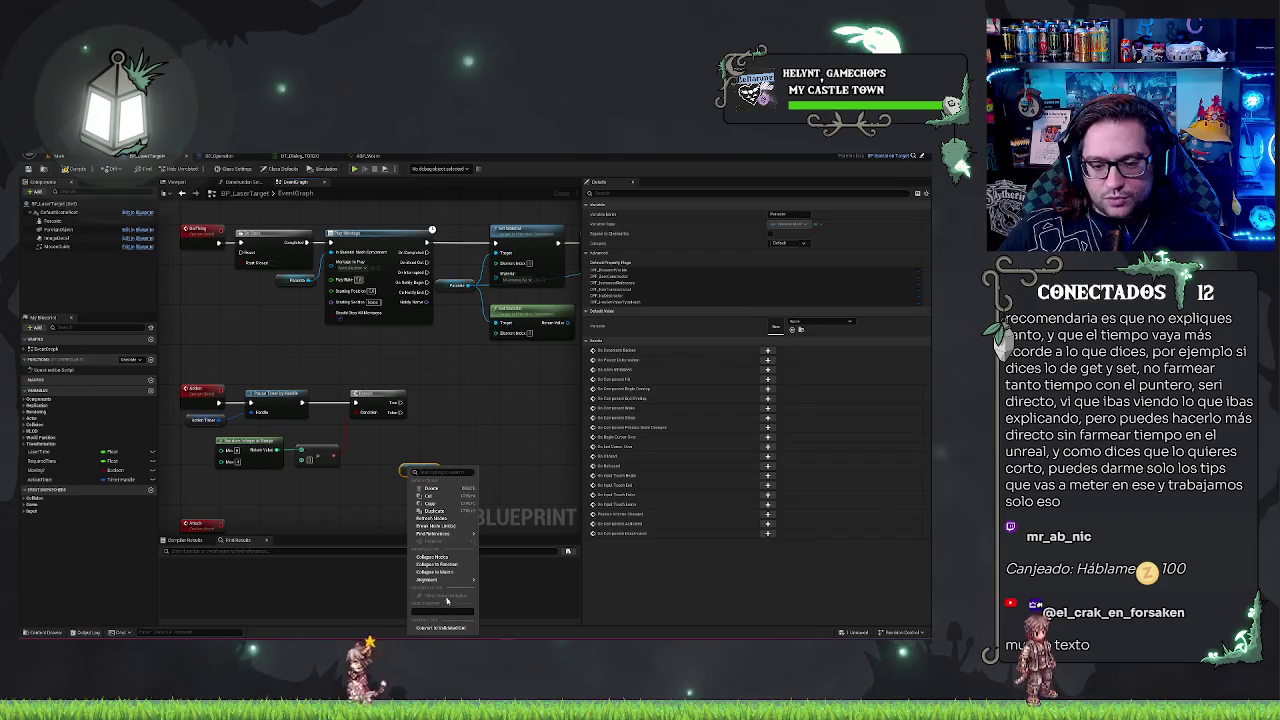
click(453, 481)
drag(453, 481, 478, 409)
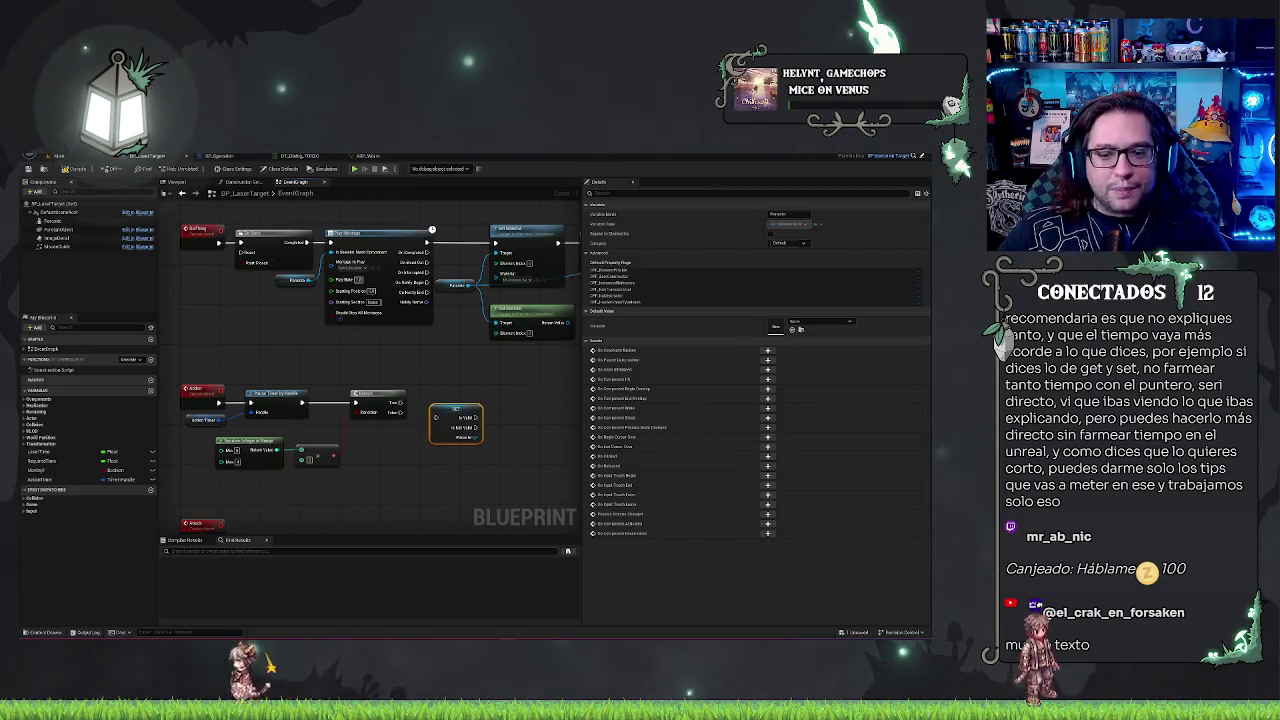
- Add an Is Valid check from the Pawnito output, then delete both validity nodes
scroll(433, 450, up, 1)
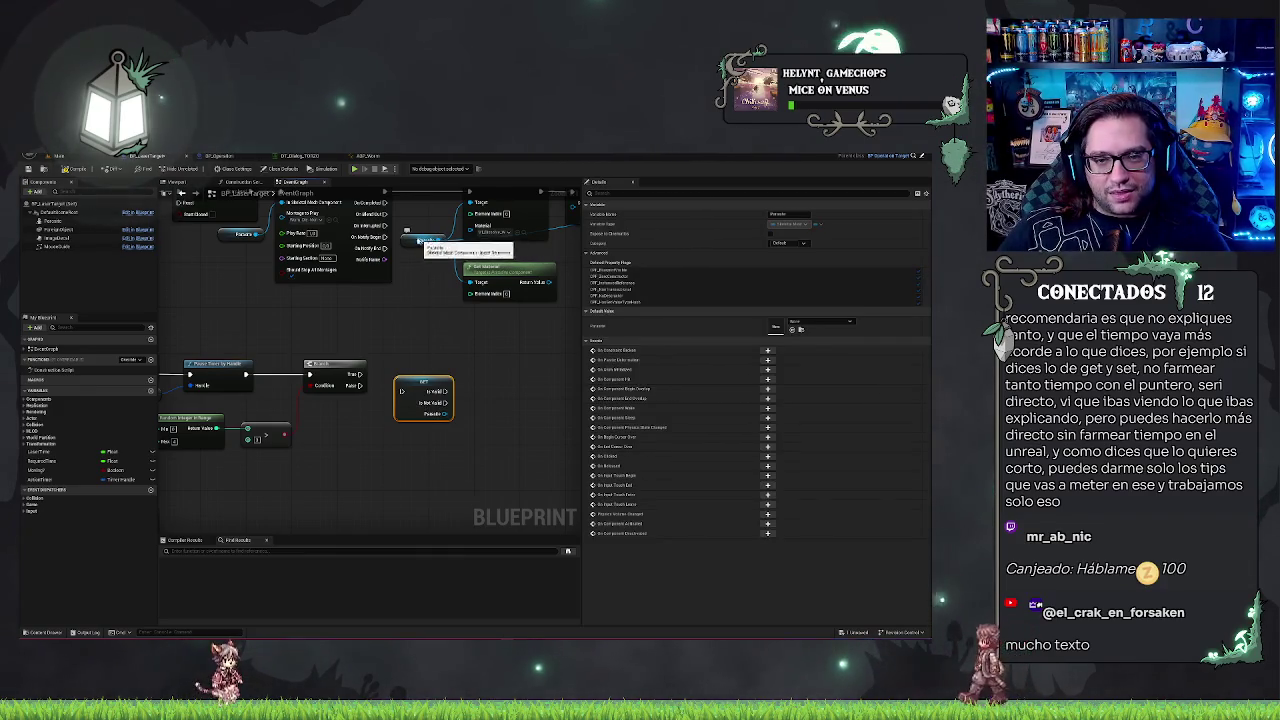
drag(440, 428, 463, 424)
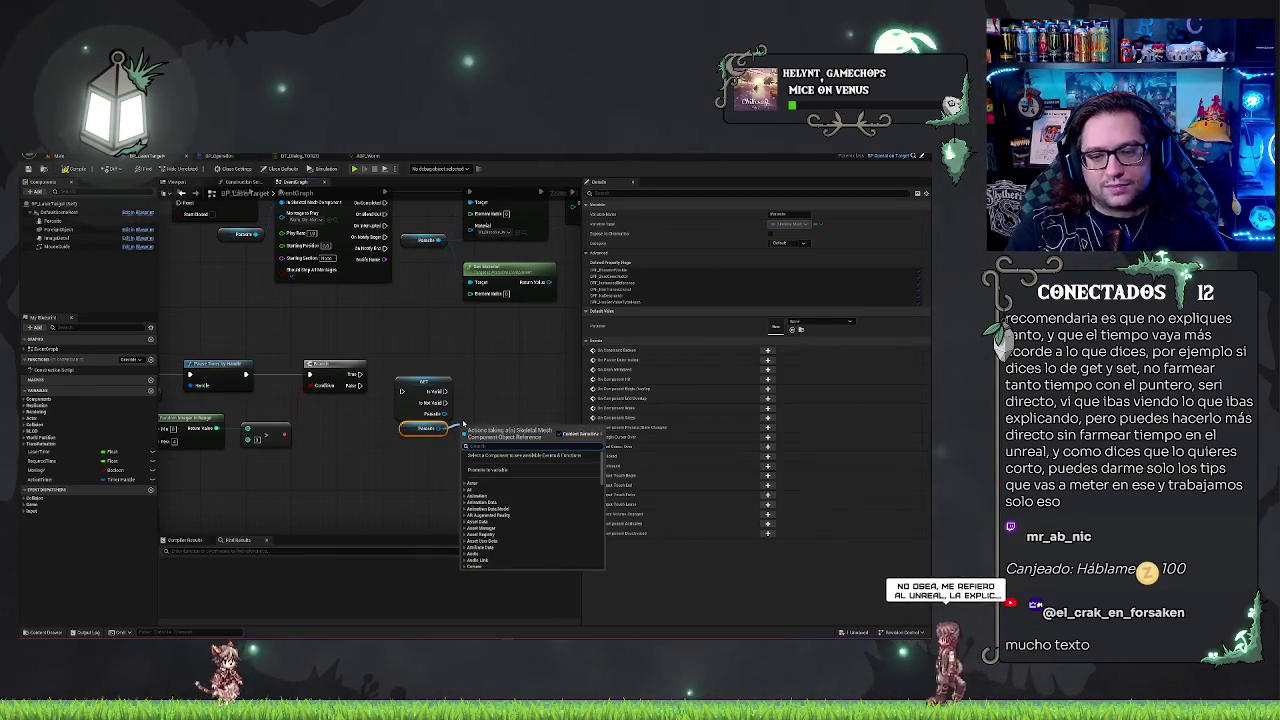
text(is valid)
click(484, 516)
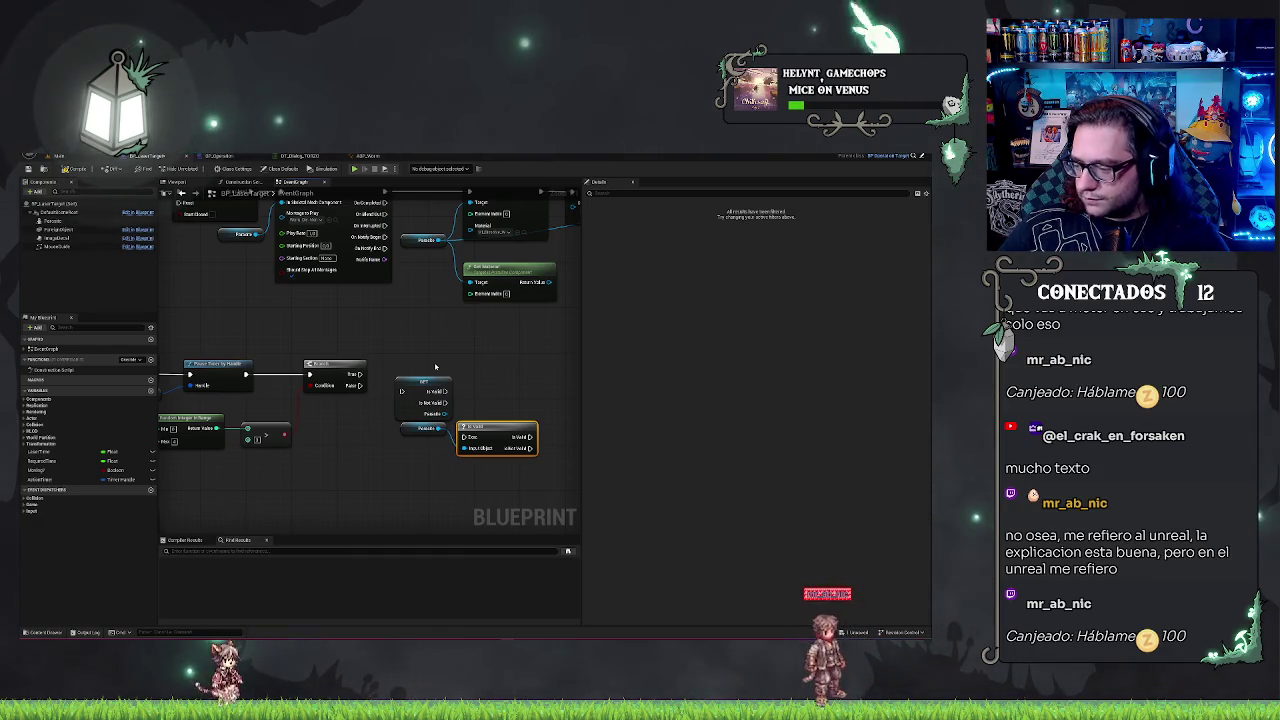
drag(424, 358, 462, 413)
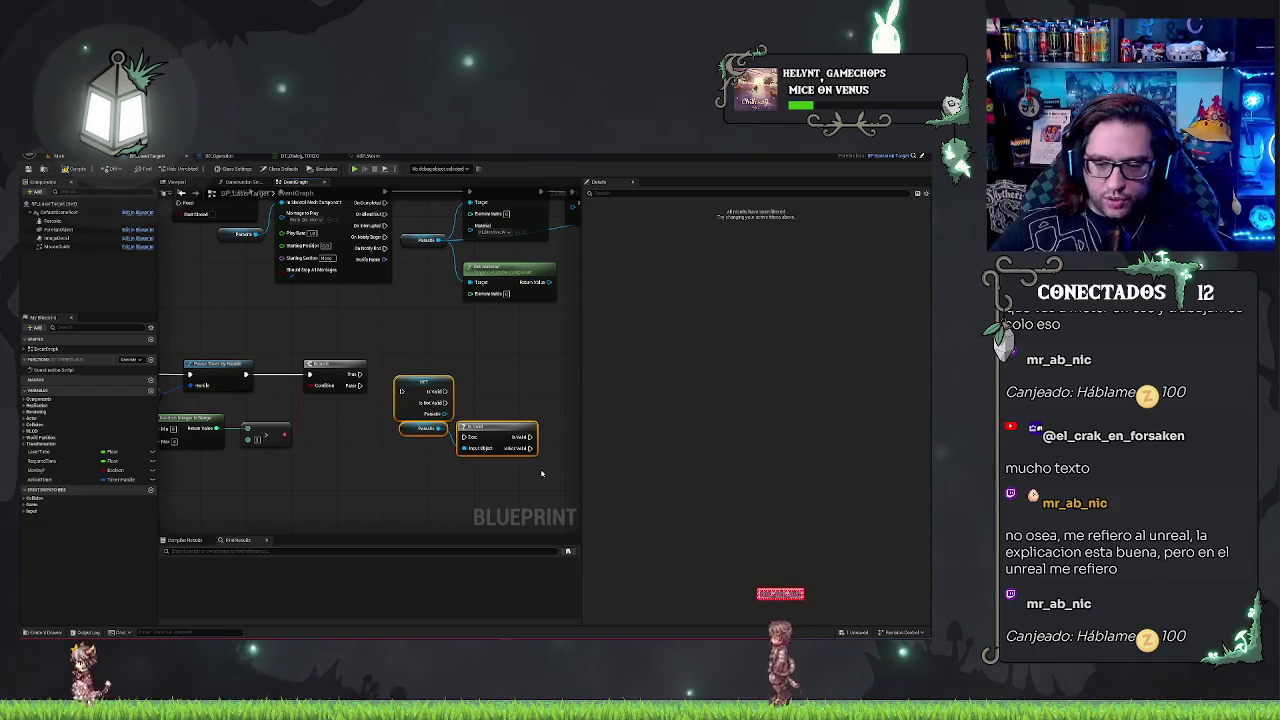
key(Delete)
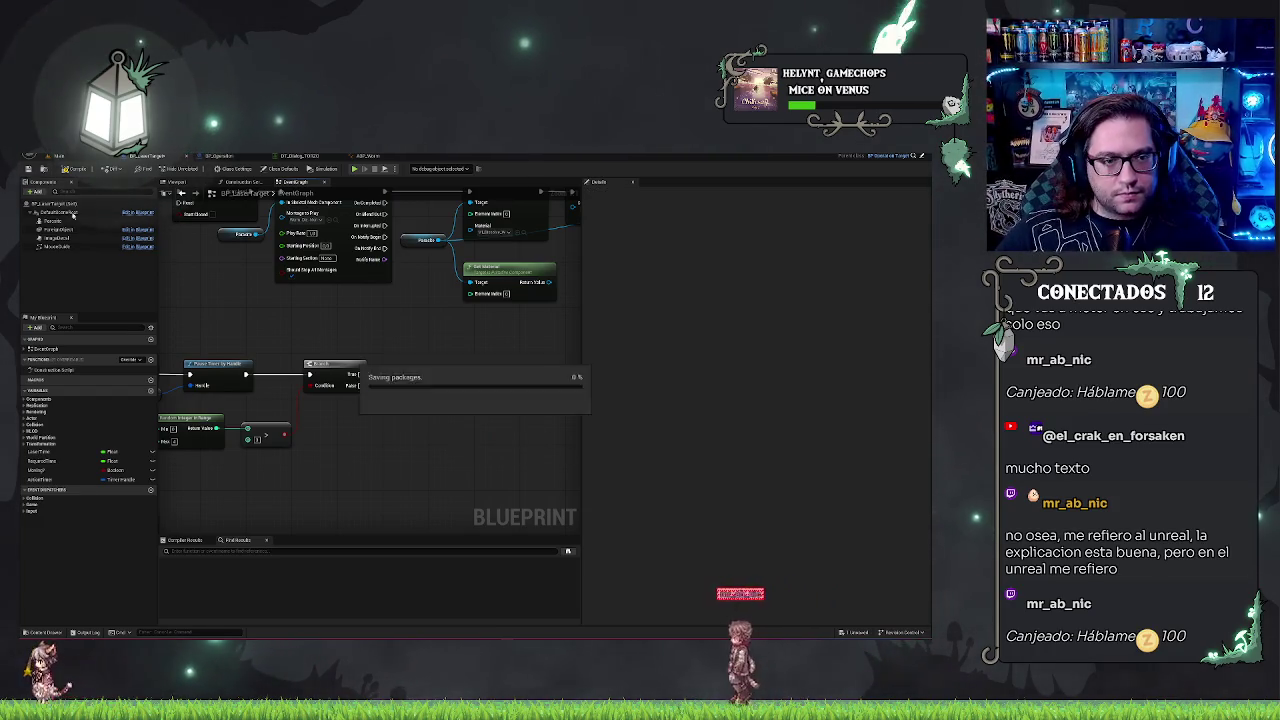
- Center the view on the Action, Attack and Branch nodes and nudge the Action Timer getter
drag(223, 303, 488, 426)
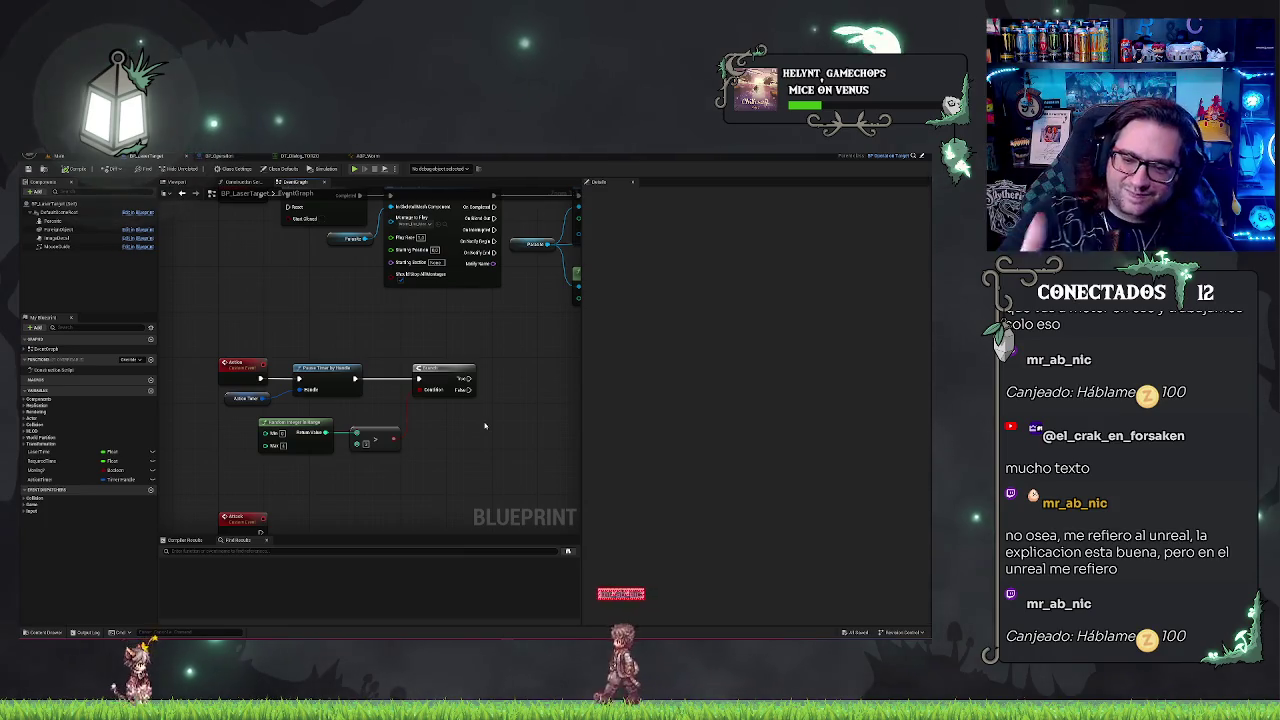
drag(415, 356, 475, 332)
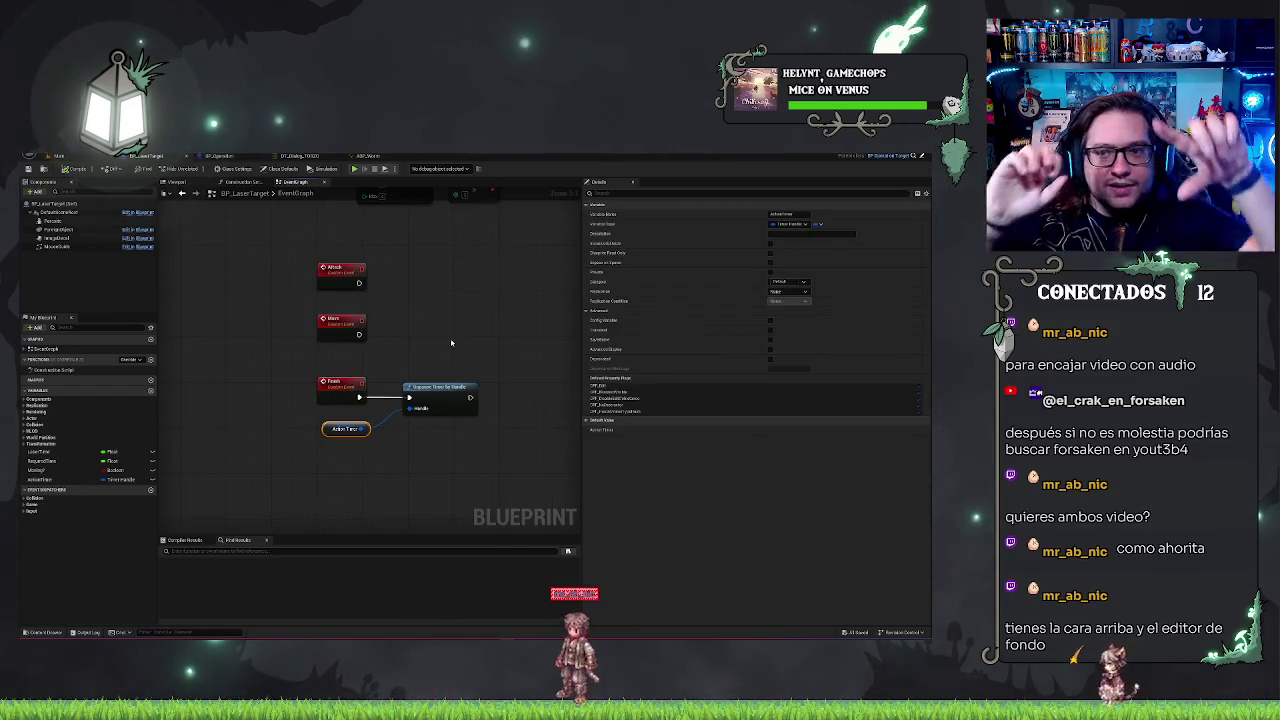
click(454, 297)
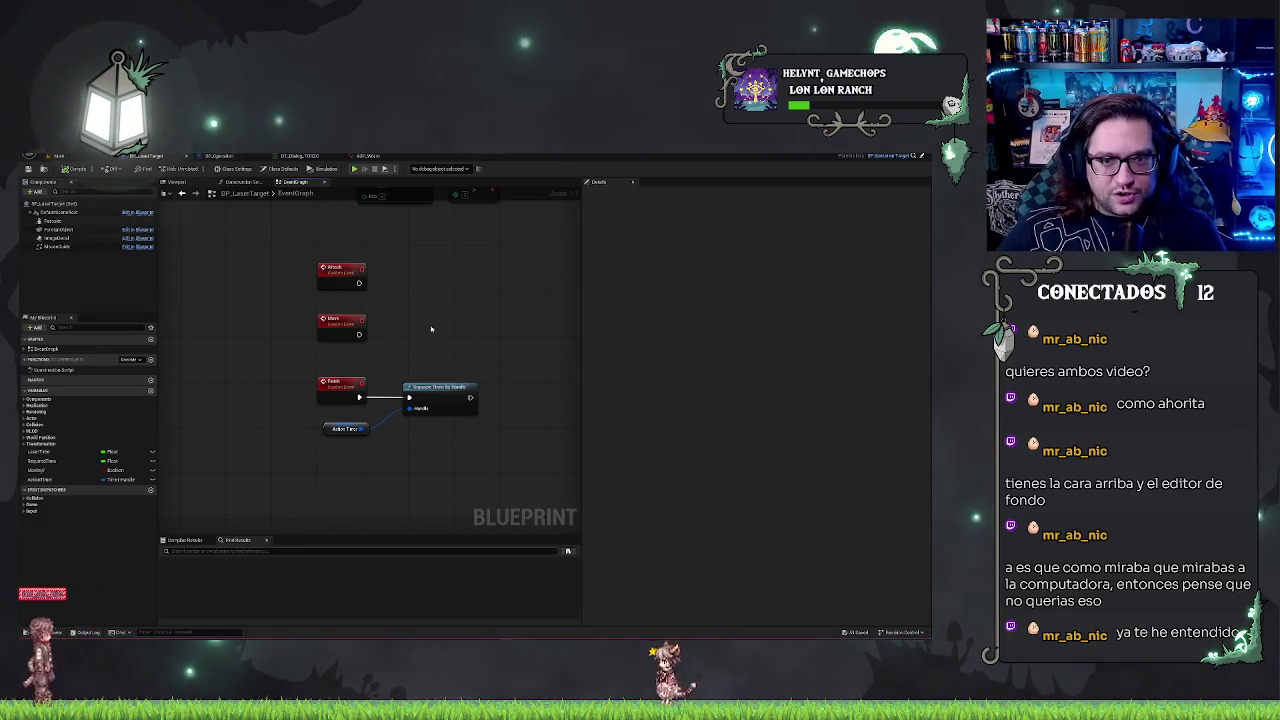
drag(441, 318, 404, 318)
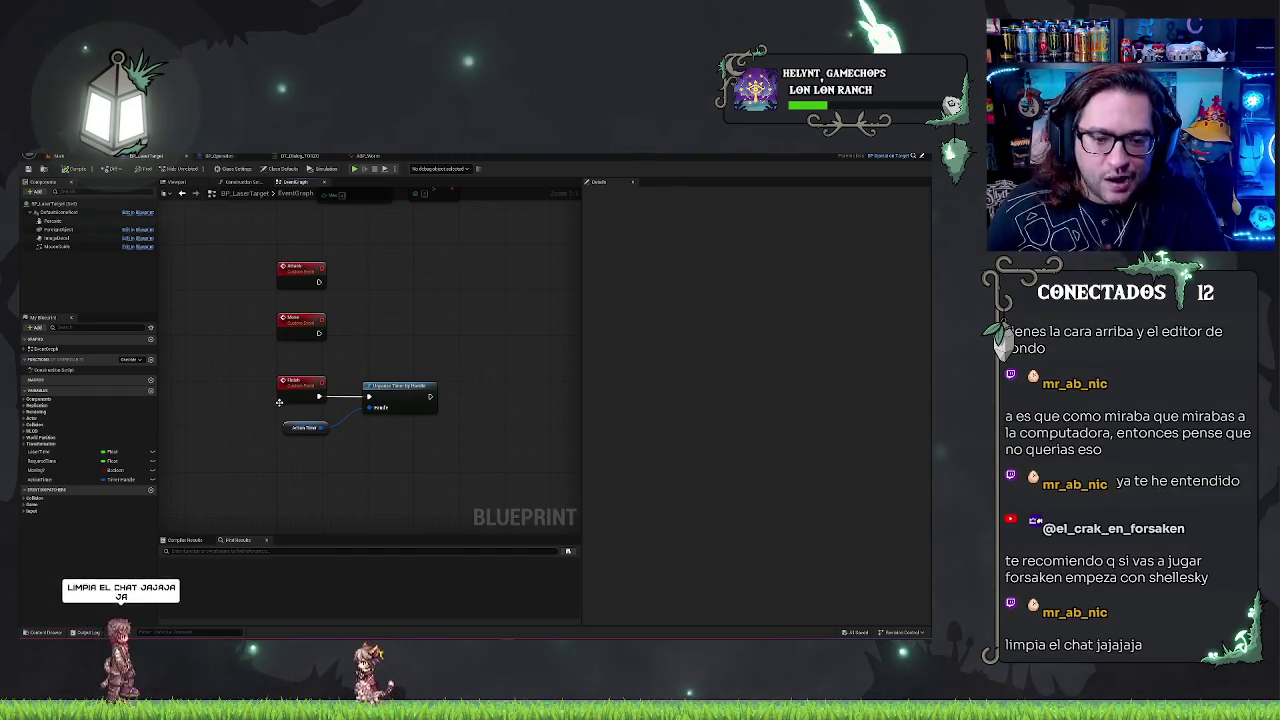
drag(304, 427, 299, 421)
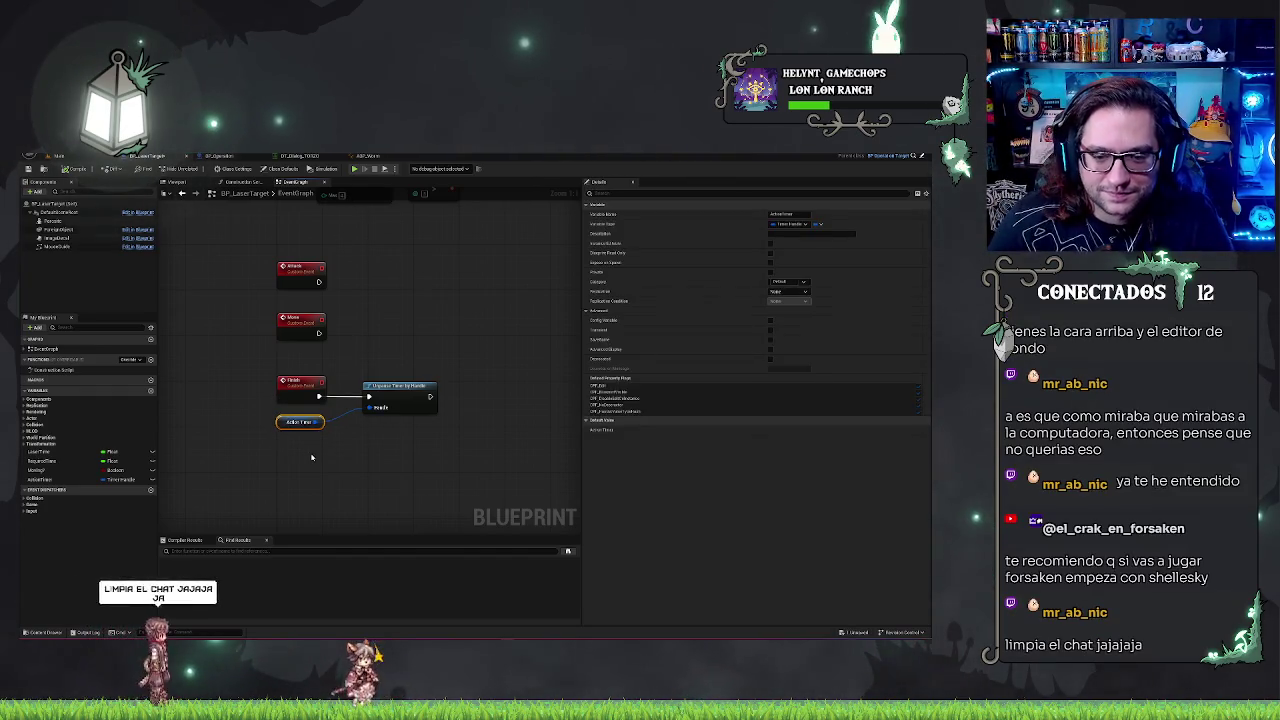
drag(395, 386, 384, 386)
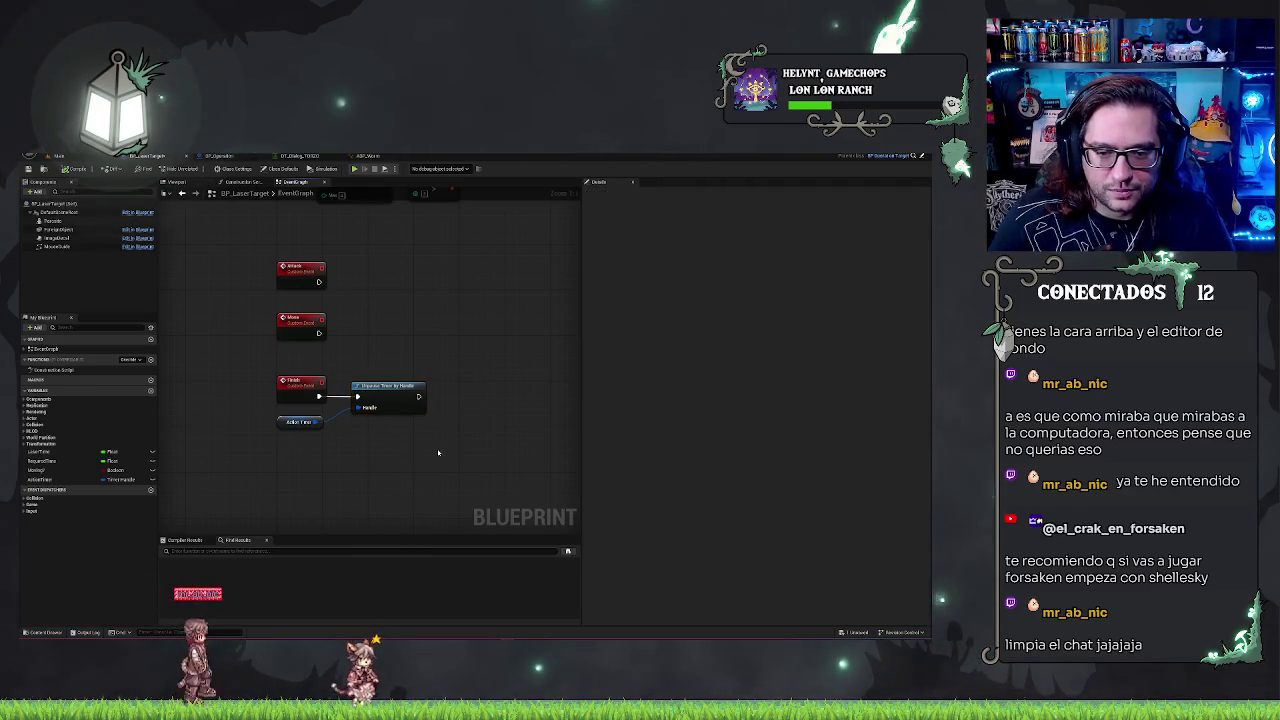
drag(257, 343, 489, 451)
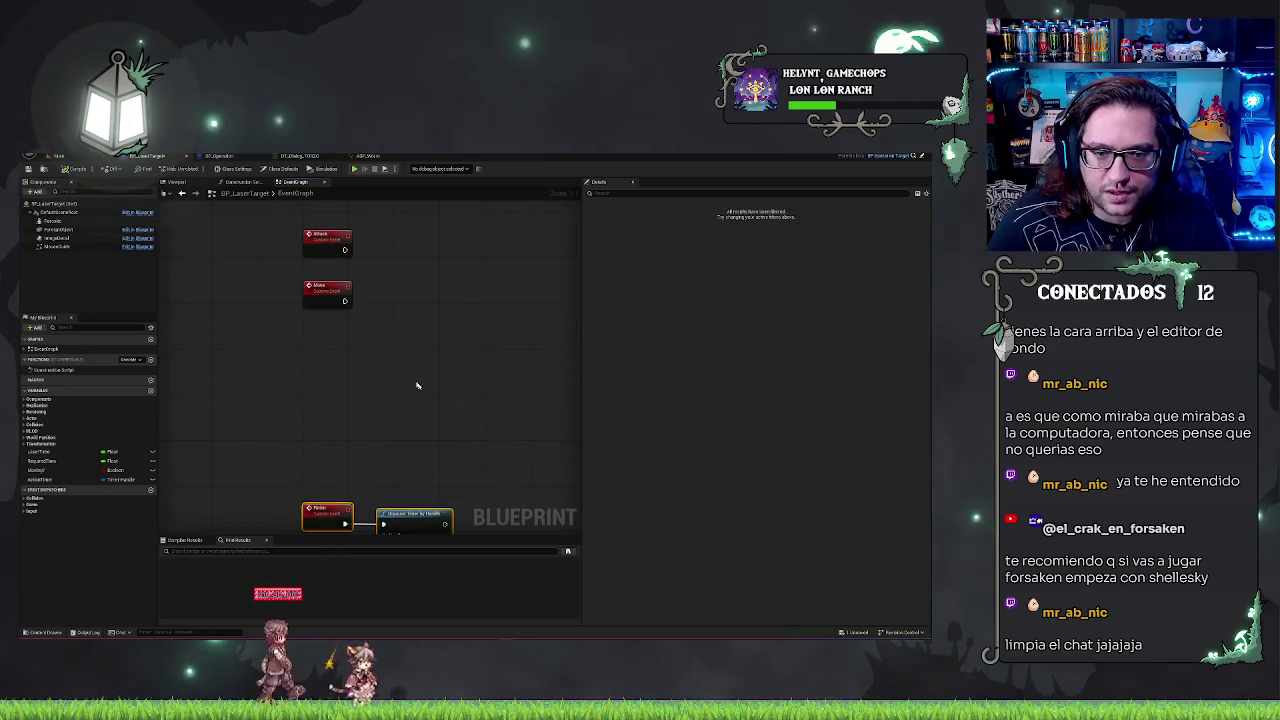
drag(420, 386, 364, 527)
click(279, 437)
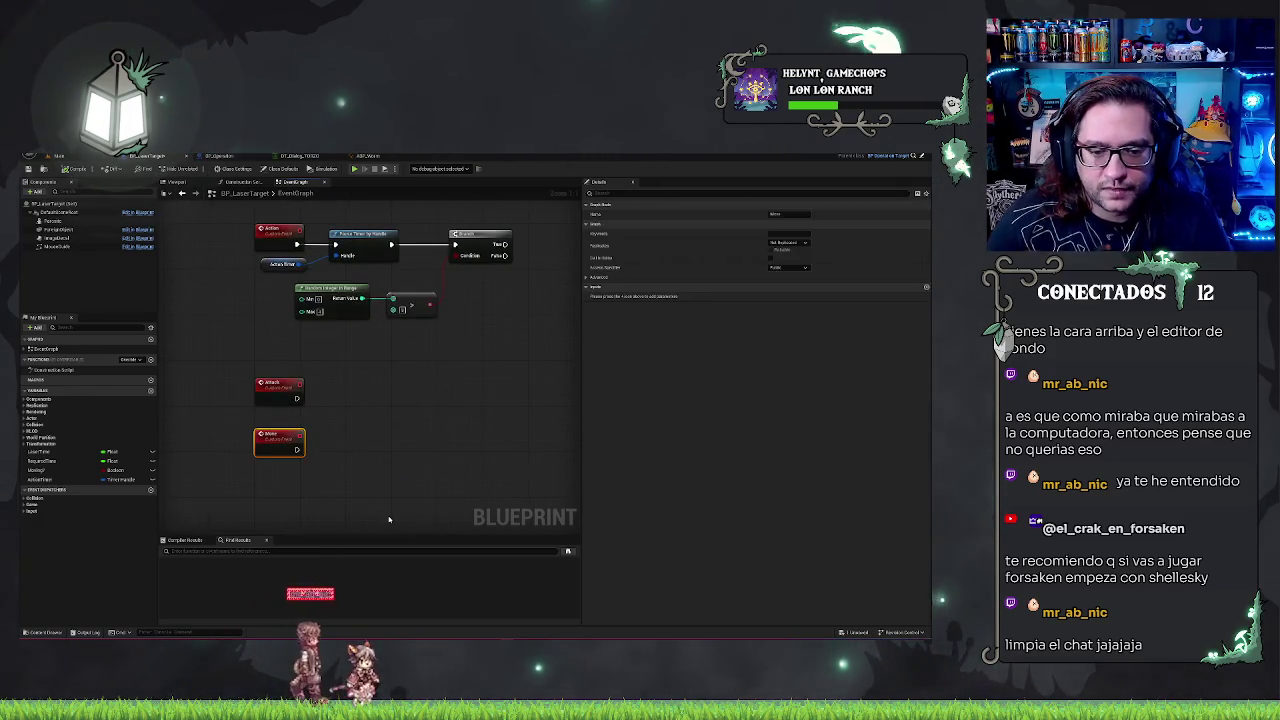
drag(372, 445, 429, 358)
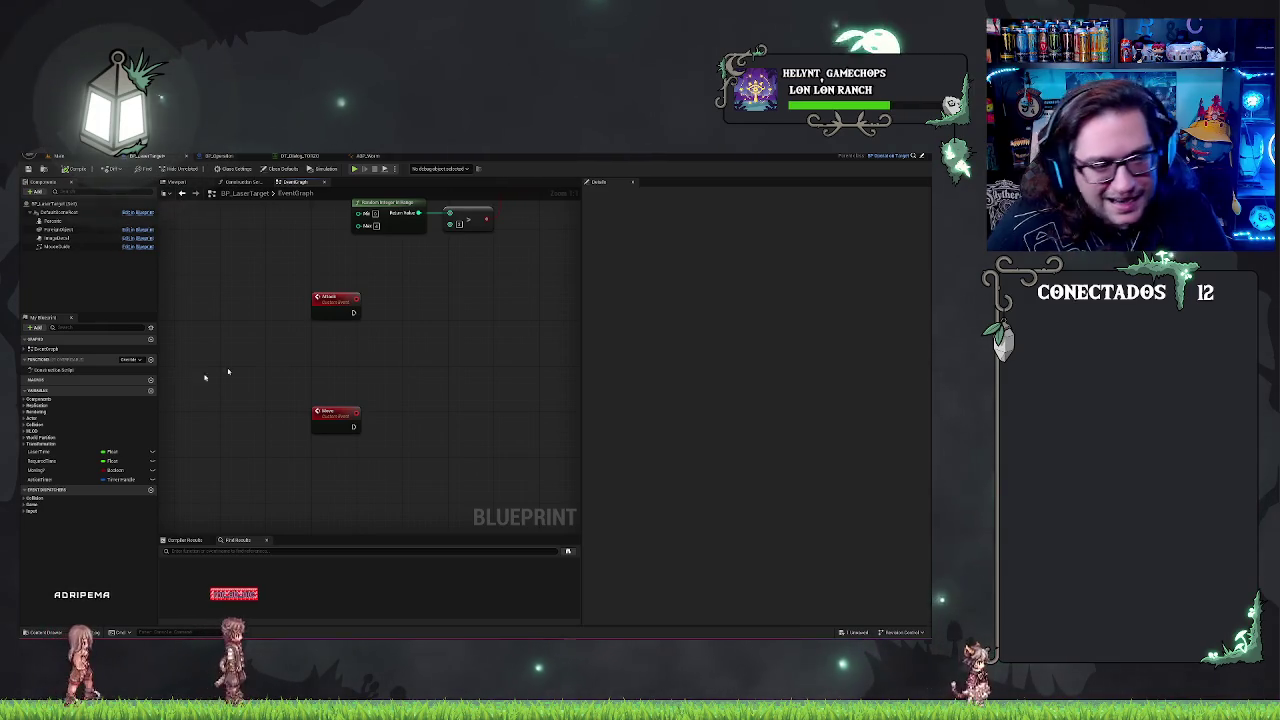
- Select the Random Integer in Range and > nodes and nudge them up toward the Branch
scroll(503, 354, down, 3)
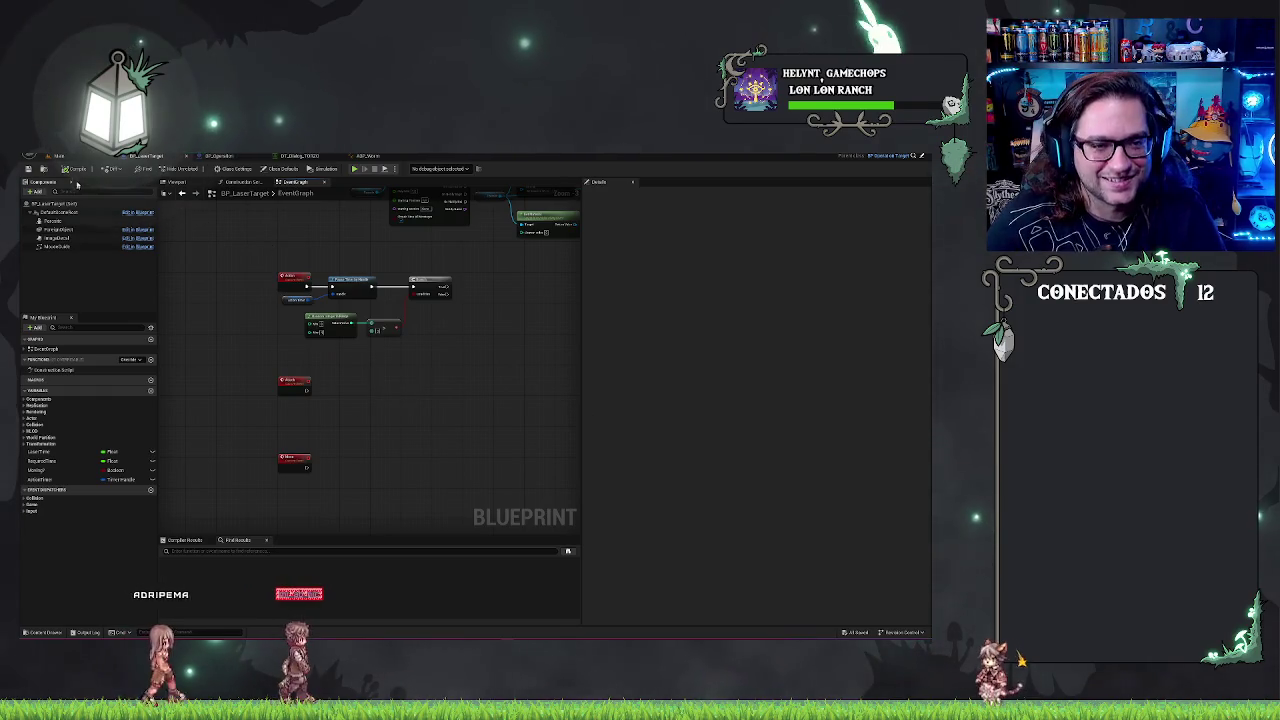
scroll(369, 271, up, 2)
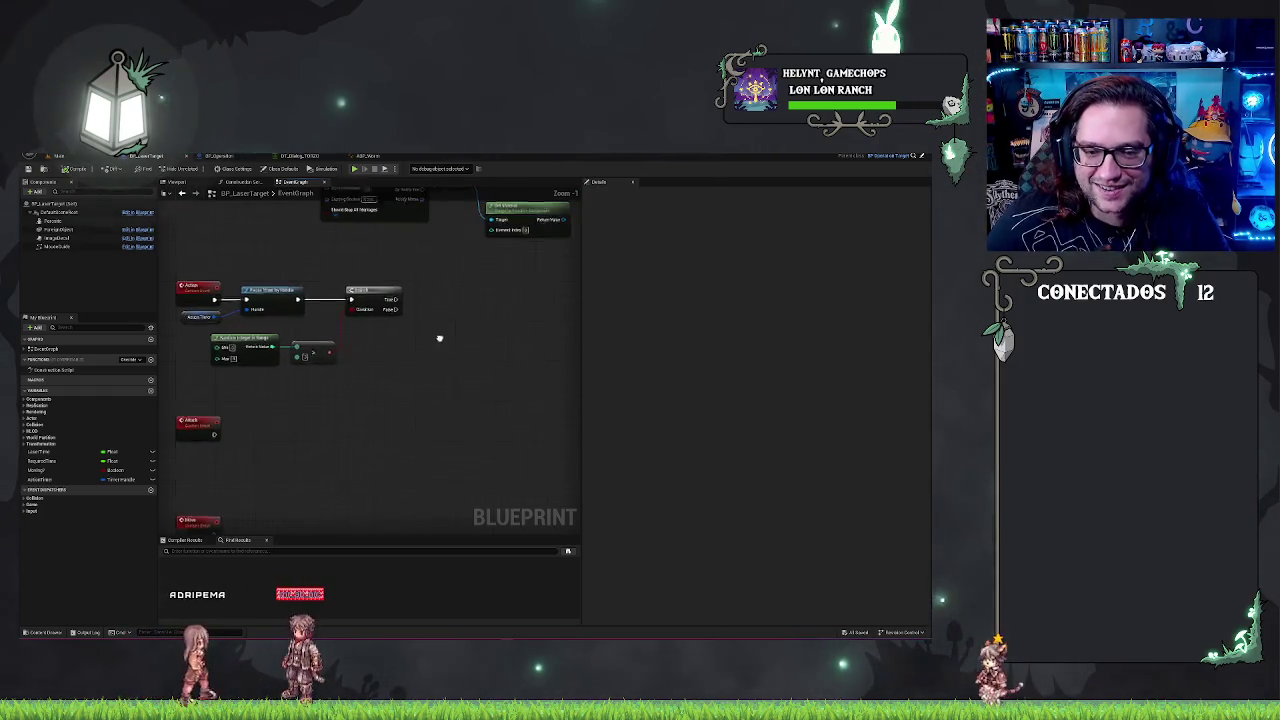
drag(436, 380, 494, 391)
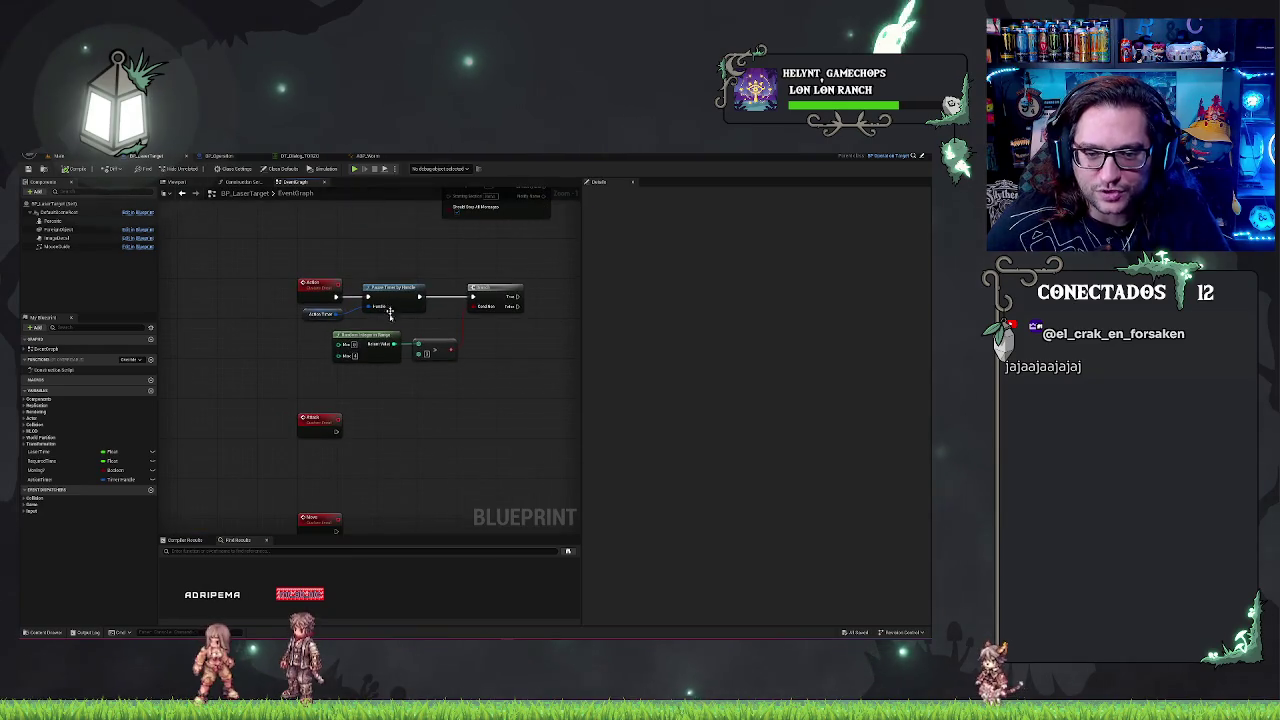
mouse_move(293, 340)
mouse_down()
mouse_move(500, 374)
mouse_move(334, 405)
mouse_up()
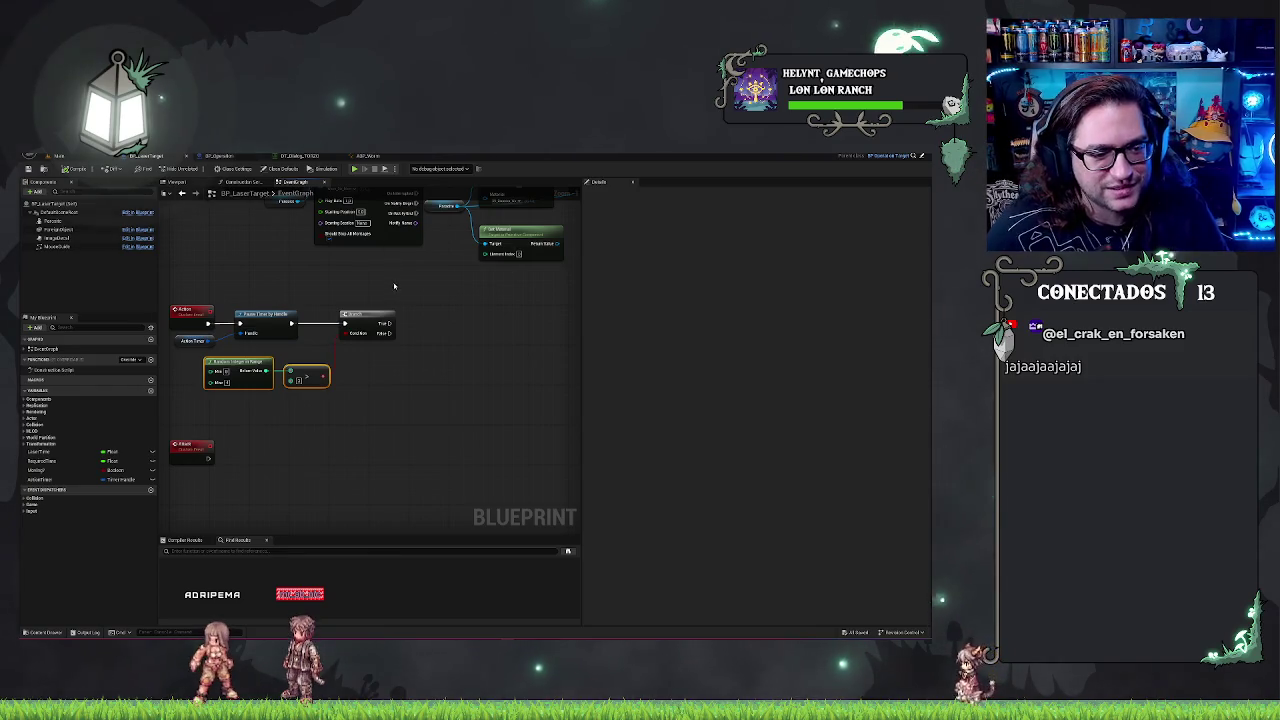
click(393, 326)
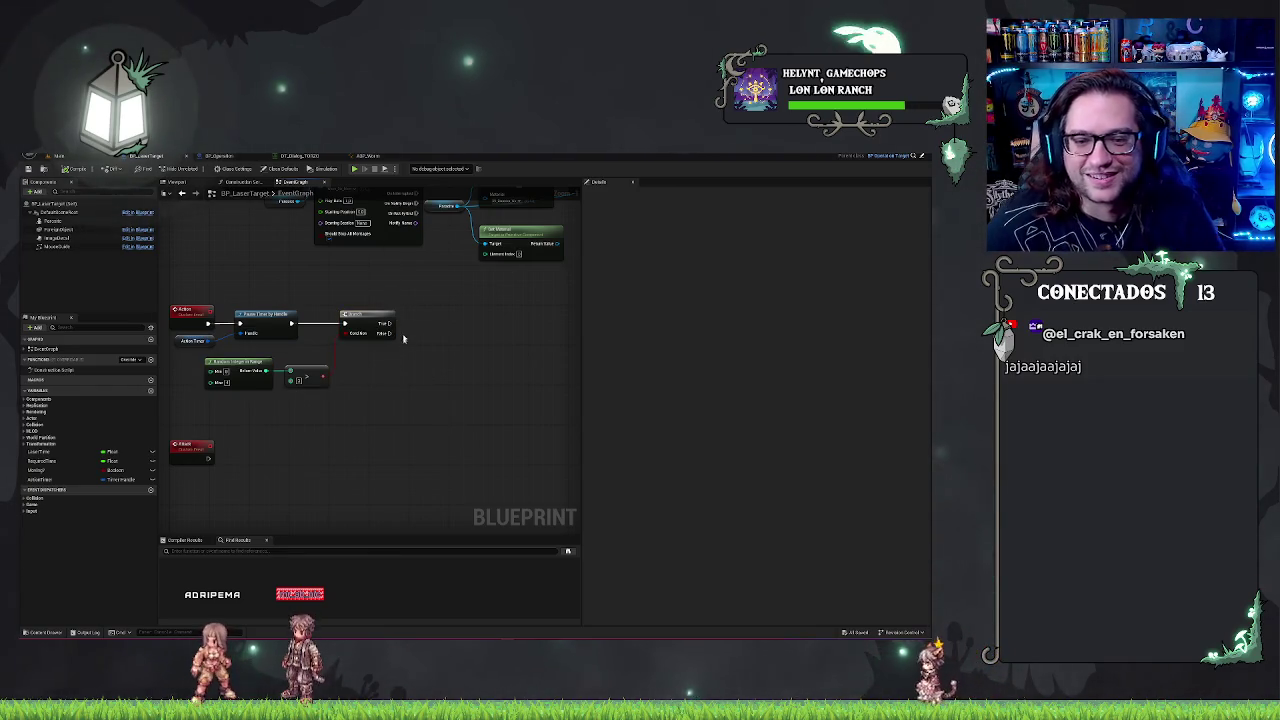
drag(205, 352, 345, 385)
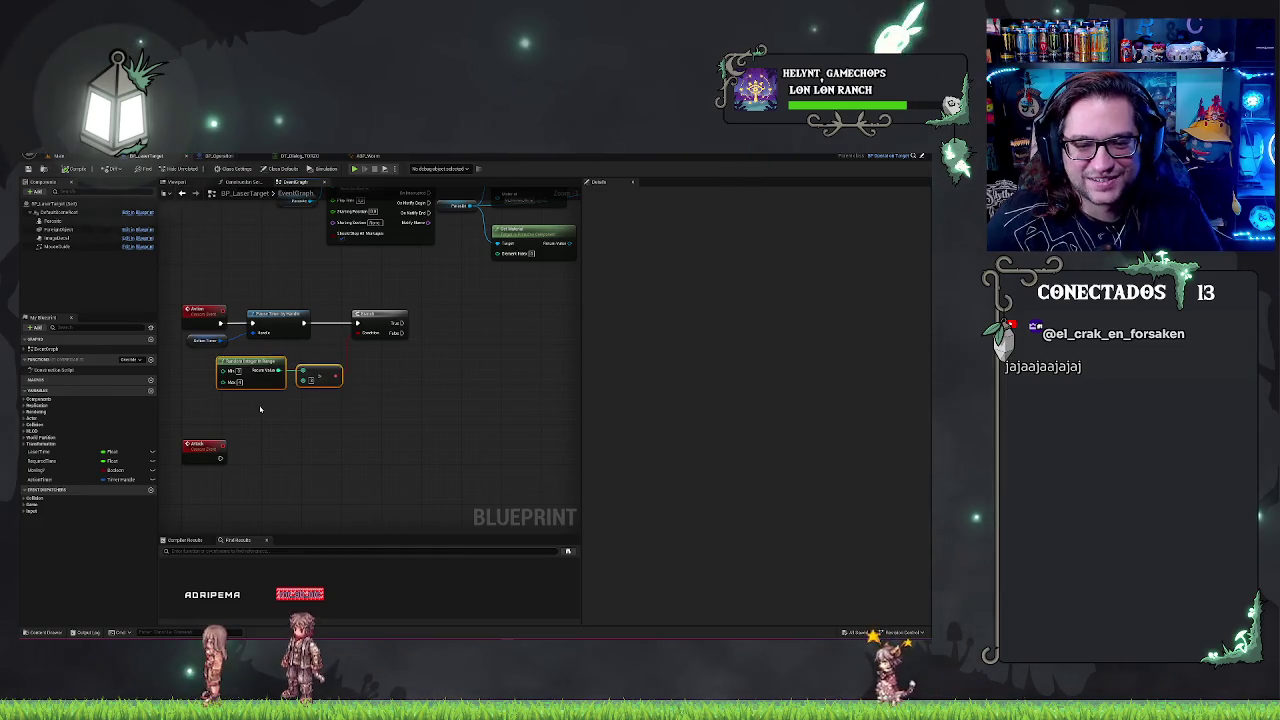
key(q)
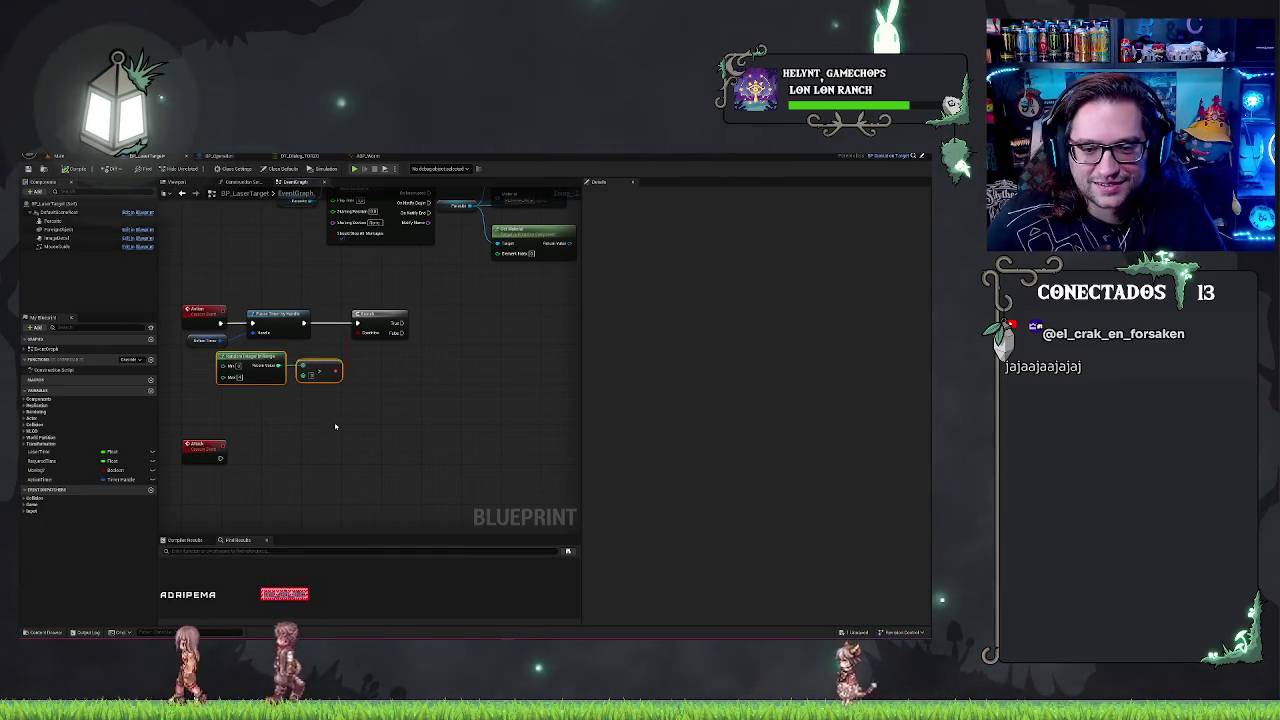
- Pan the event graph to bring the Move event into view
right_click(342, 426)
click(354, 380)
mouse_move(354, 380)
mouse_down()
mouse_move(443, 391)
mouse_move(461, 318)
mouse_up()
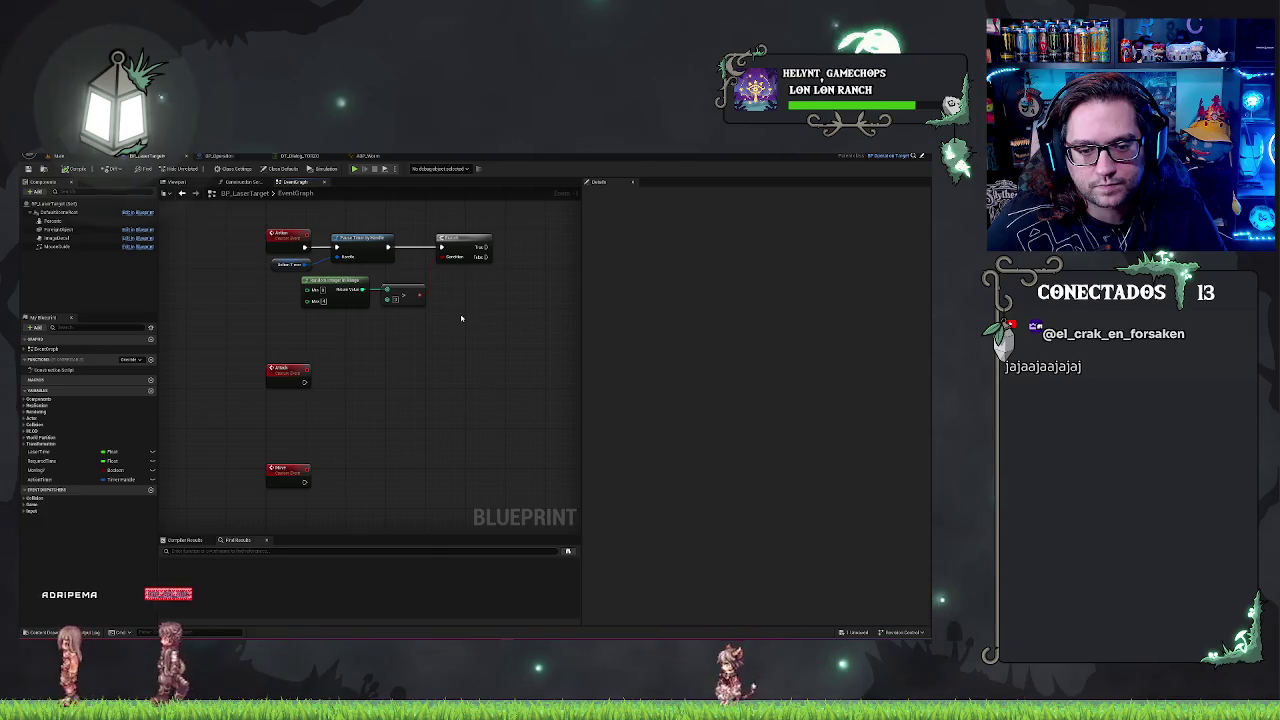
mouse_move(402, 428)
mouse_down()
mouse_move(337, 408)
mouse_move(391, 437)
mouse_up()
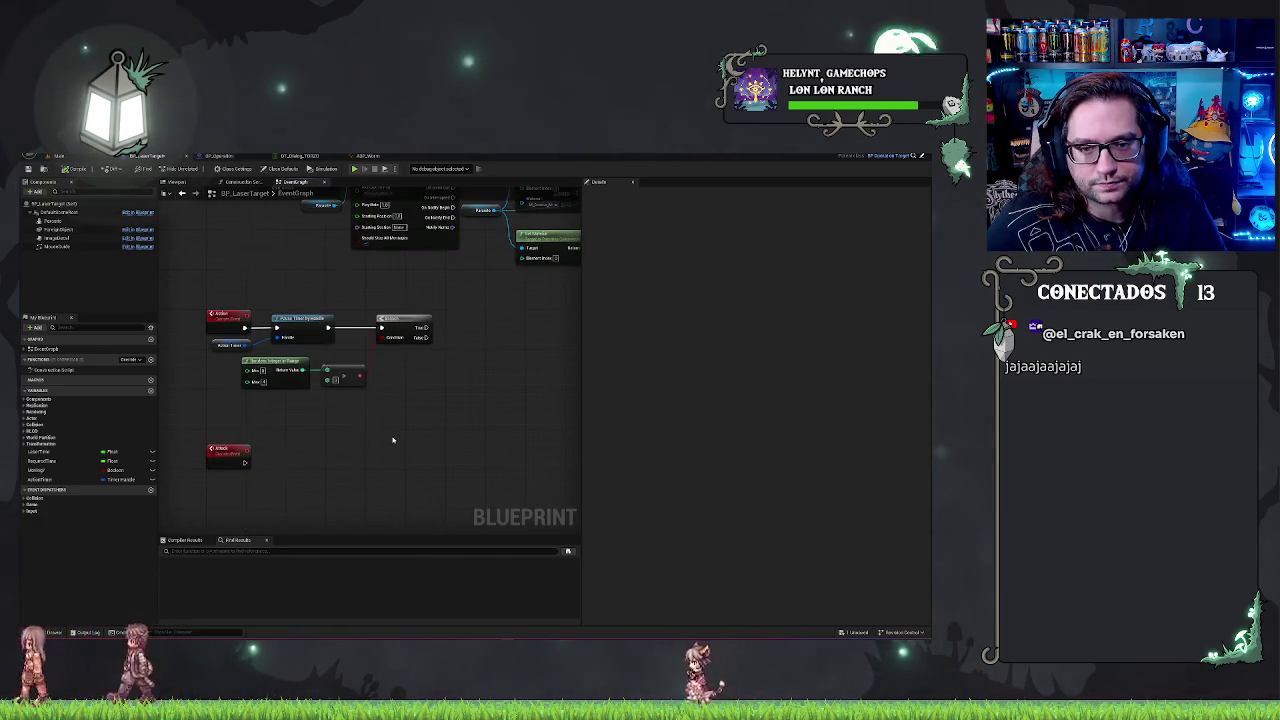
mouse_move(420, 366)
mouse_down()
mouse_move(552, 295)
mouse_move(406, 337)
mouse_move(363, 367)
mouse_move(444, 327)
mouse_up()
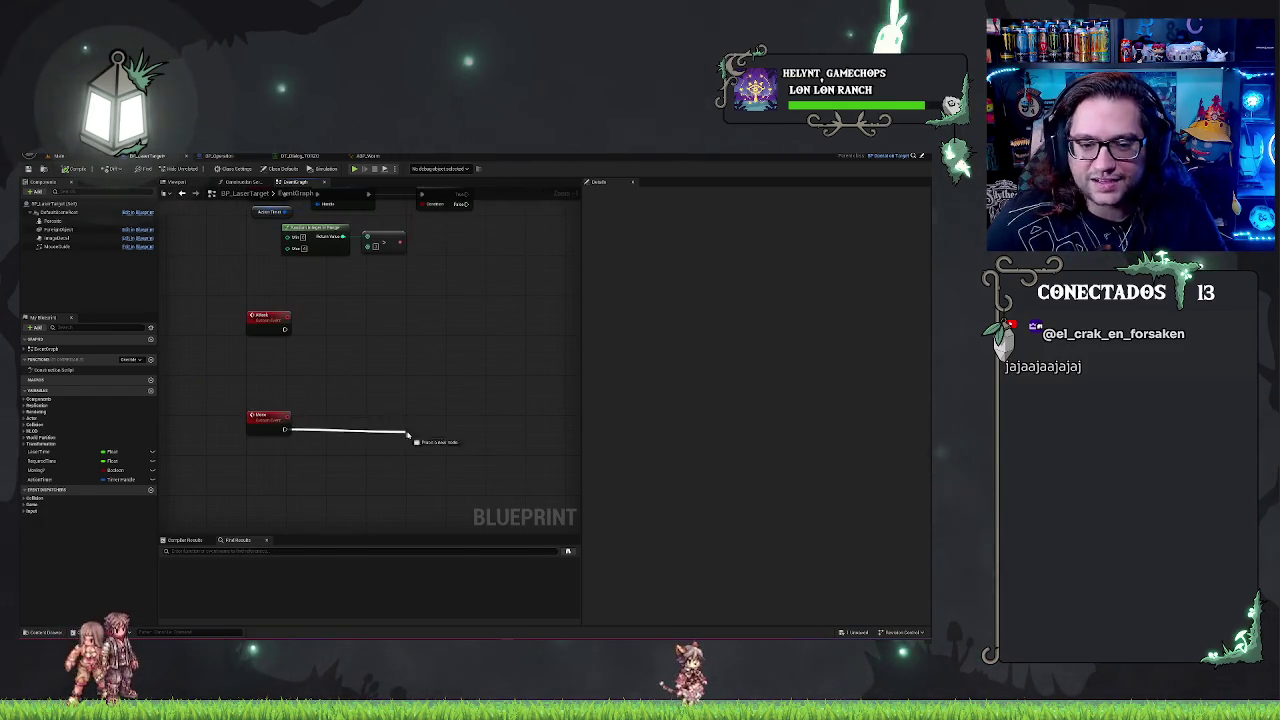
- Chain a Delay after the Move event, calling Finish when it completes
drag(407, 435, 410, 436)
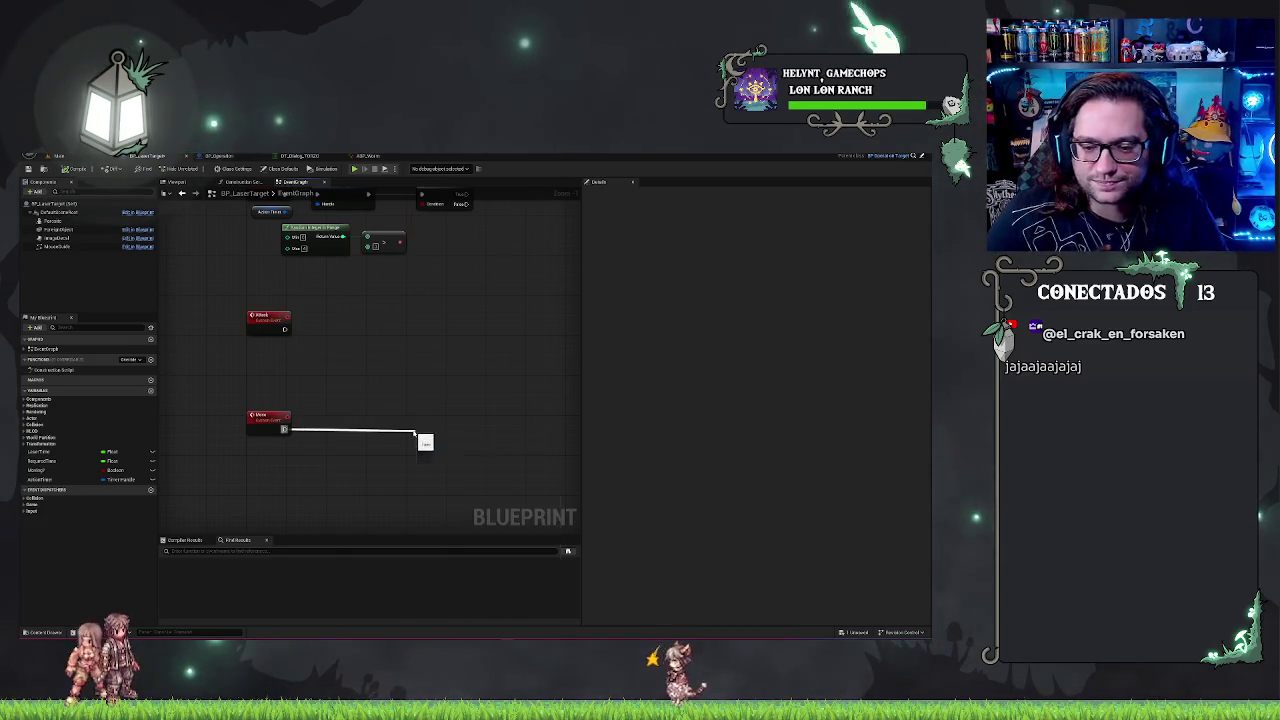
mouse_move(450, 446)
mouse_down()
mouse_move(462, 432)
mouse_move(408, 366)
mouse_up()
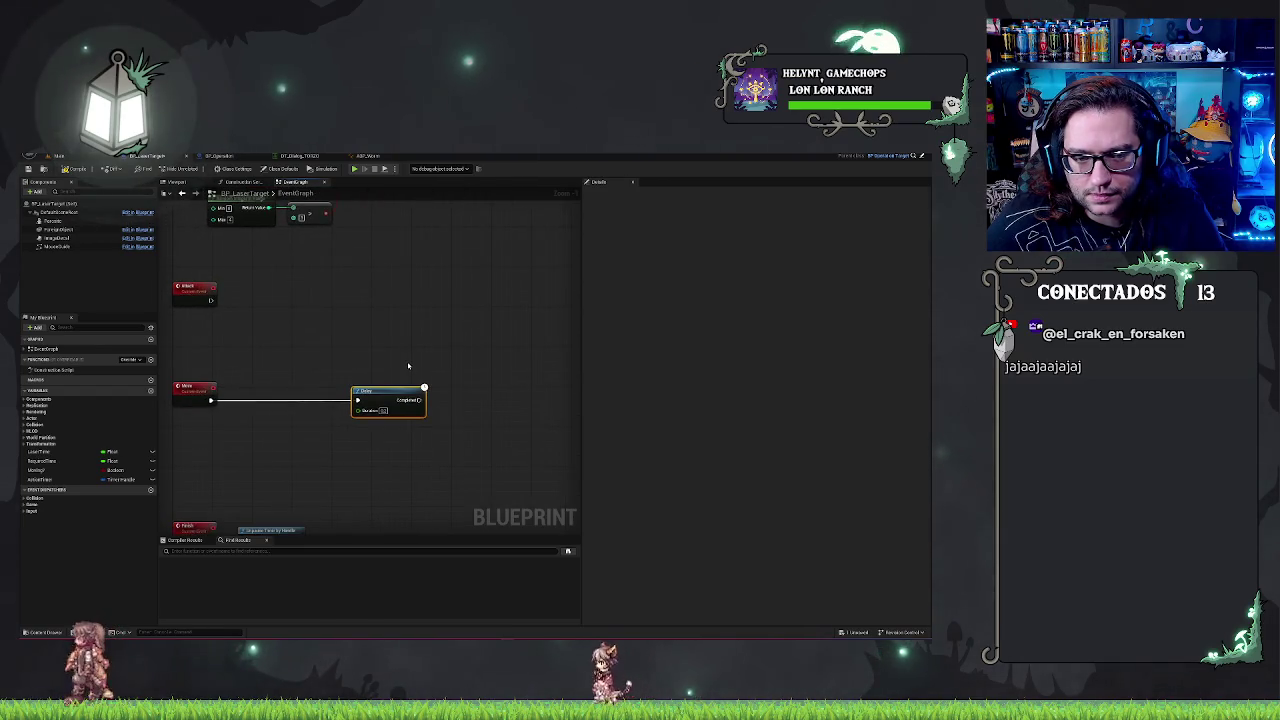
drag(424, 400, 442, 402)
text(finish)
key(Return)
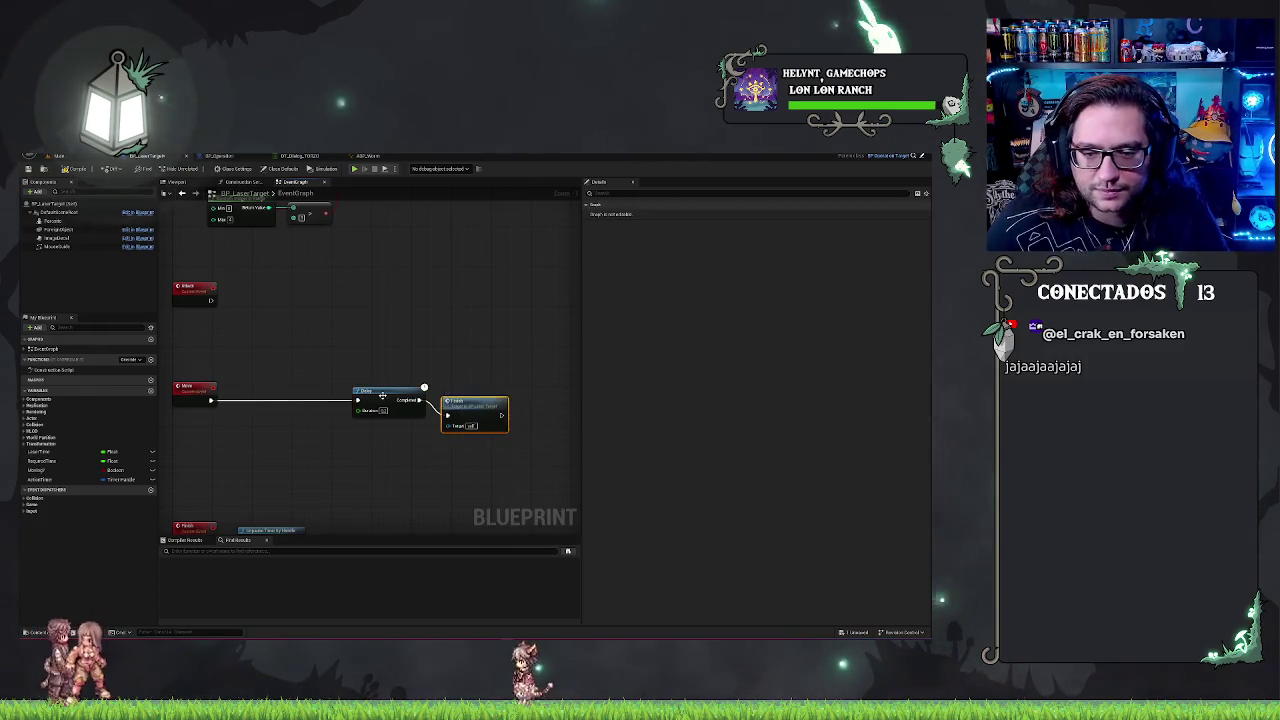
- Add an attach node on the Branch's True output and a detach node on False
drag(423, 331, 454, 416)
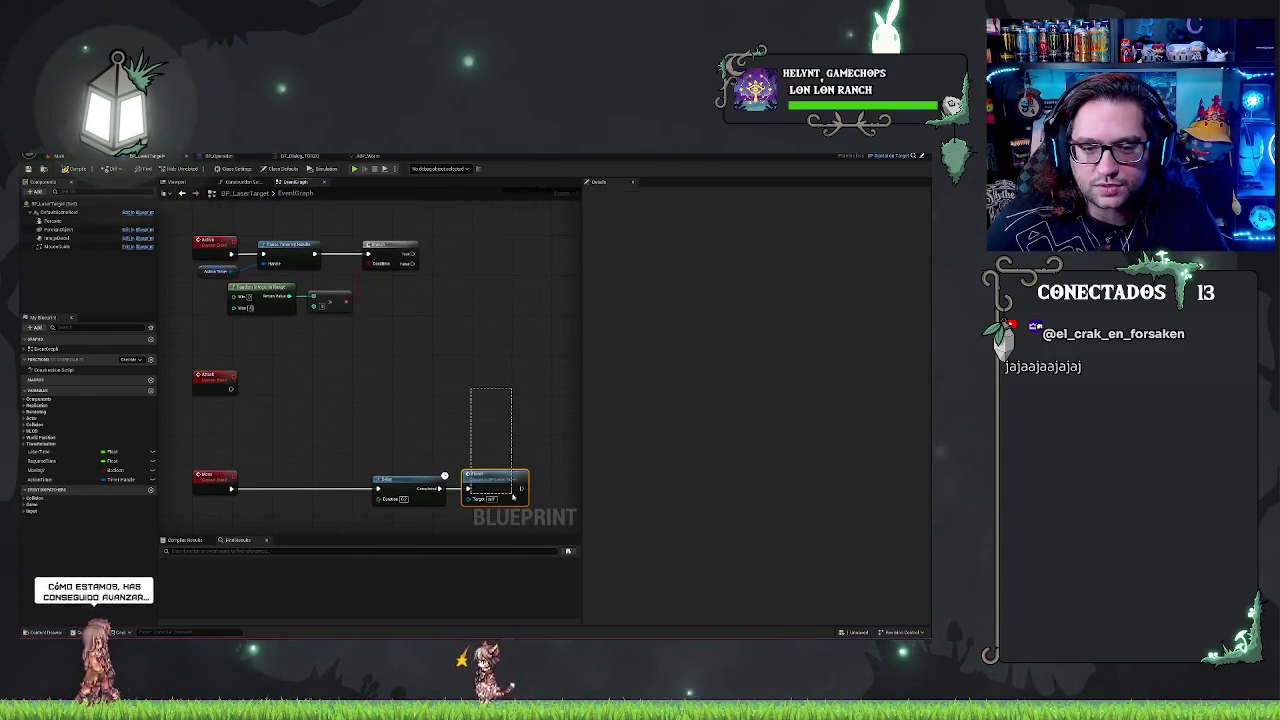
mouse_move(412, 255)
mouse_down()
mouse_move(375, 338)
mouse_move(403, 328)
mouse_up()
text(atta)
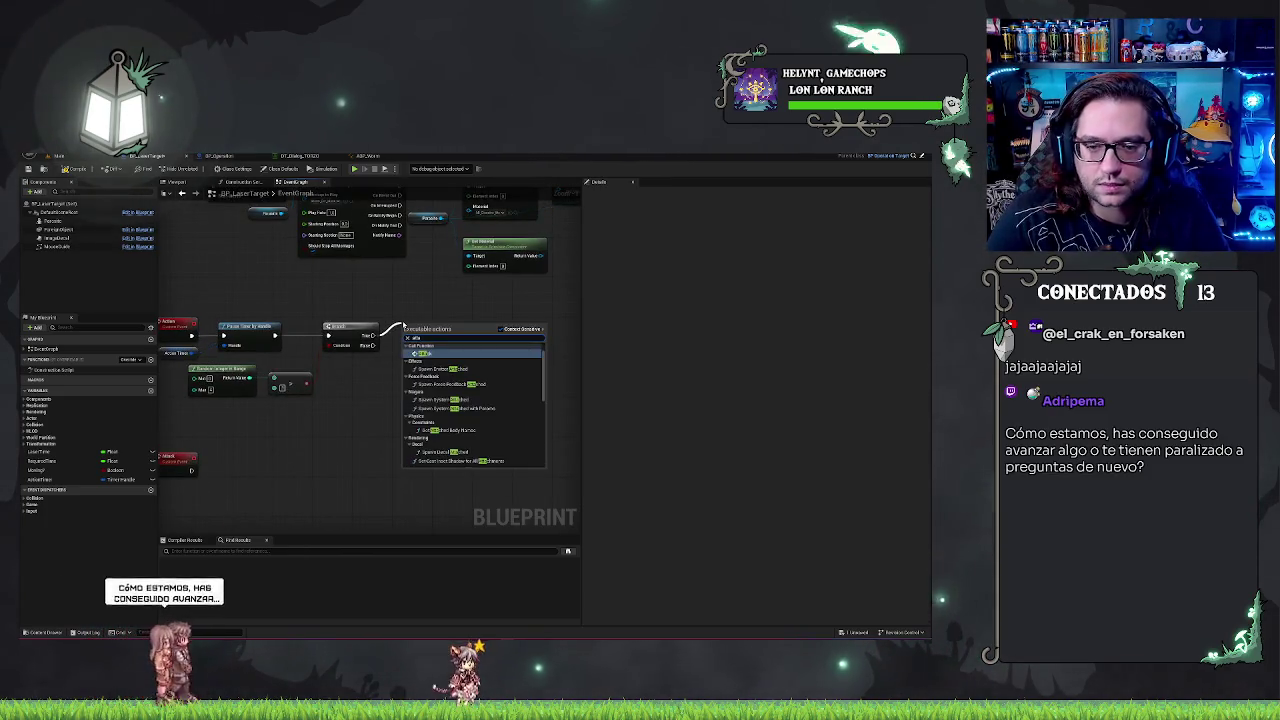
key(Return)
drag(391, 384, 391, 384)
text(deta)
key(Return)
- Paste a copied node and line it up with the attach and detach nodes
key(ctrl+v)
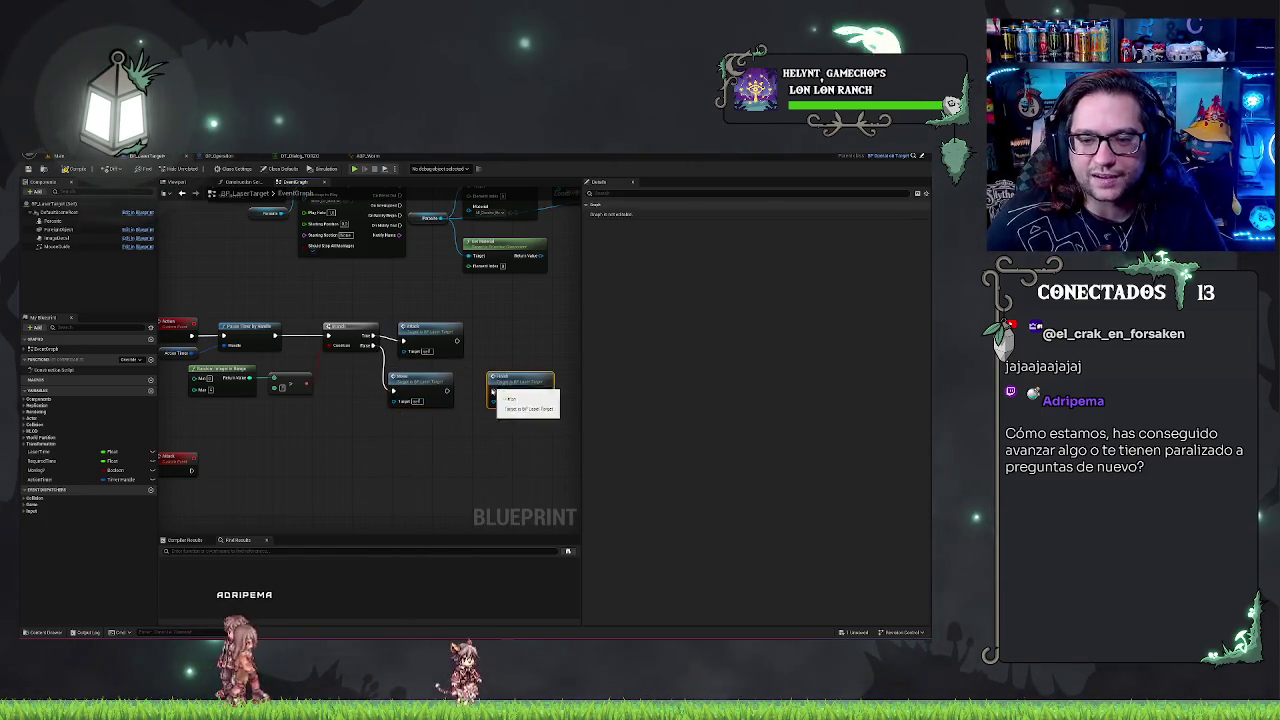
click(425, 330)
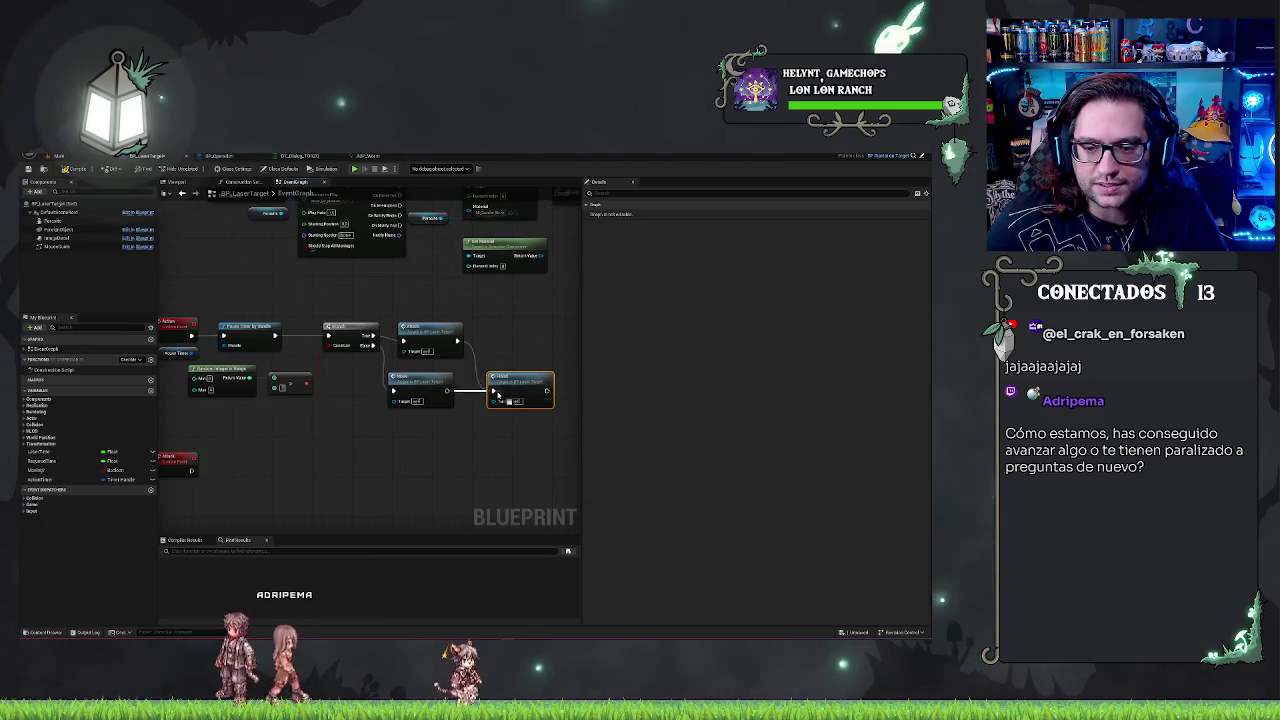
drag(425, 330, 425, 326)
drag(420, 378, 431, 362)
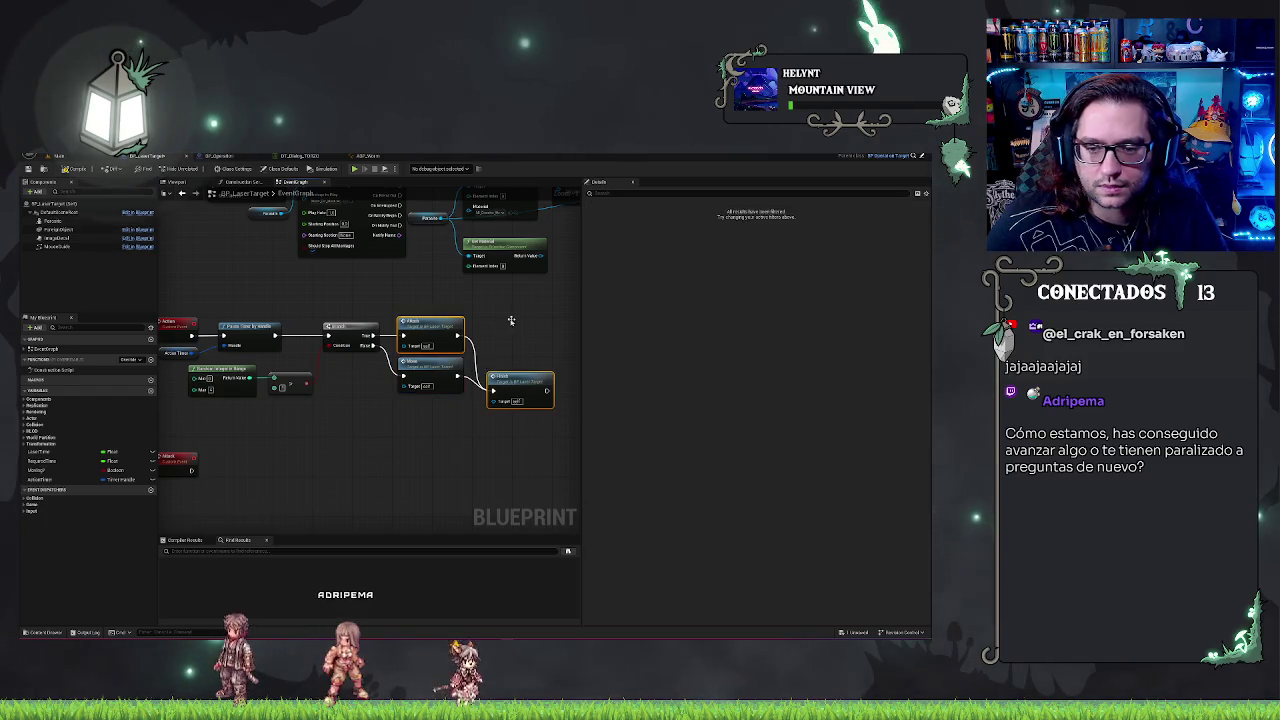
drag(508, 378, 508, 323)
drag(528, 434, 525, 397)
scroll(273, 255, down, 1)
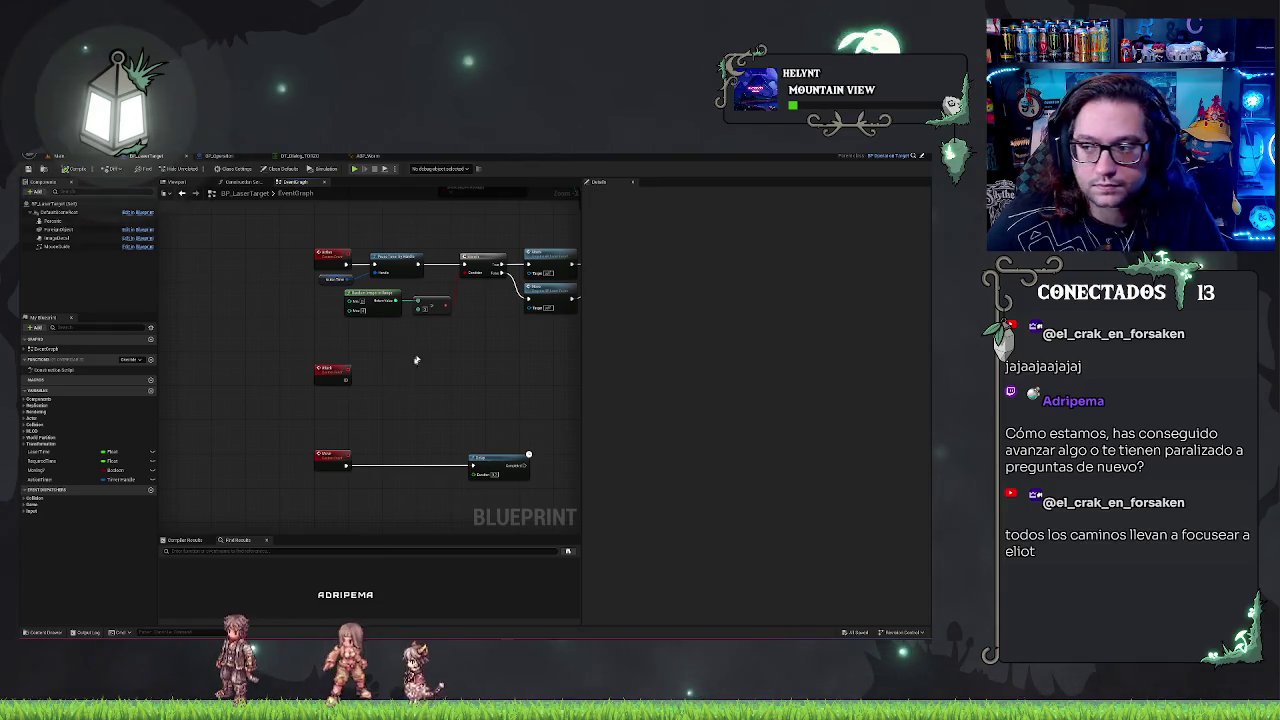
drag(431, 344, 412, 340)
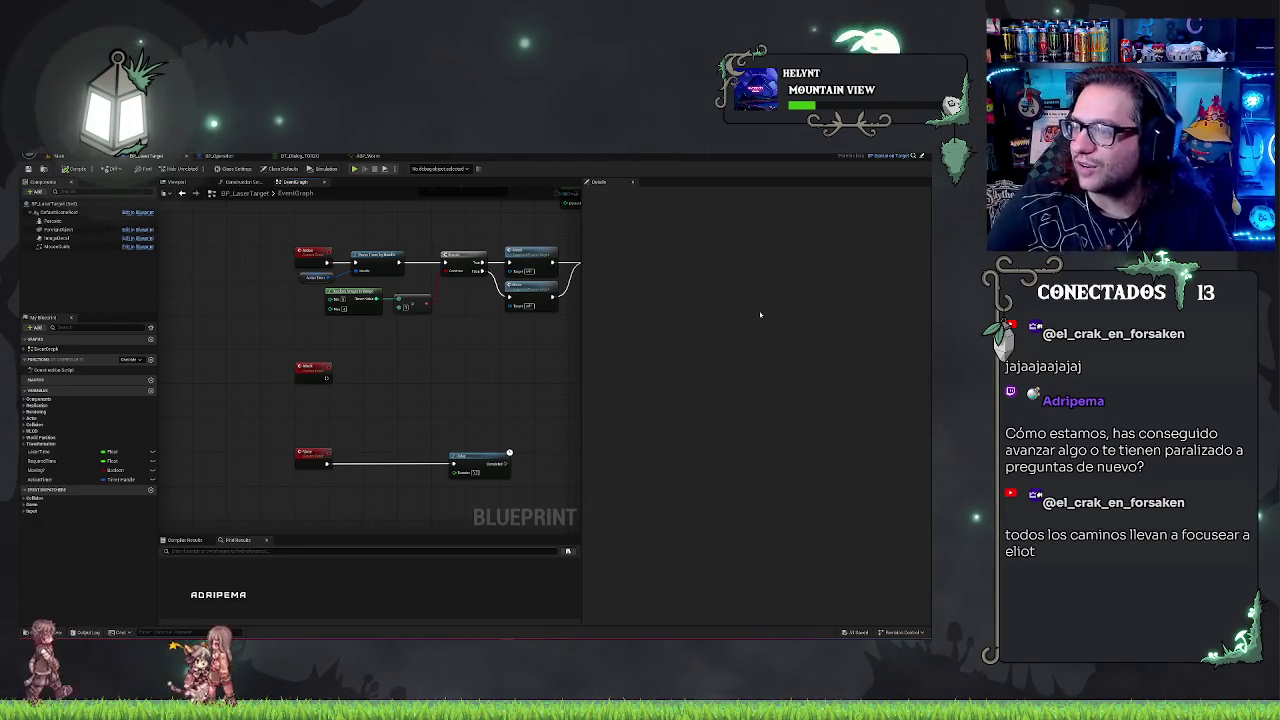
mouse_move(552, 319)
mouse_down()
mouse_move(508, 337)
mouse_move(449, 328)
mouse_up()
click(370, 157)
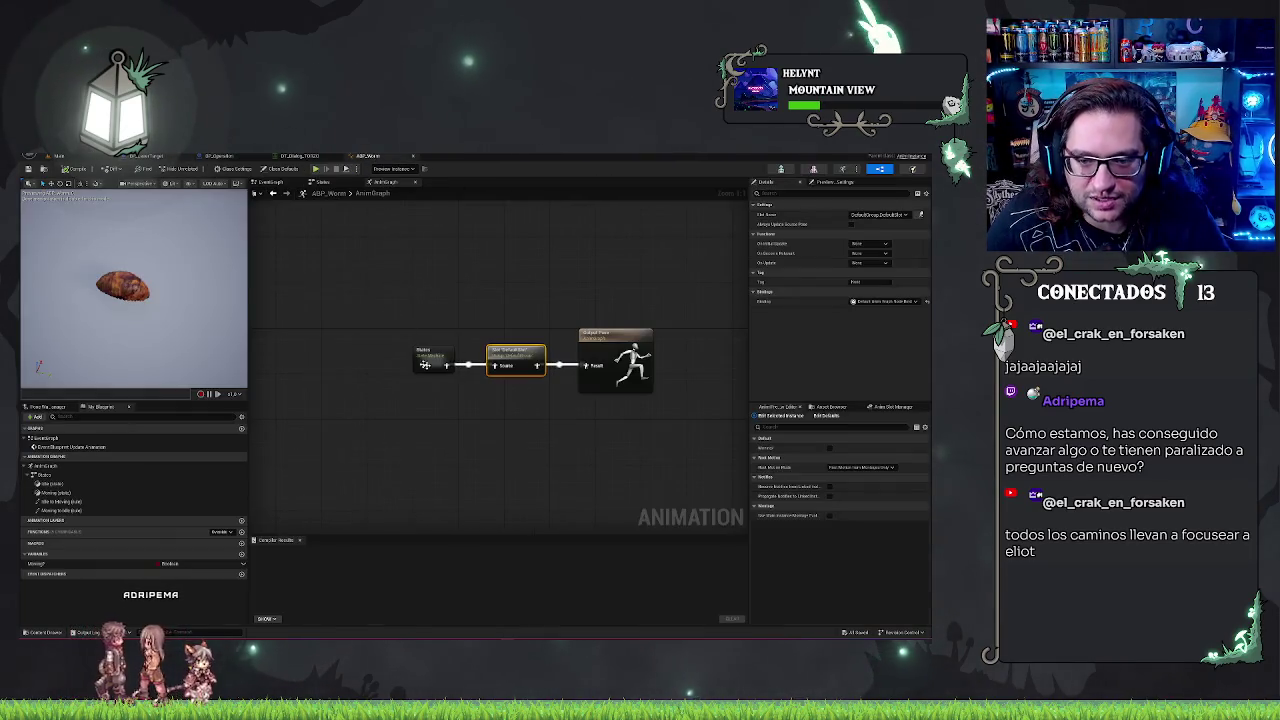
- Open ABP_Worm's States state machine and inspect its Moving state
click(58, 157)
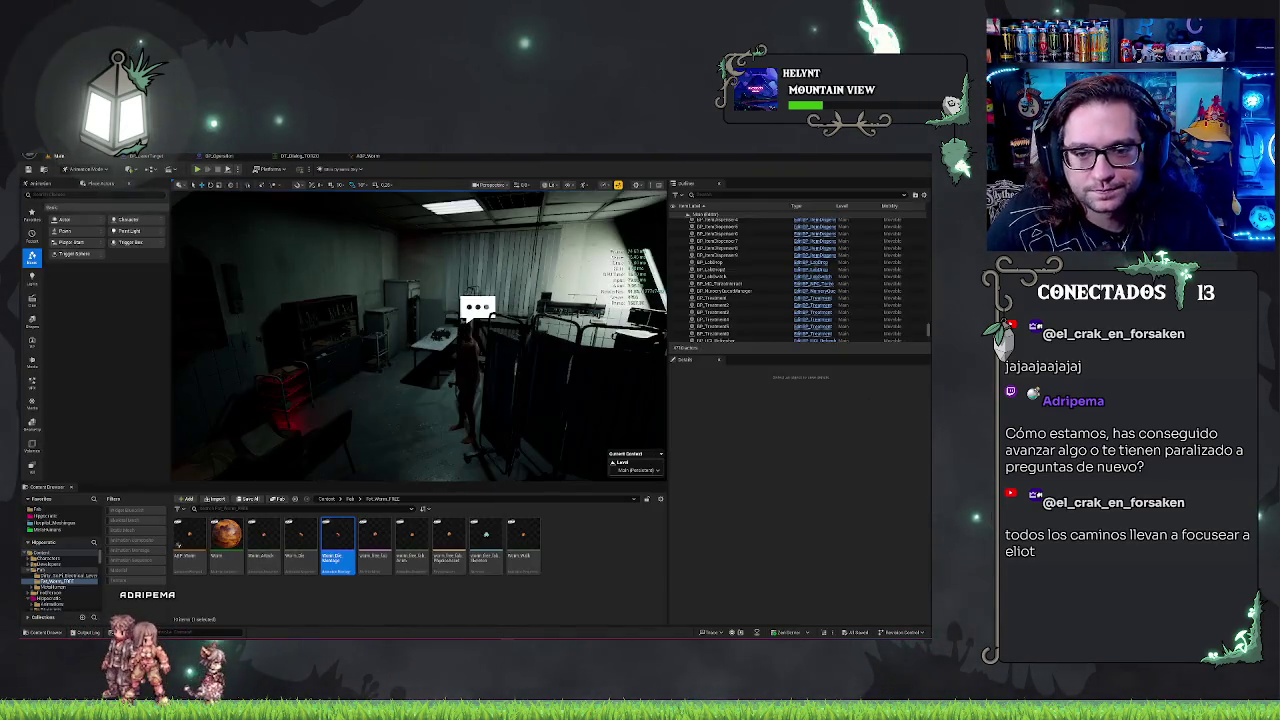
click(367, 156)
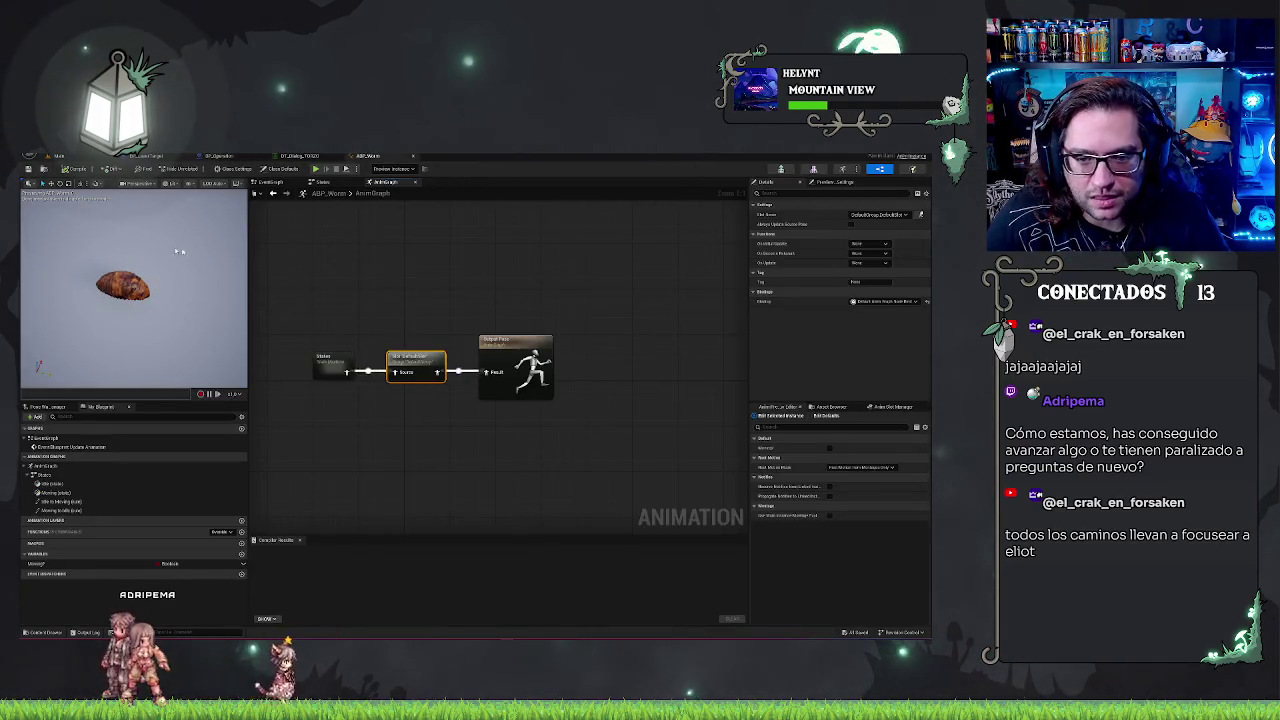
click(332, 182)
click(456, 358)
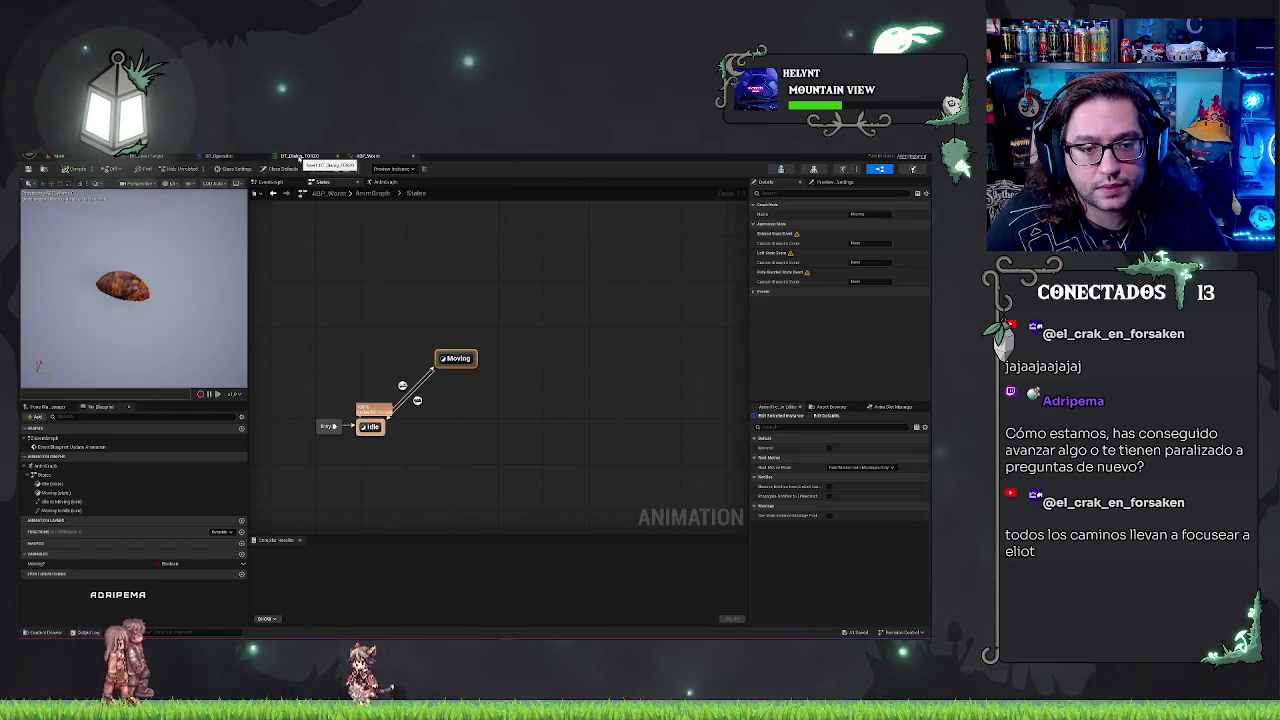
click(461, 266)
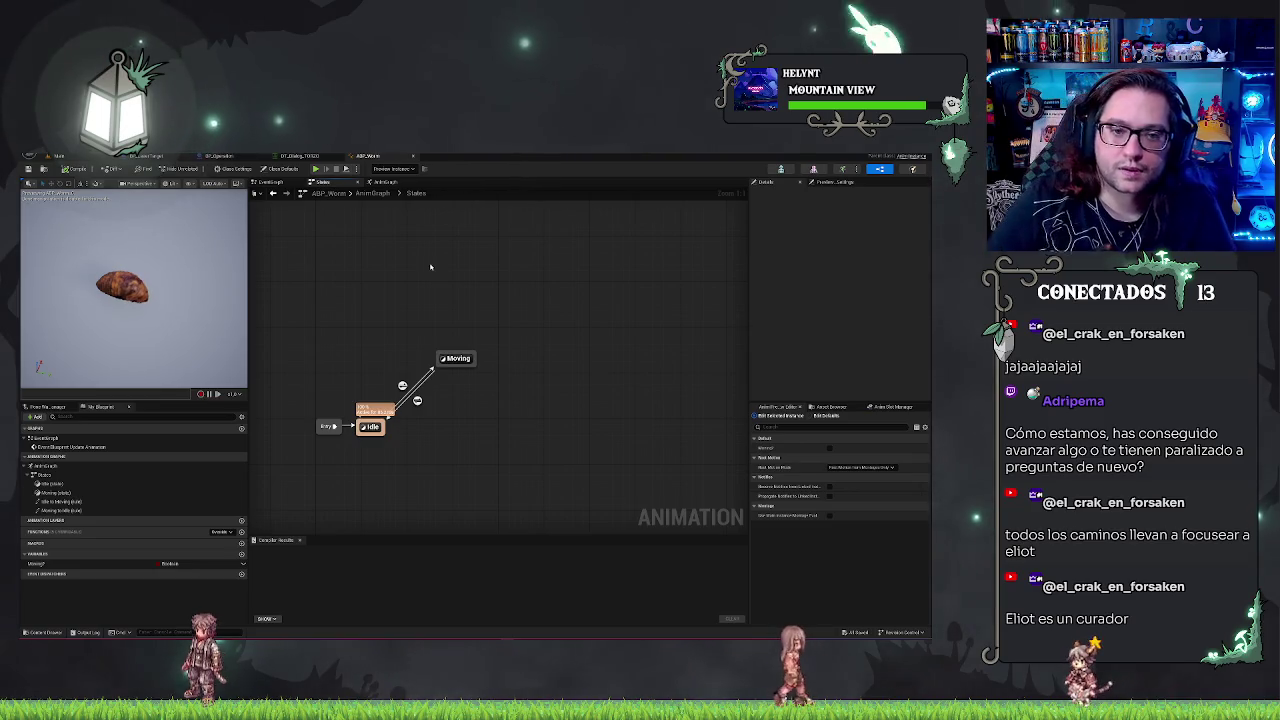
- Review the BP_Operation and DT_Dialog tabs, then play the main level in the editor with Alt+P
click(218, 156)
scroll(461, 203, down, 5)
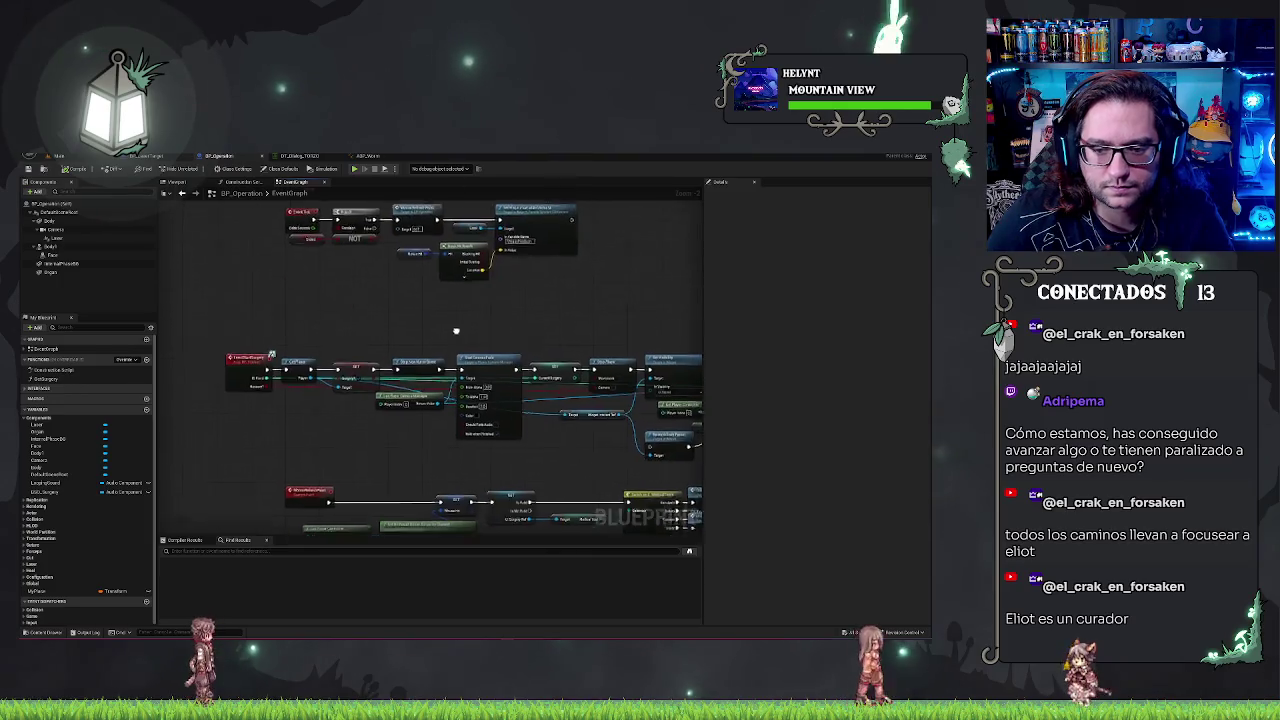
click(300, 156)
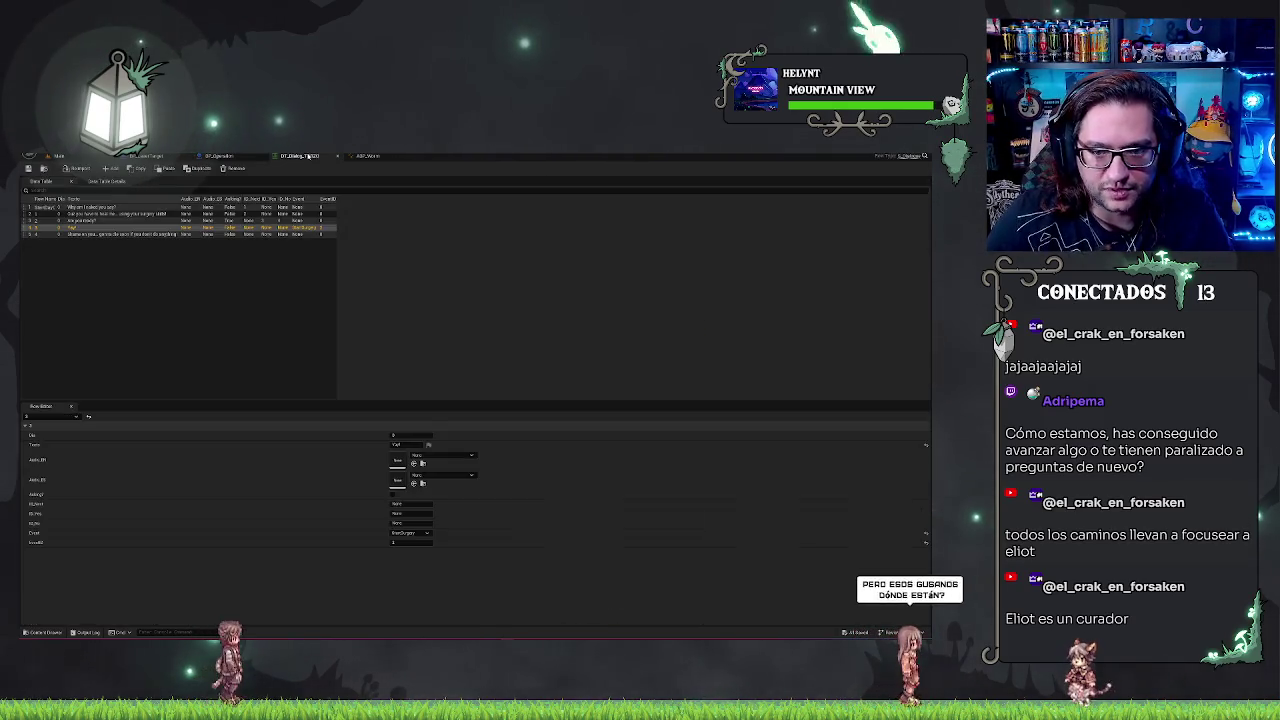
key(Return)
click(70, 157)
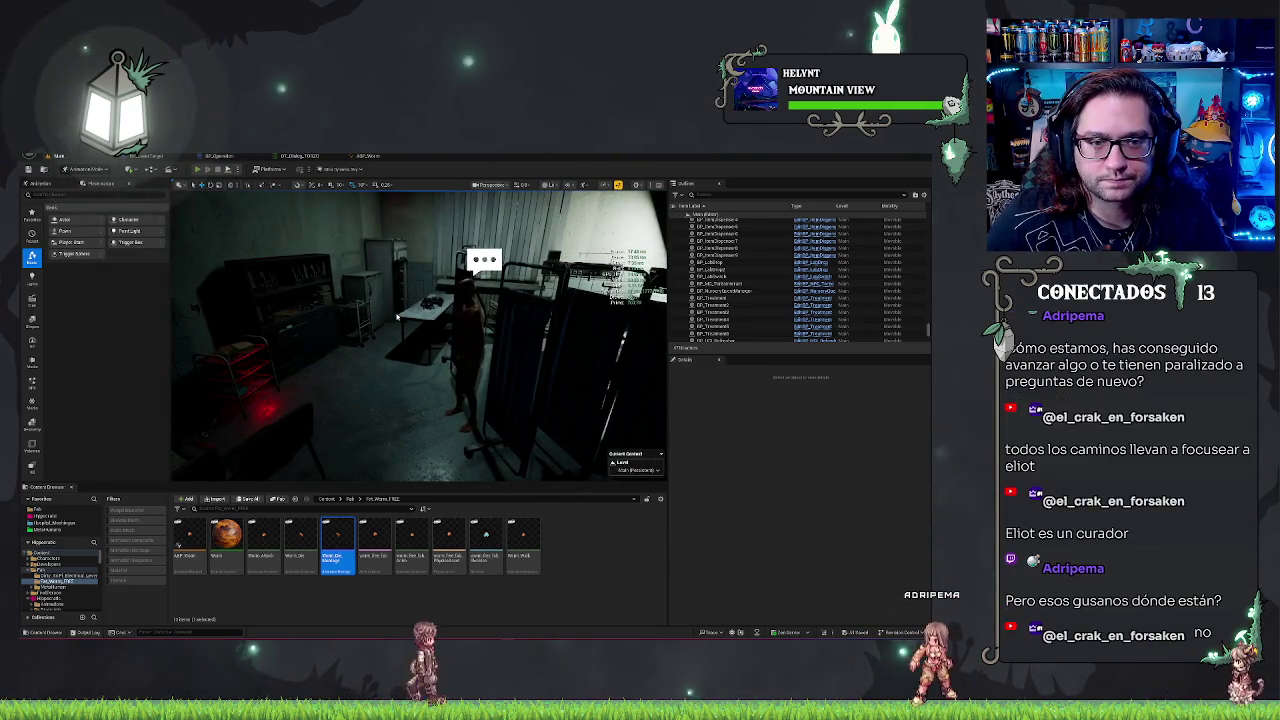
key(alt+p)
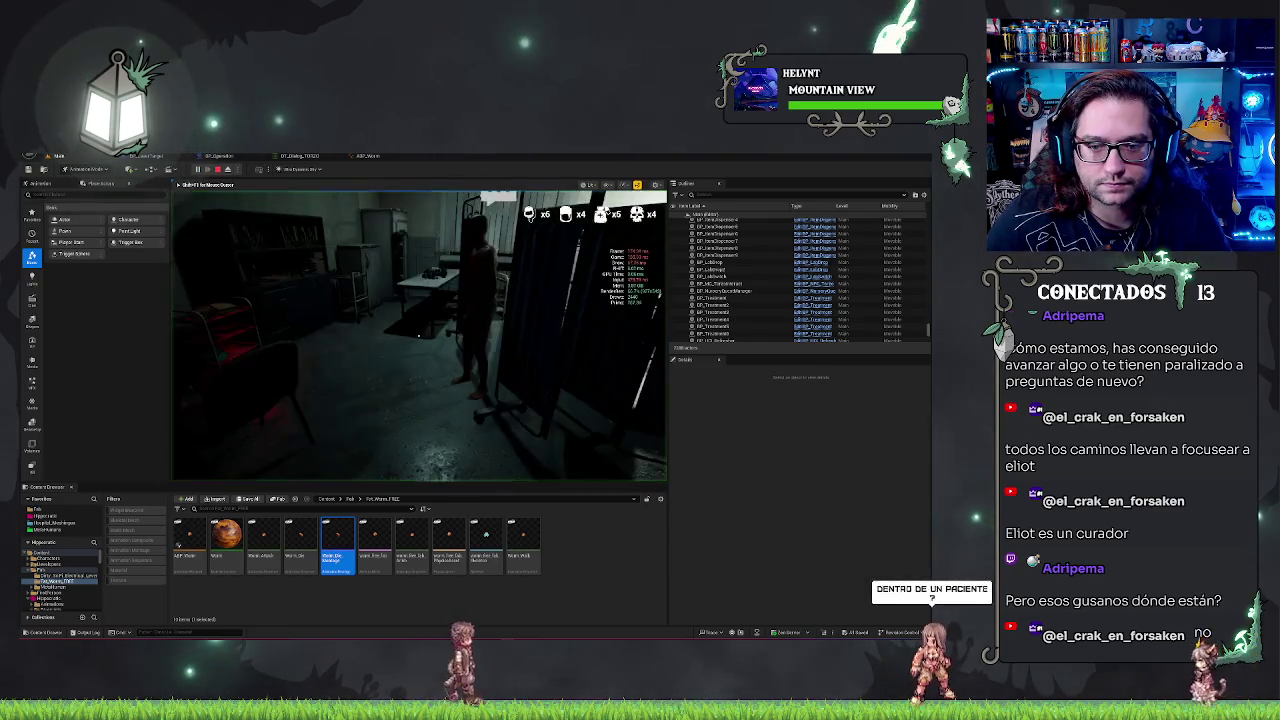
- Advance the patient dialogue, accept the request and cut along the torso incision guide
key(e)
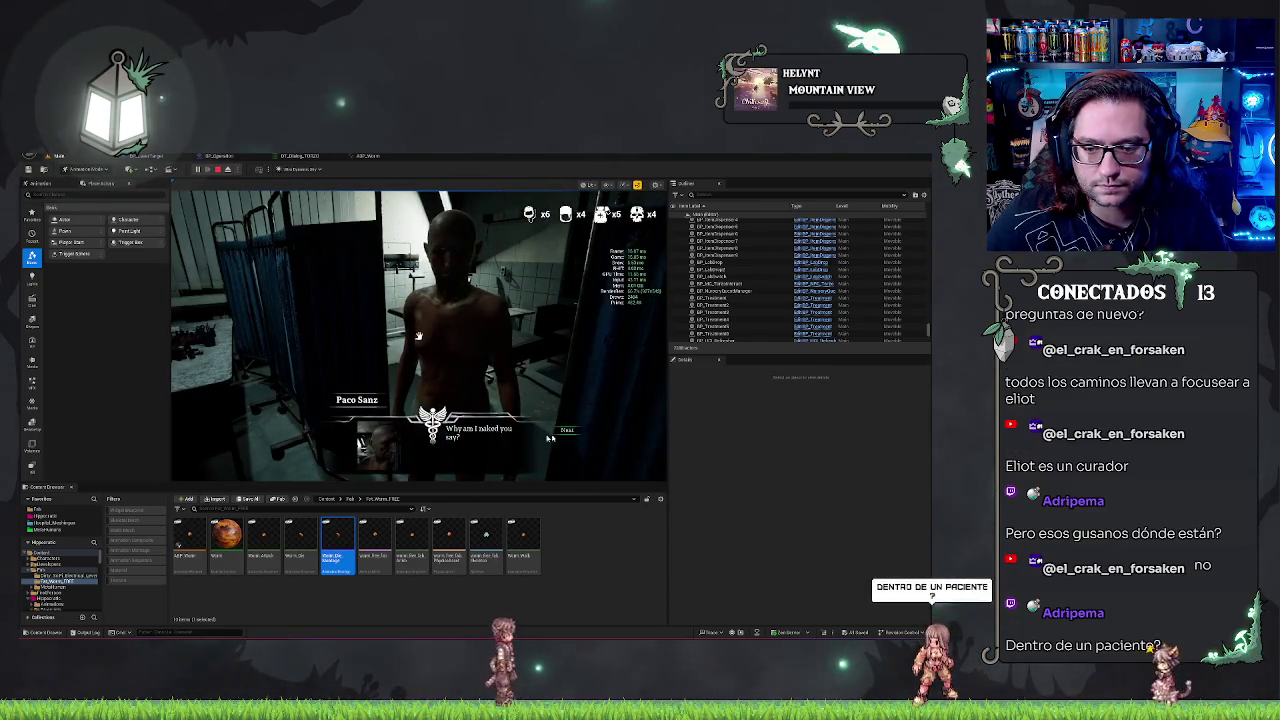
click(568, 443)
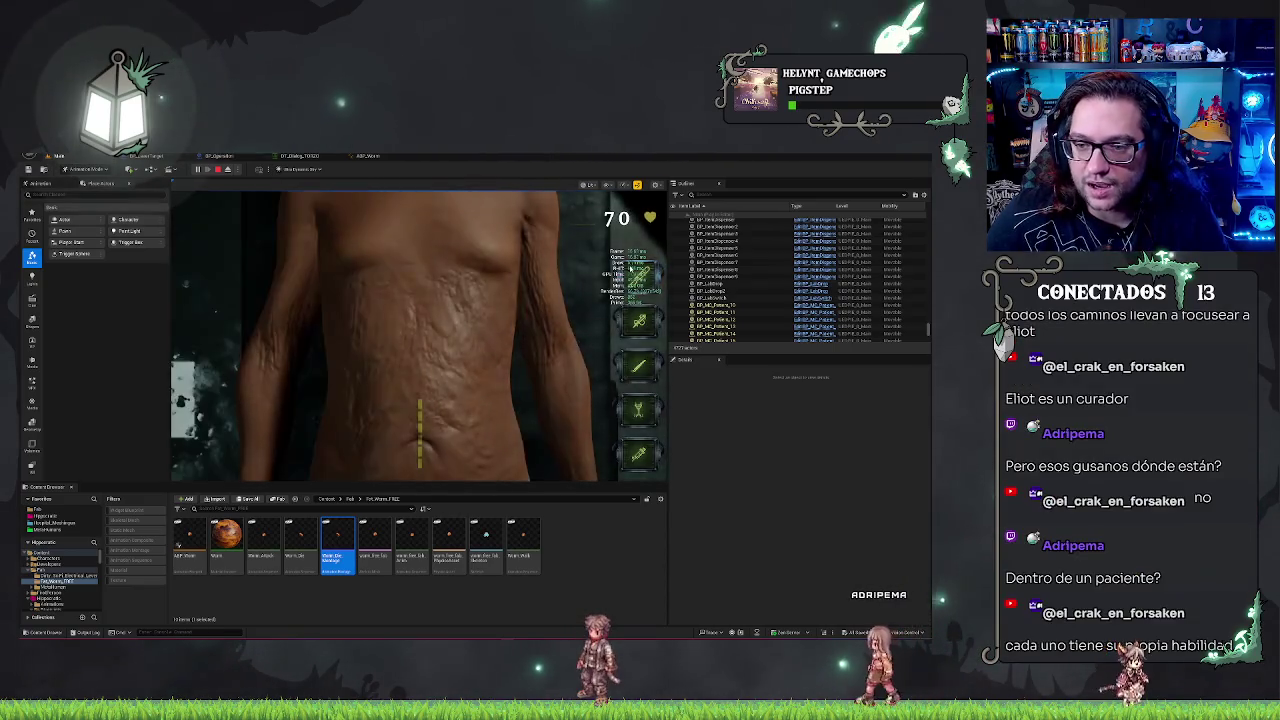
drag(421, 478, 420, 402)
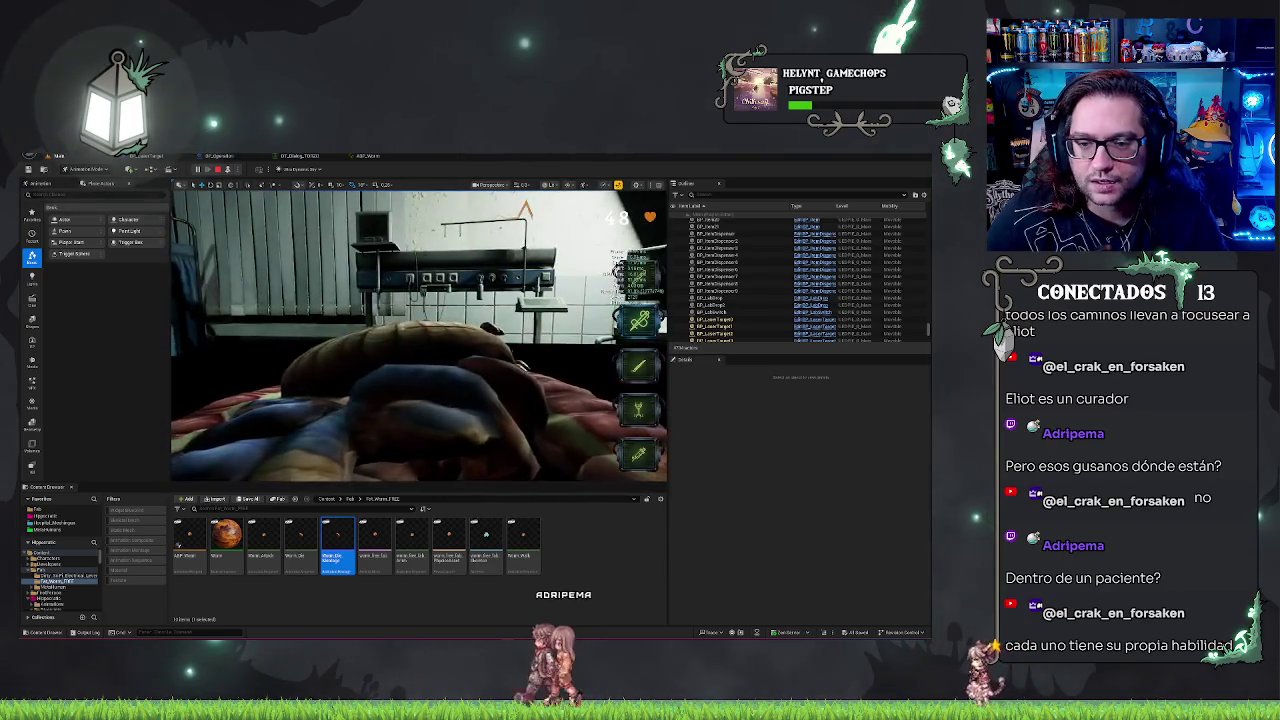
- Eject to select the worm actor BP_LaserTarget0, then return to the in-game camera
click(393, 280)
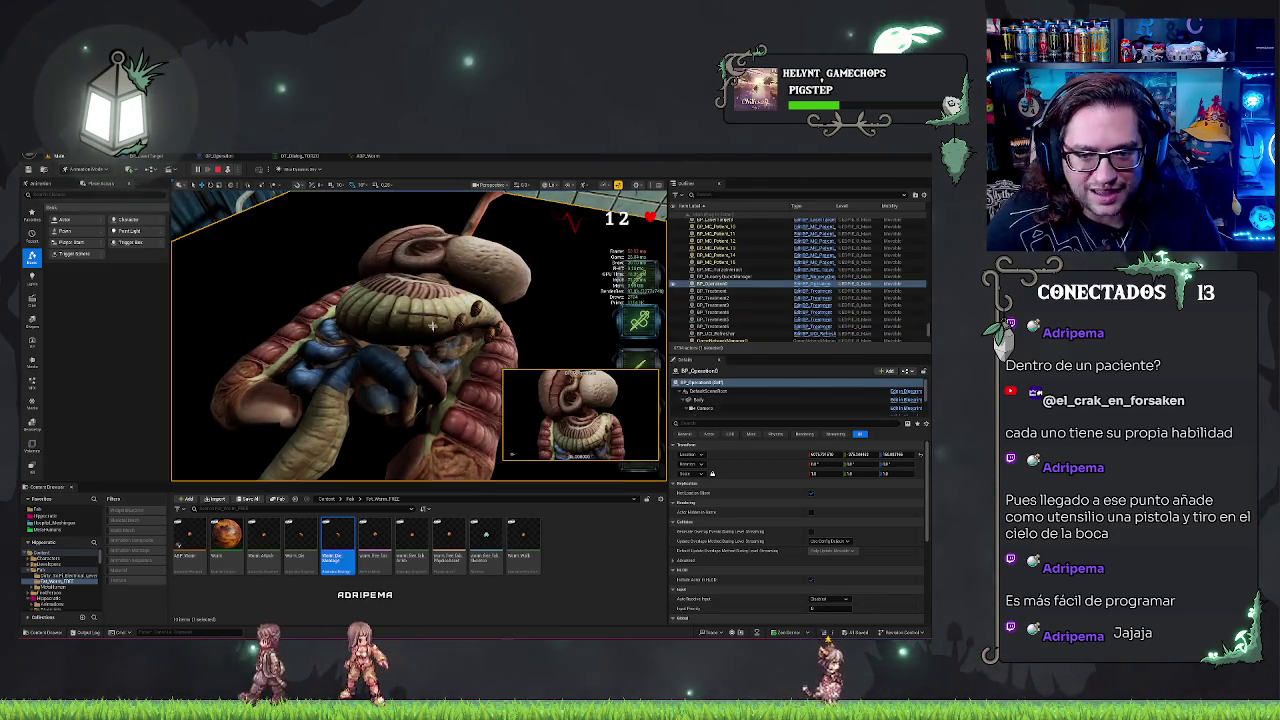
drag(702, 270, 733, 405)
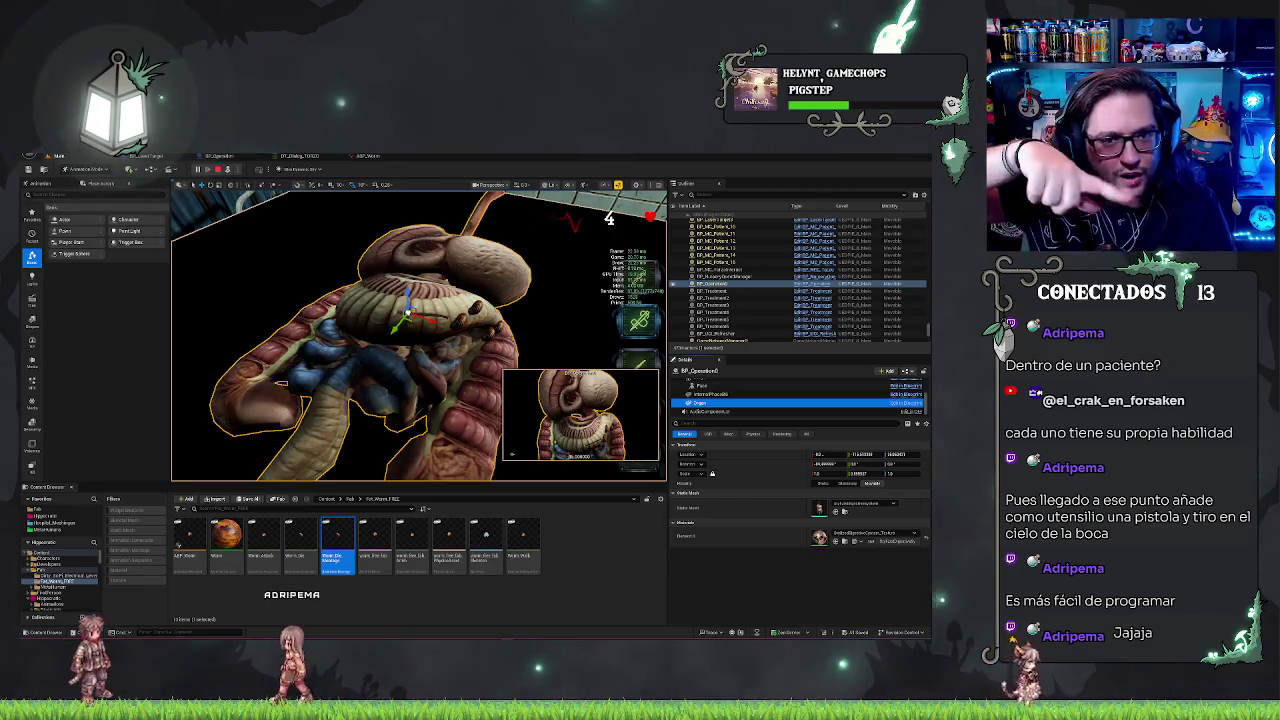
key(F8)
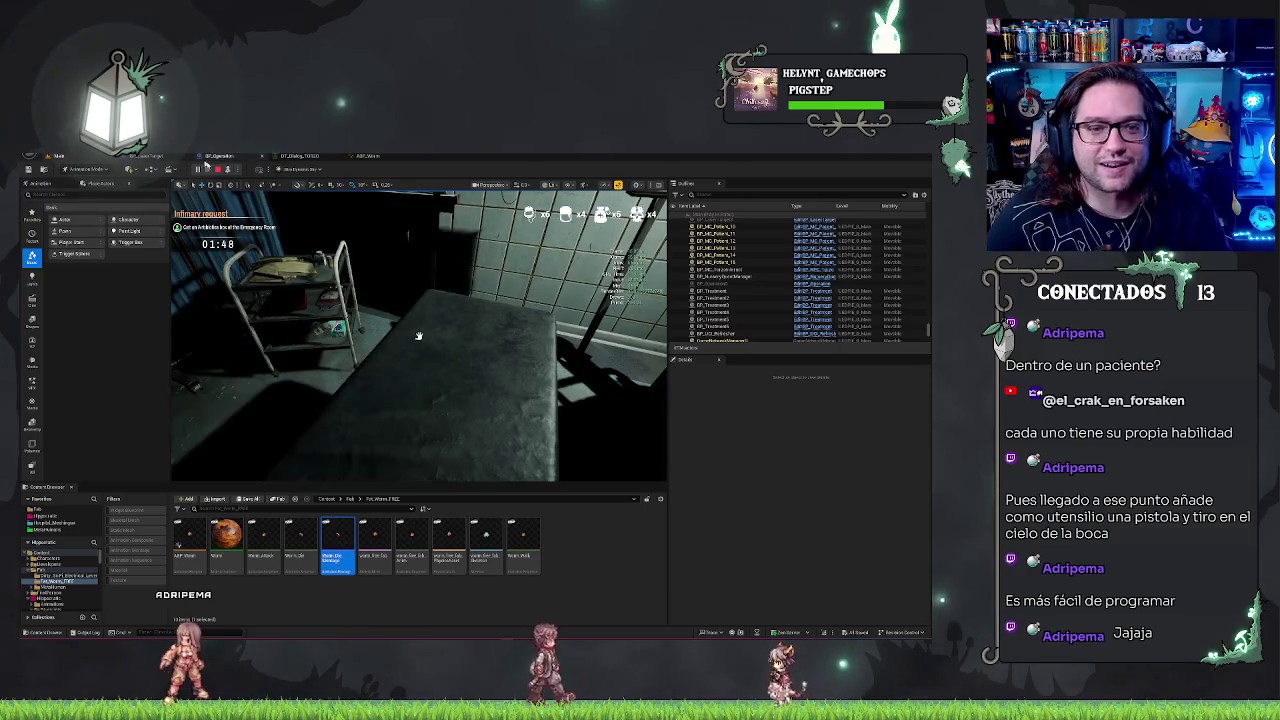
- Restart the play-in-editor session and click through the patient's dialogue
click(217, 170)
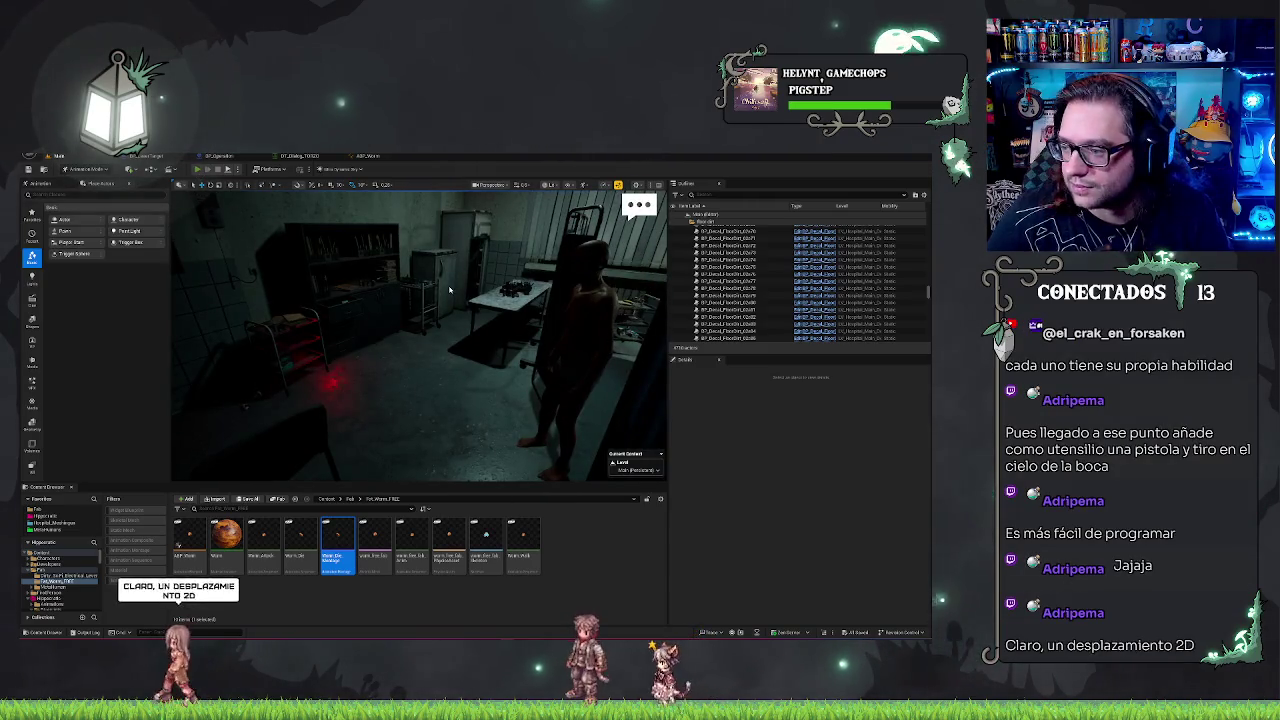
key(alt+p)
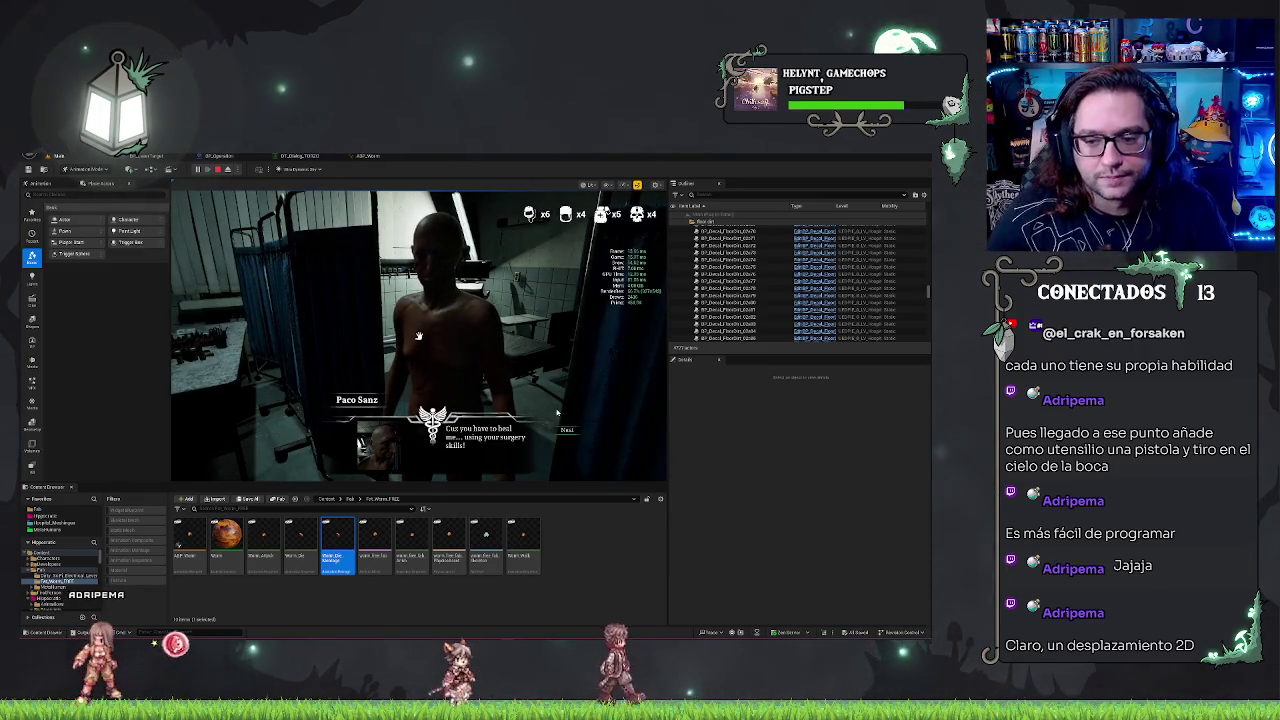
click(567, 429)
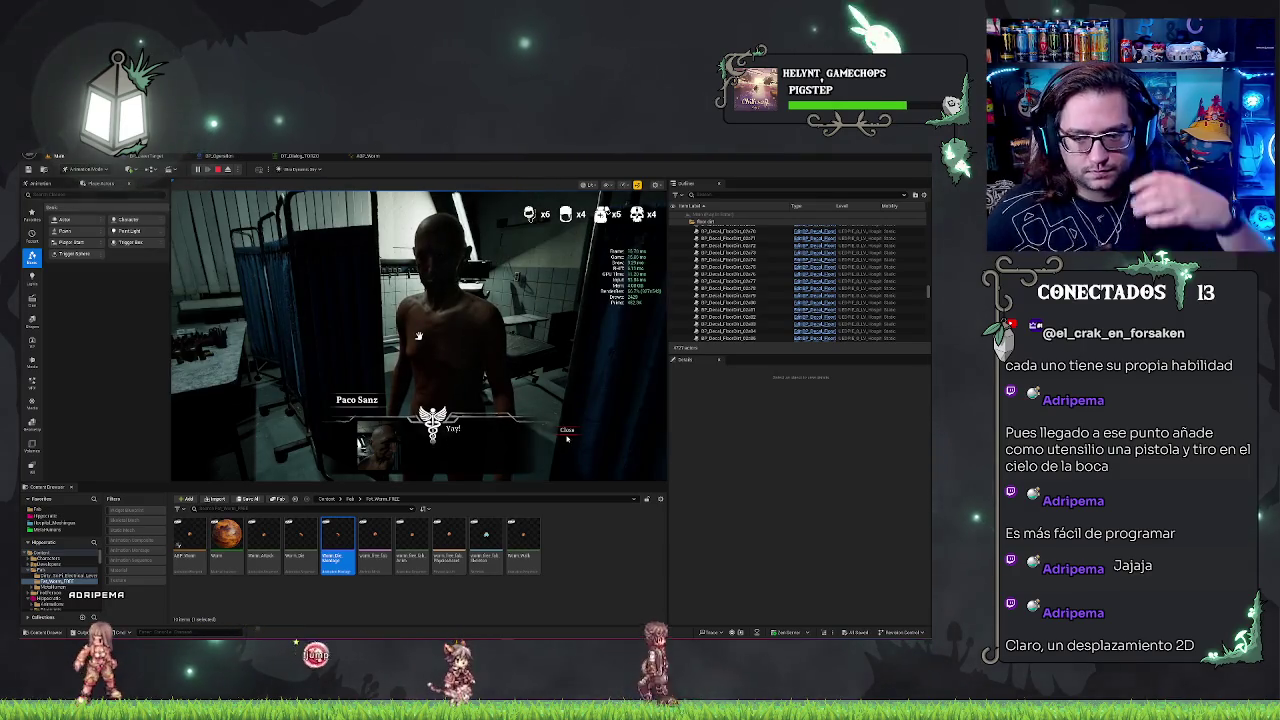
click(567, 430)
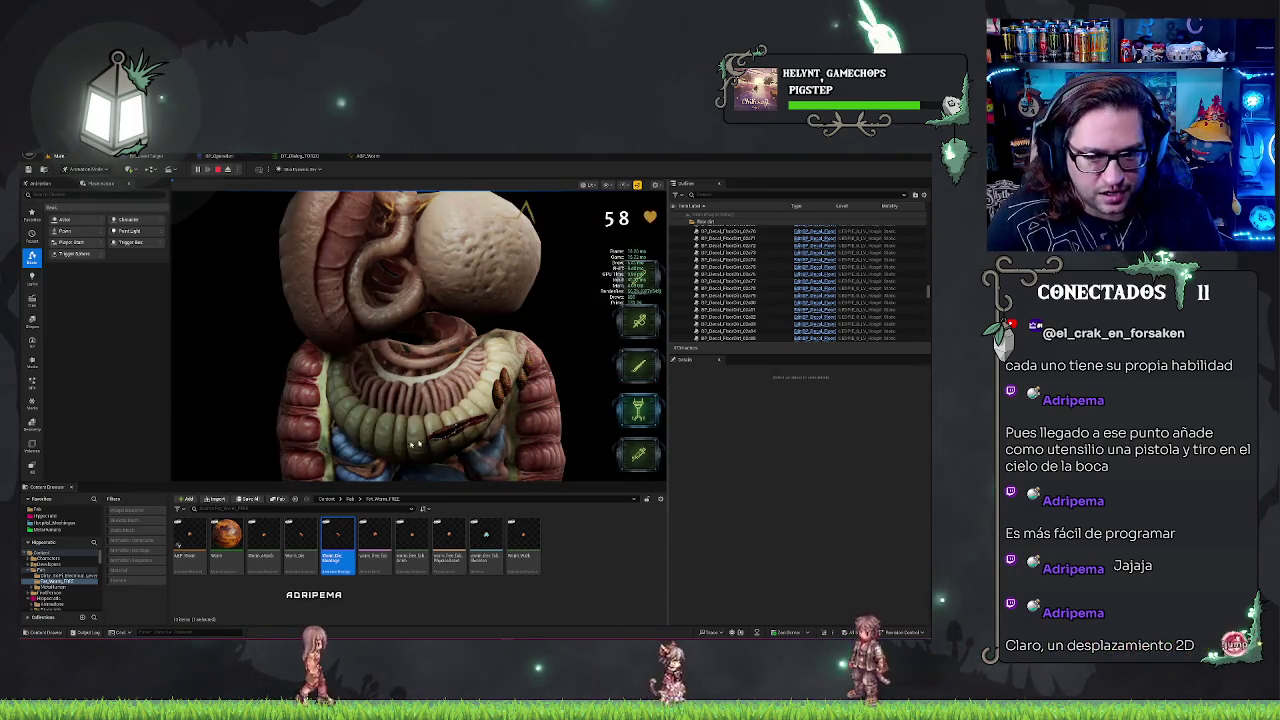
- Fire the laser twice at the worm on the intestines, frame it via F8, then stop playing
click(506, 391)
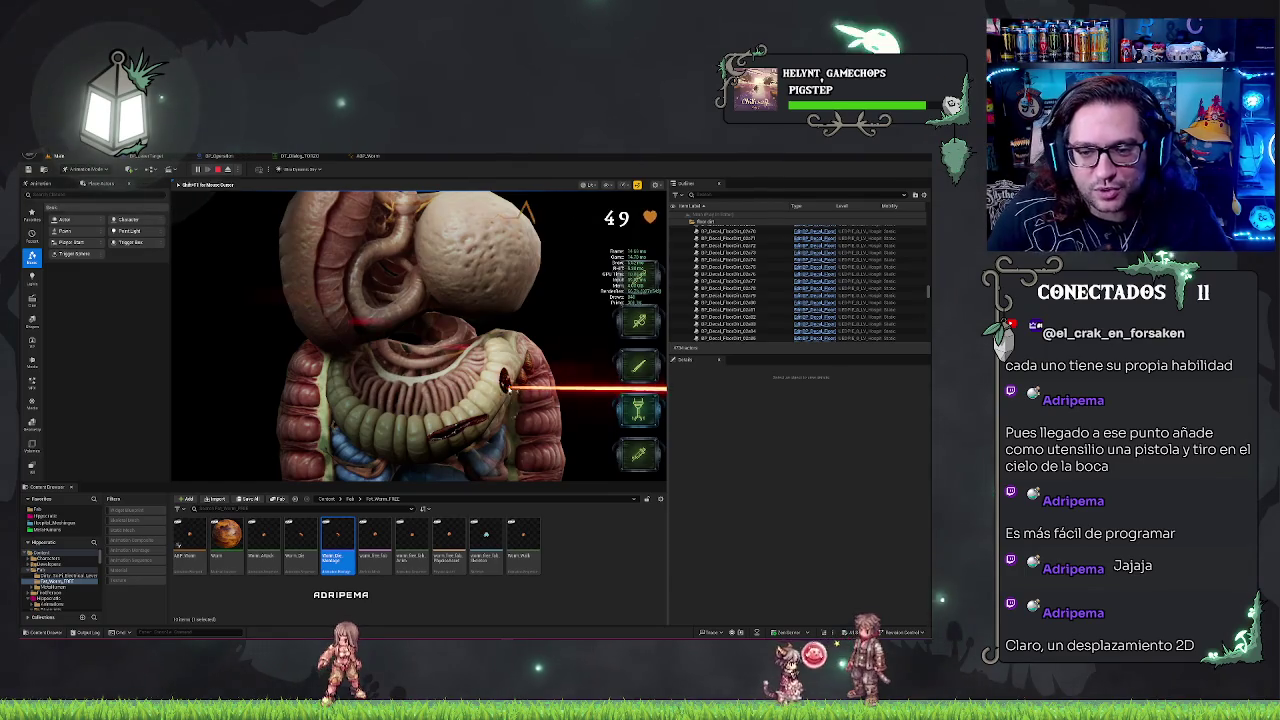
click(525, 378)
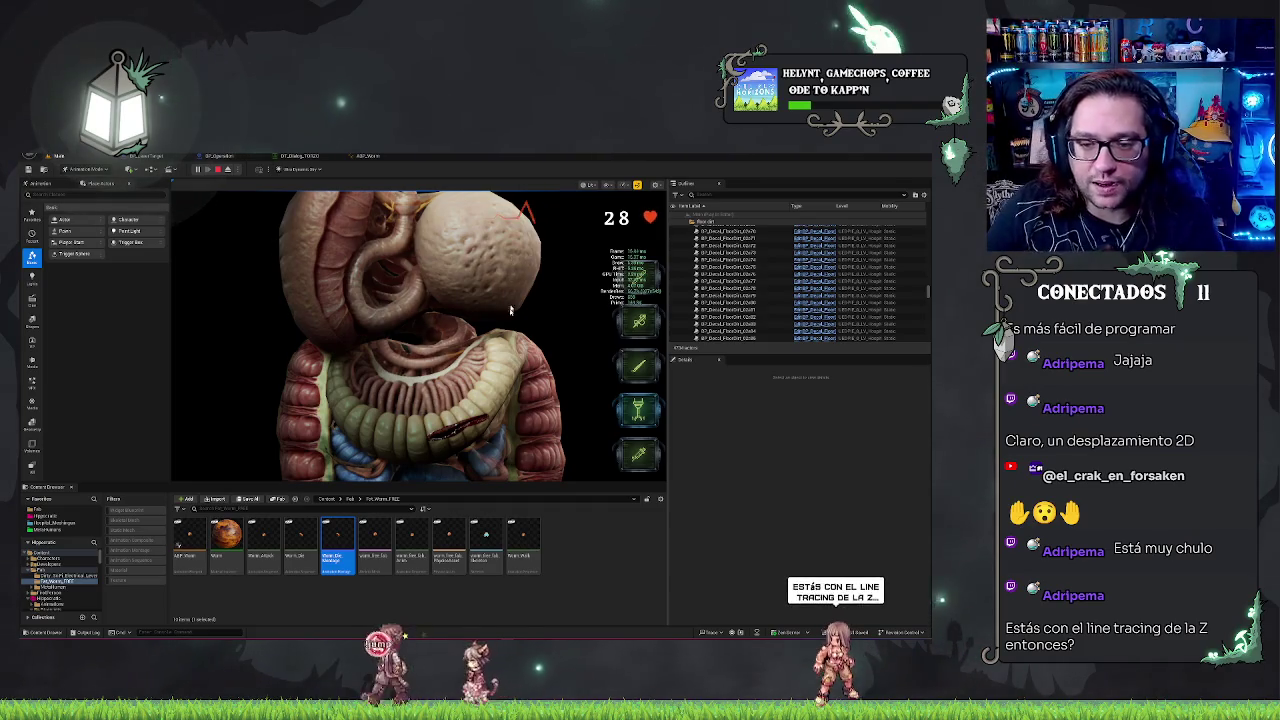
key(F8)
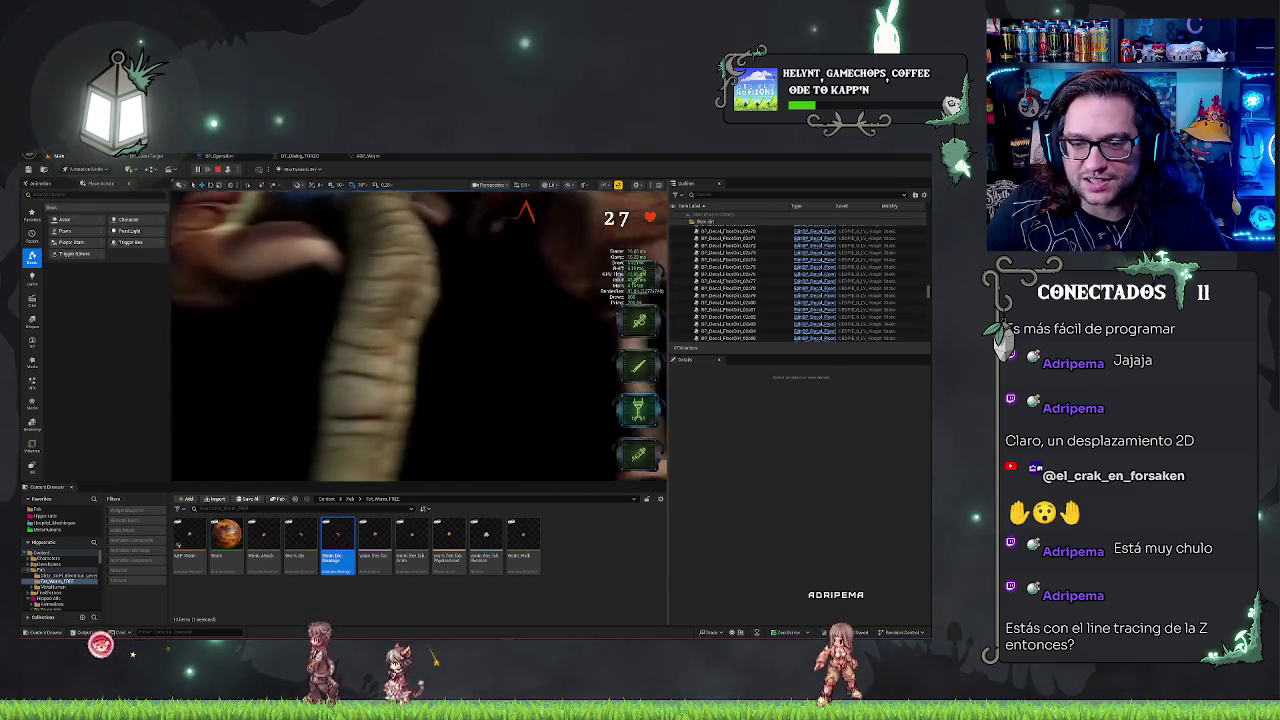
key(f)
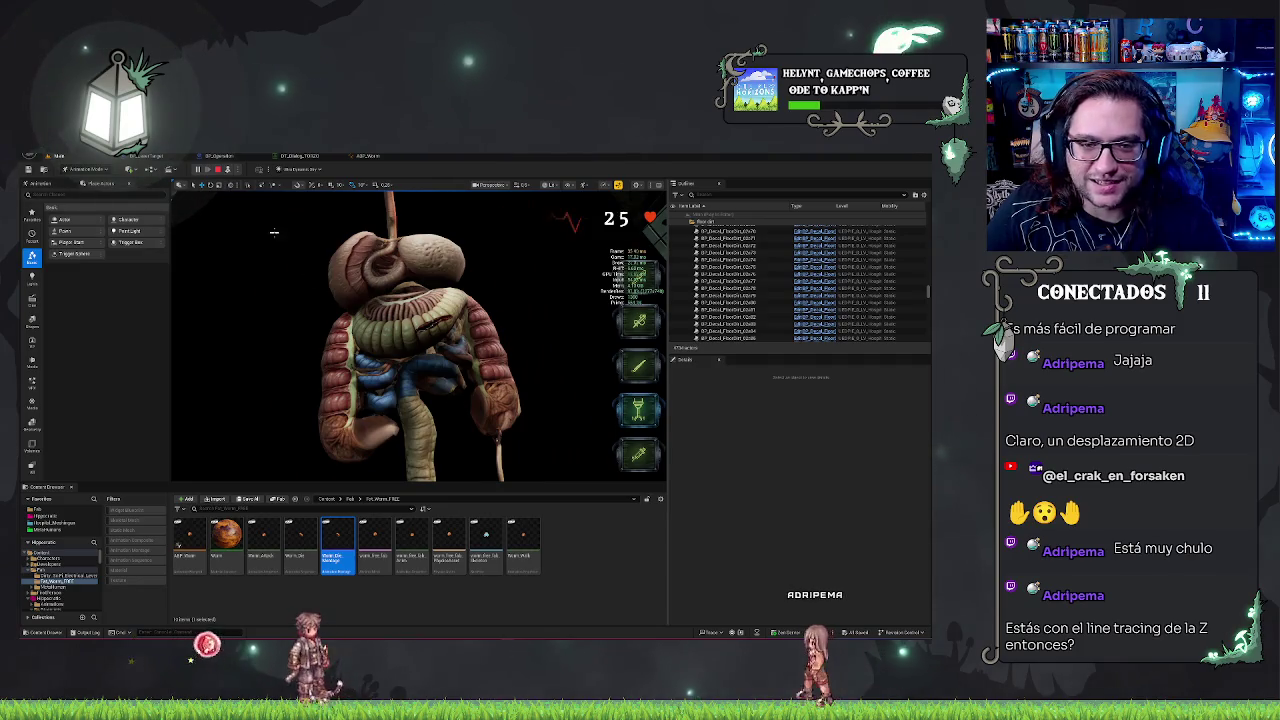
key(F8)
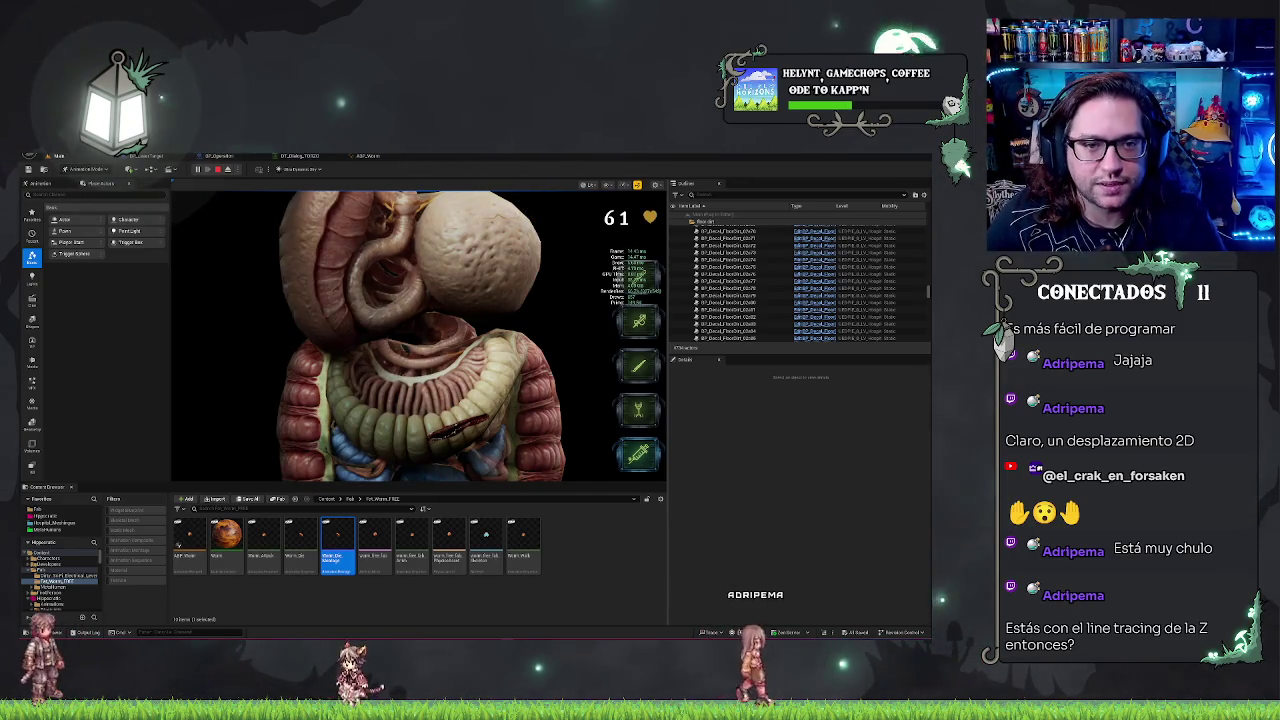
key(Escape)
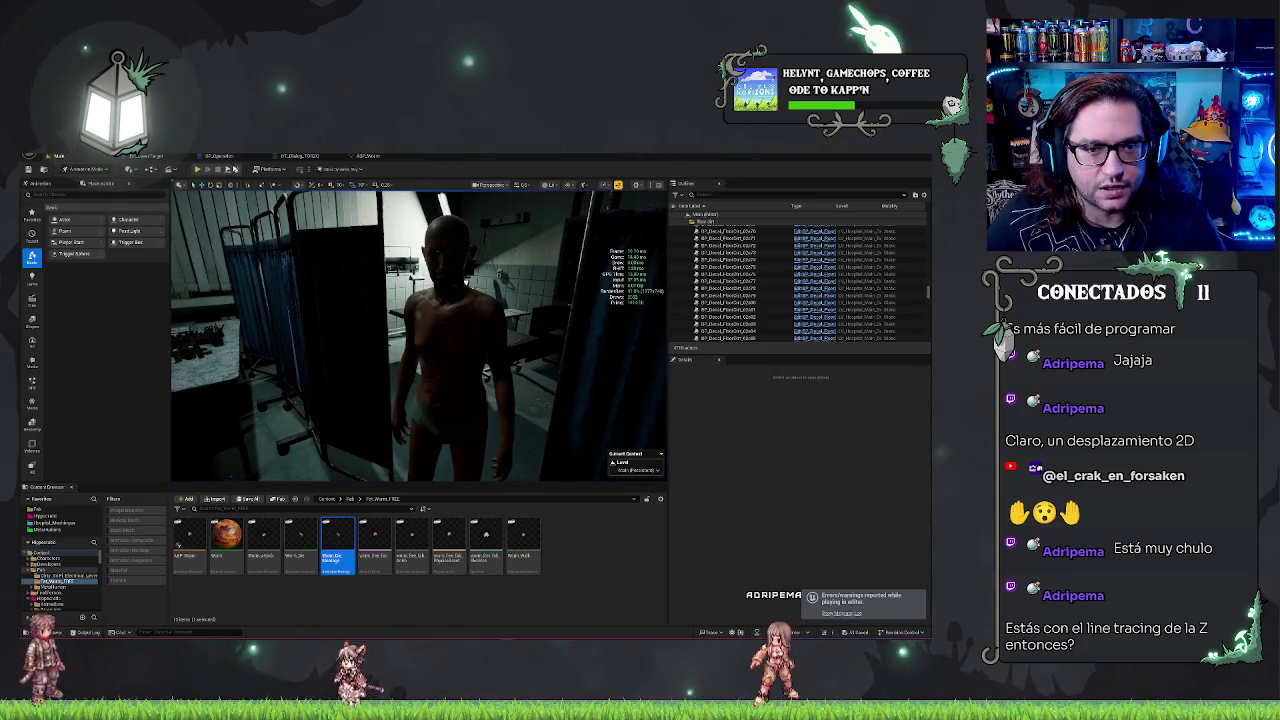
- In the BP_LaserTarget event graph, inspect the Set Timer, SET and Branch nodes and the False-path call
click(175, 158)
click(150, 157)
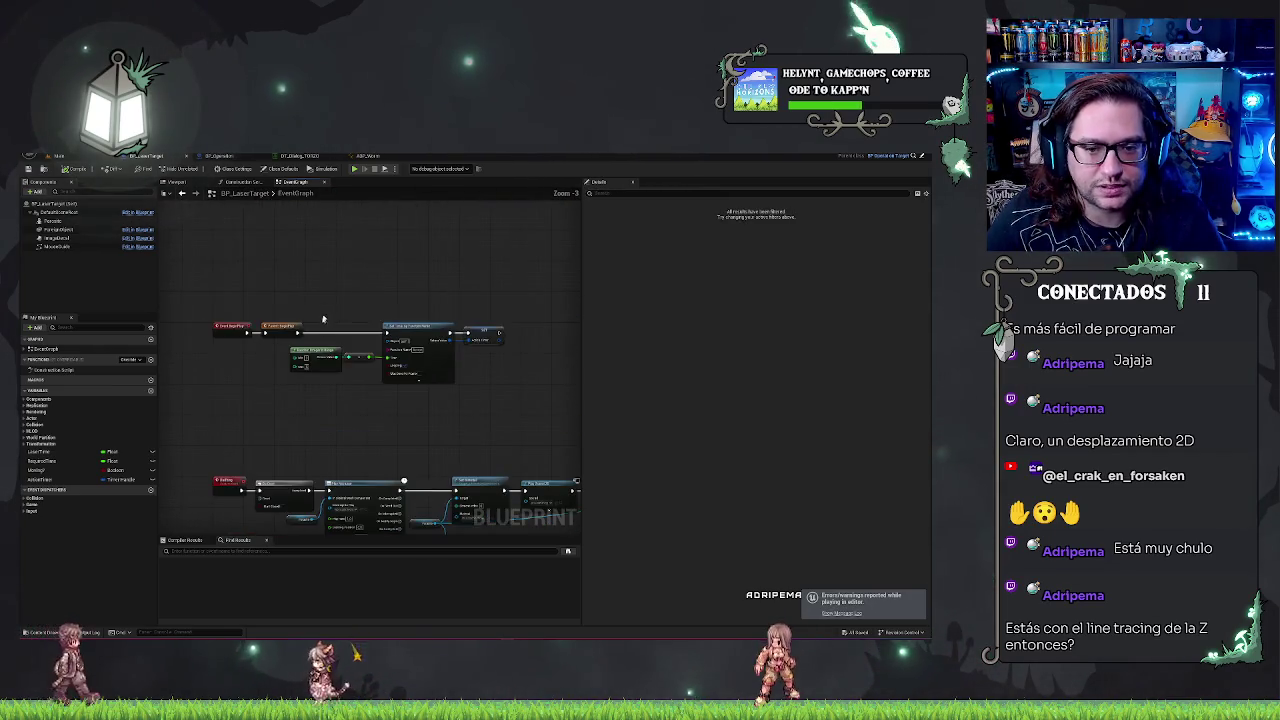
scroll(359, 391, up, 3)
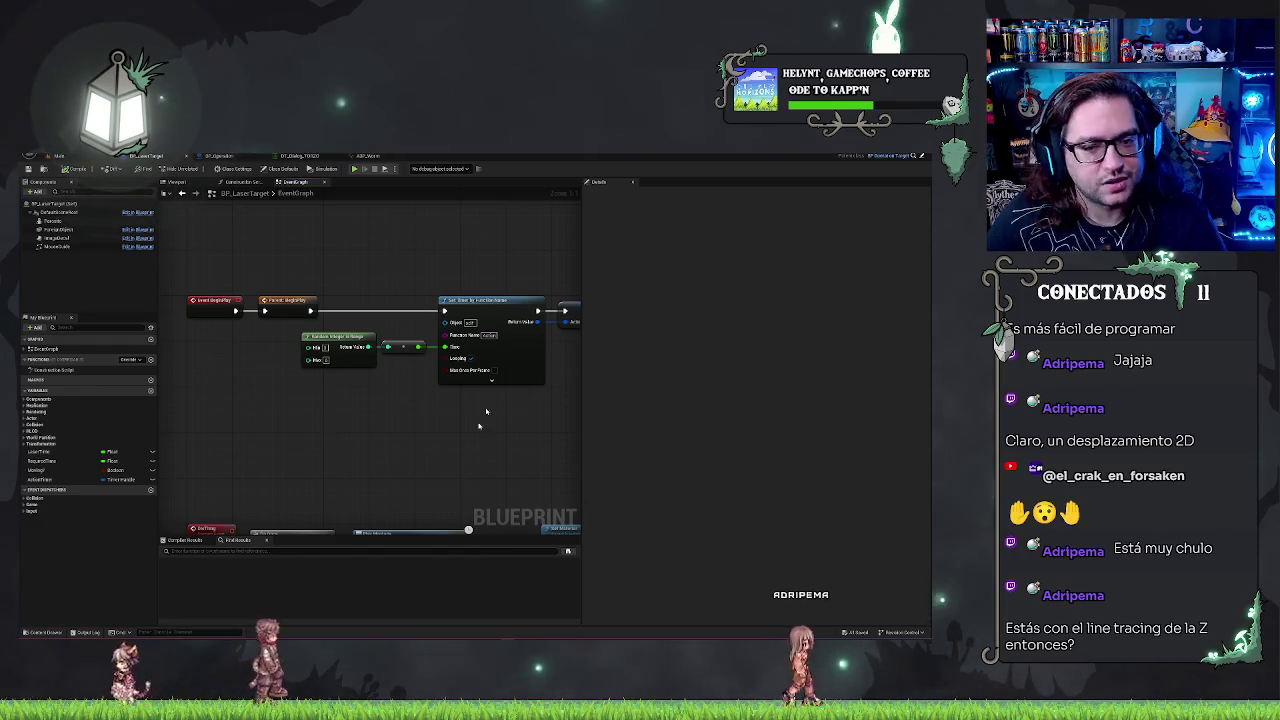
drag(471, 411, 384, 411)
mouse_move(540, 245)
mouse_down()
mouse_move(417, 421)
mouse_move(400, 357)
mouse_move(274, 370)
mouse_up()
click(408, 319)
drag(463, 418, 369, 398)
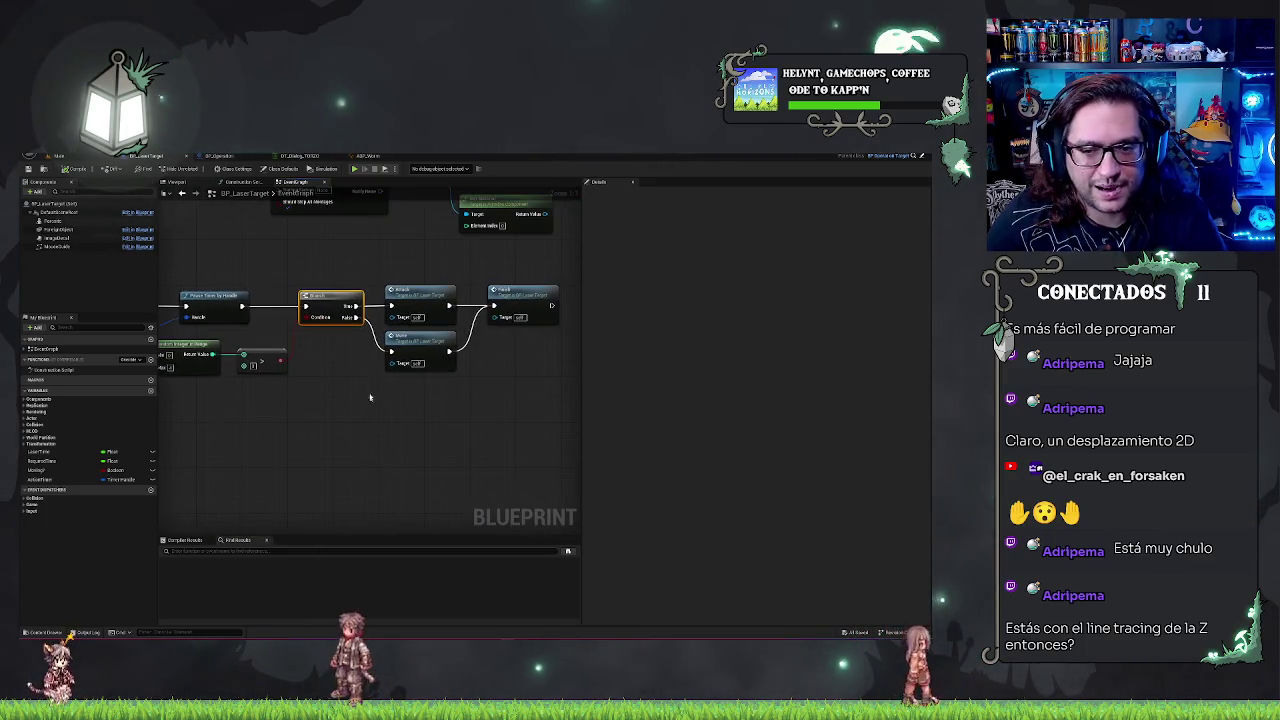
click(420, 295)
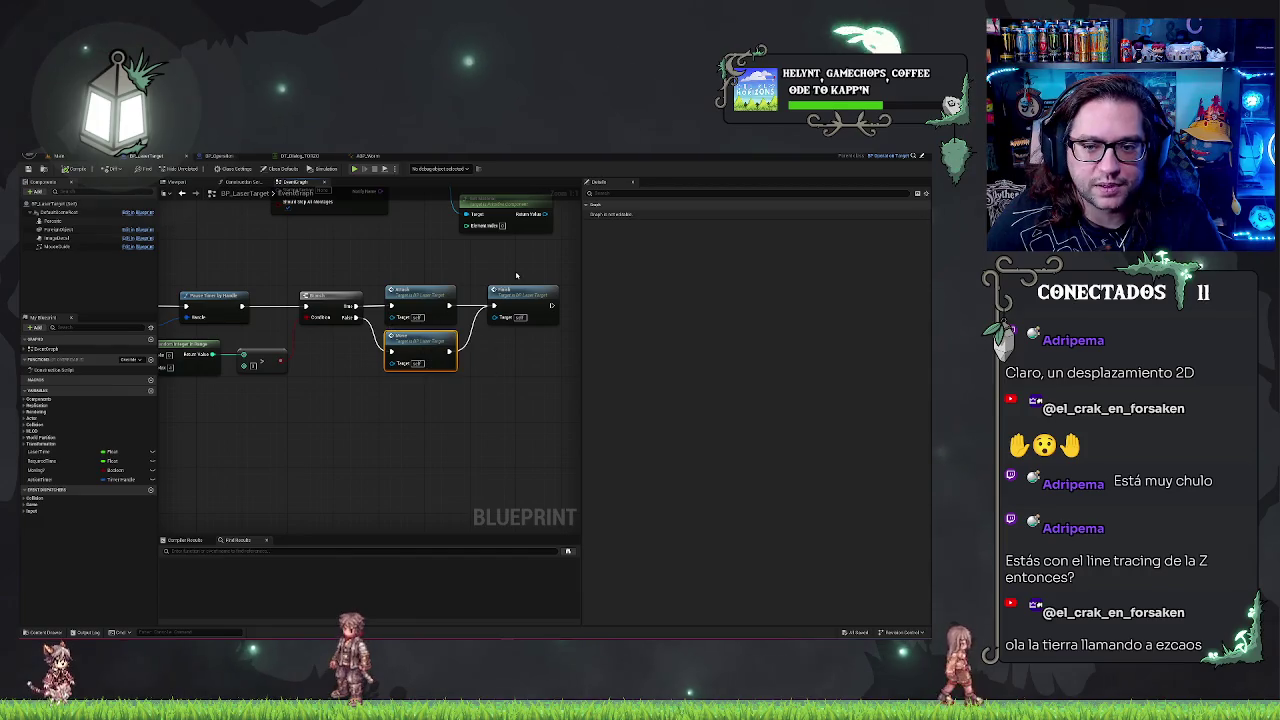
- Inspect the Attack, Move, Delay and Pause Timer nodes, abandoning a wire off the Attack event
mouse_move(340, 480)
mouse_down()
mouse_move(335, 385)
mouse_move(423, 318)
mouse_up()
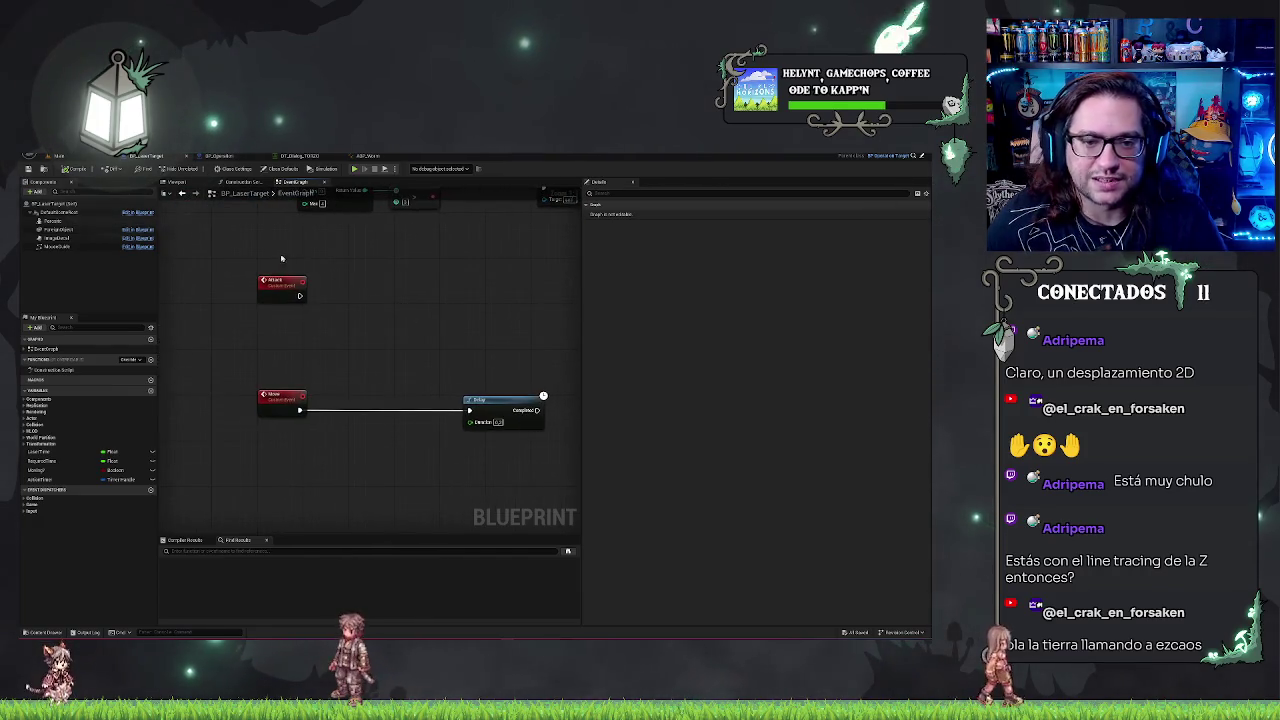
mouse_move(258, 323)
mouse_down()
mouse_move(528, 443)
mouse_move(521, 457)
mouse_up()
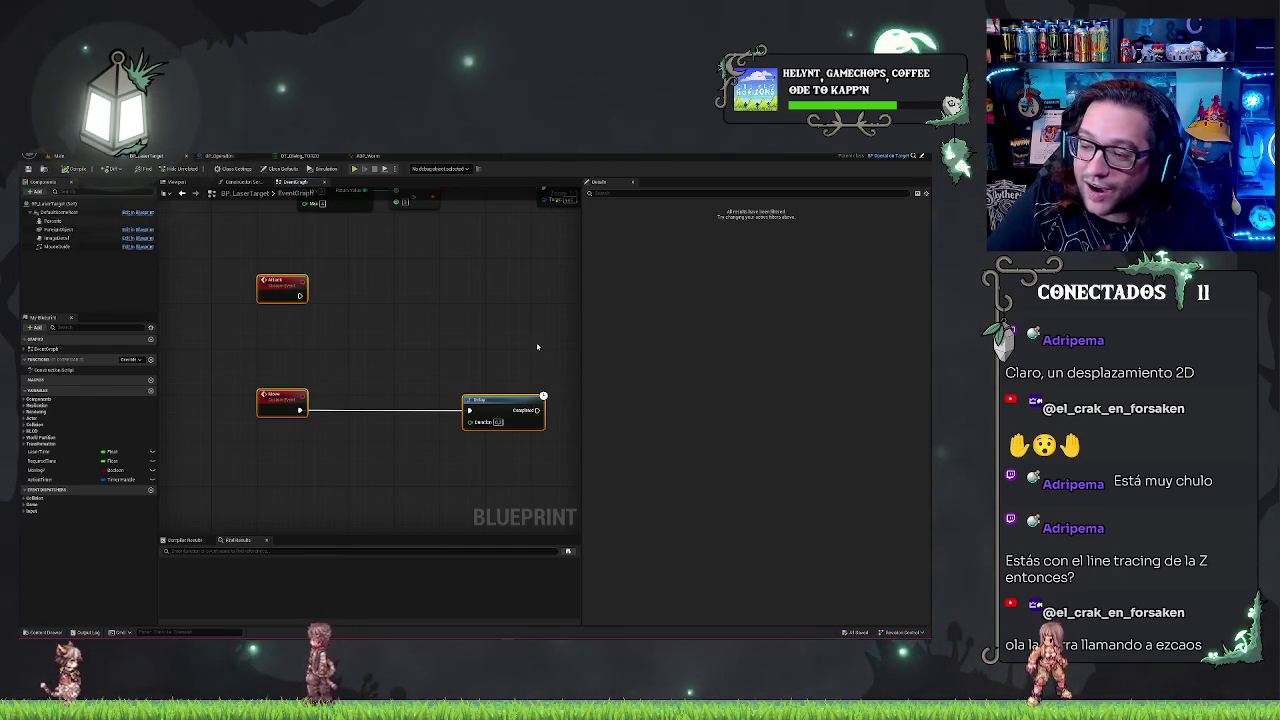
scroll(410, 340, down, 1)
scroll(385, 310, down, 1)
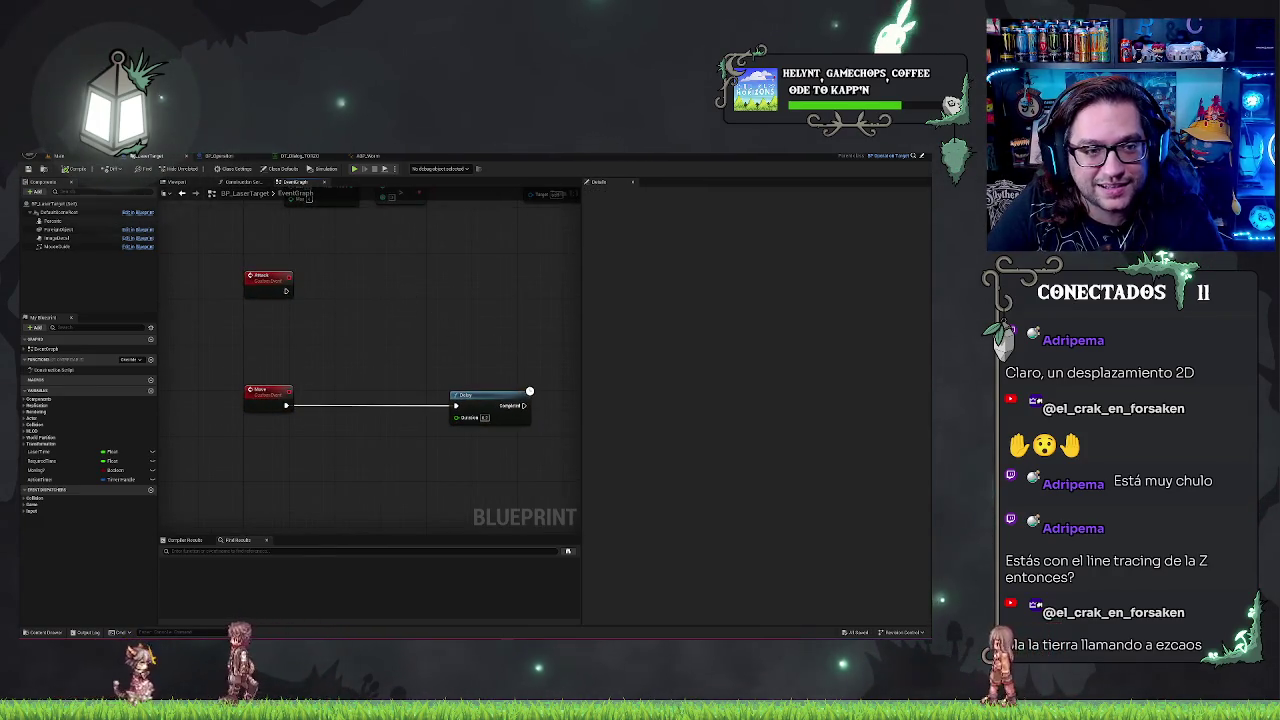
drag(404, 361, 406, 400)
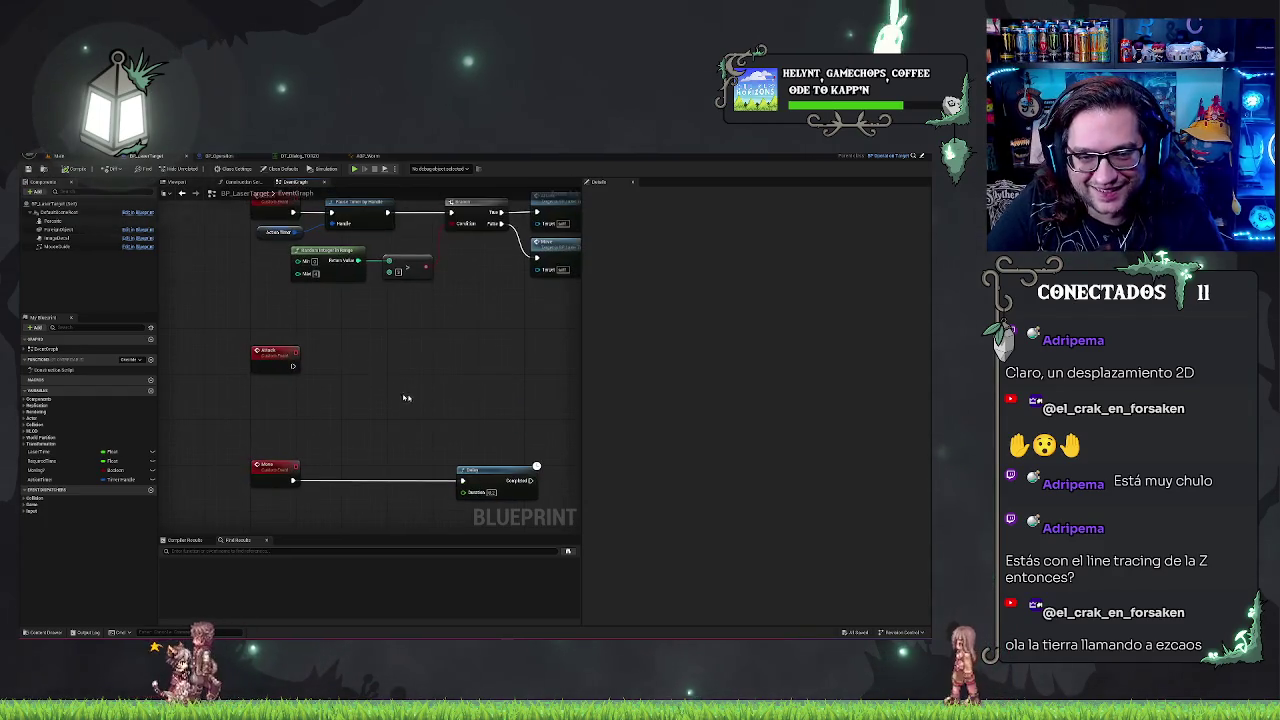
mouse_move(294, 366)
mouse_down()
mouse_move(340, 370)
mouse_move(324, 367)
mouse_up()
click(383, 343)
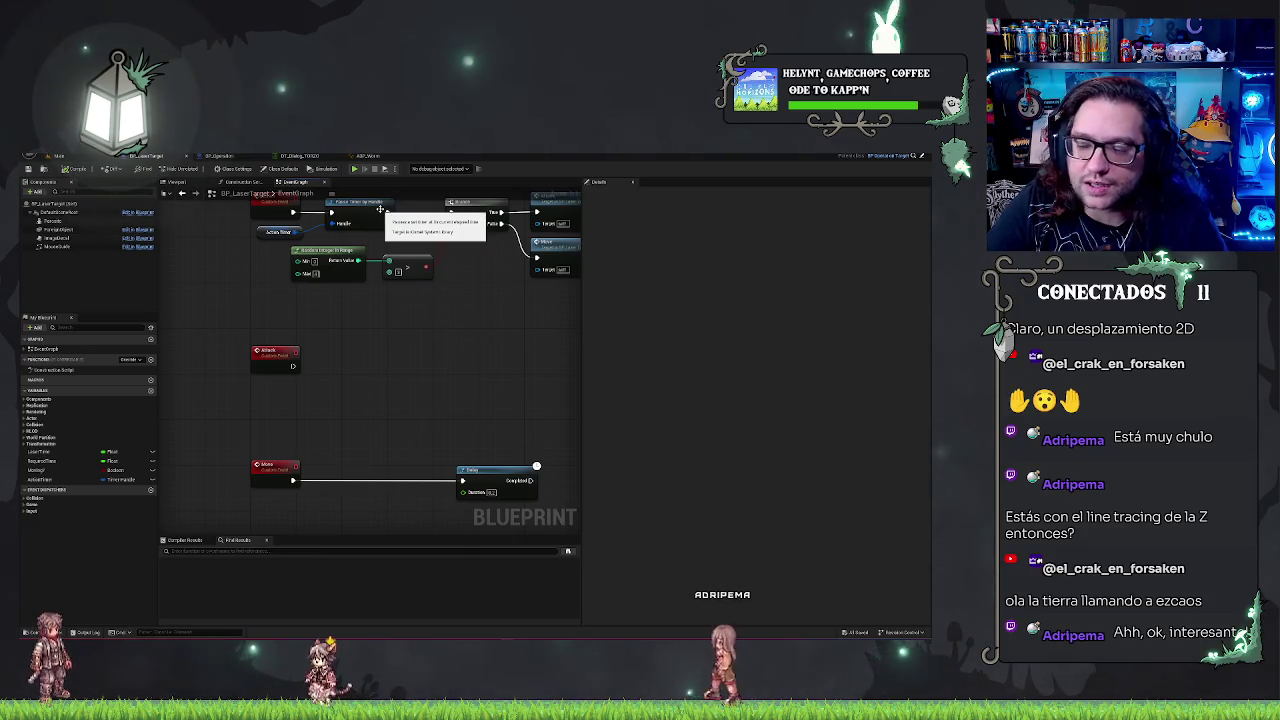
drag(441, 211, 455, 196)
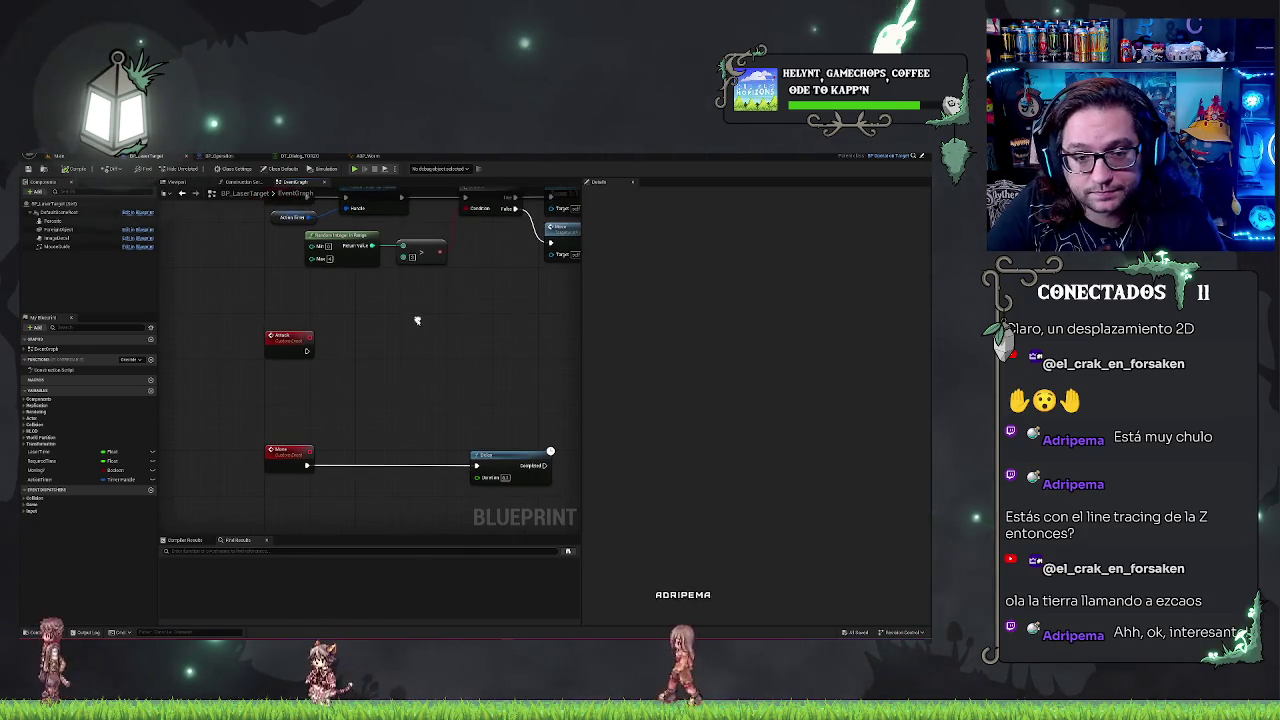
drag(238, 300, 437, 508)
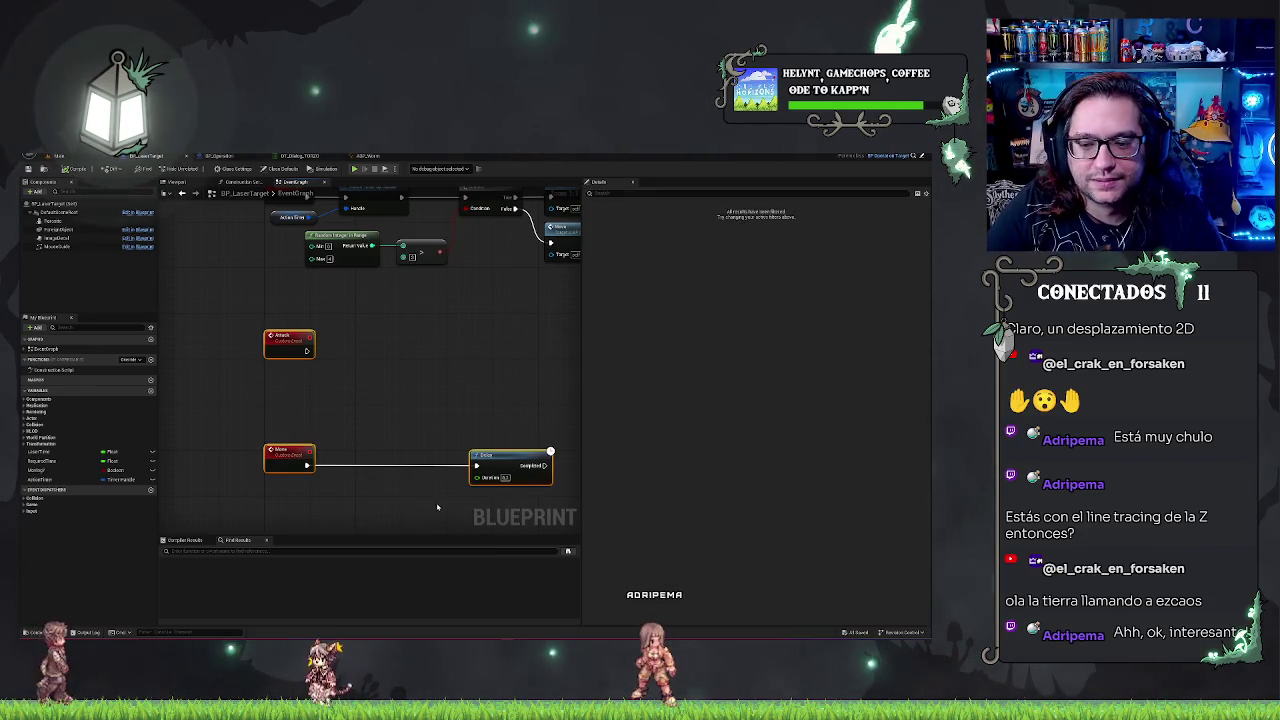
- Check the Move event's properties, glance at BP_Operation, then return to the main level tab
click(303, 462)
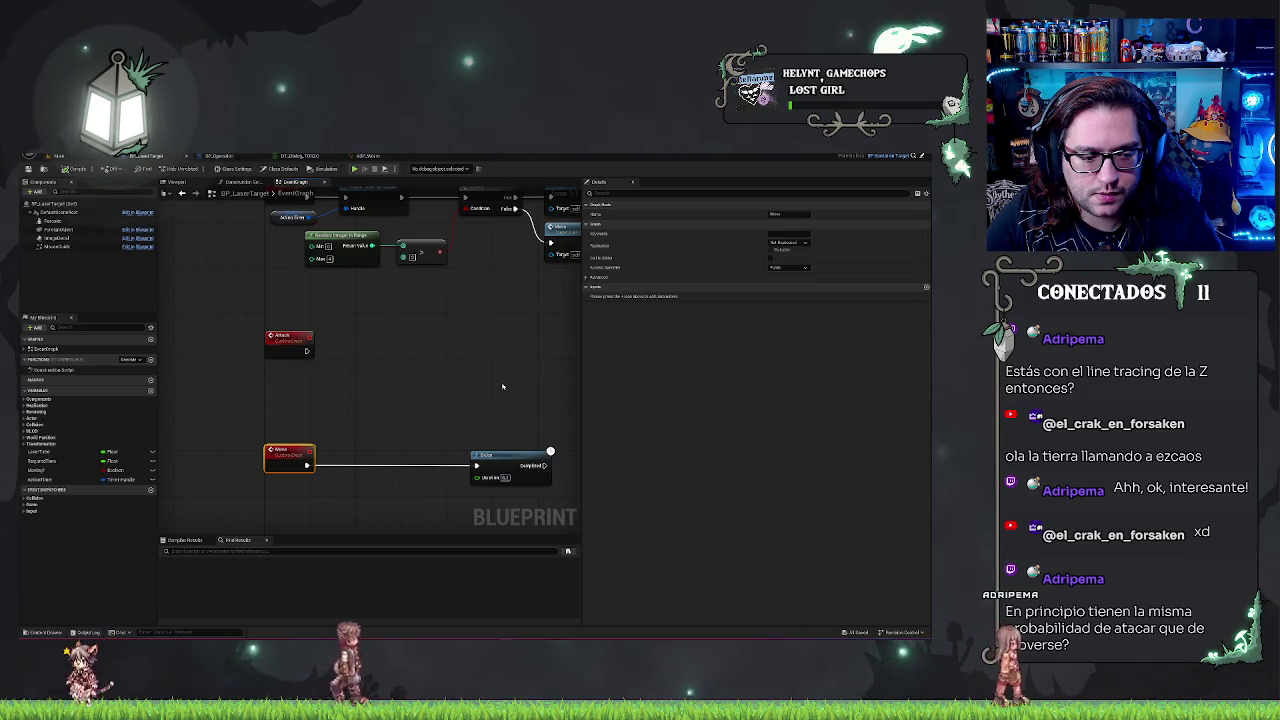
drag(472, 376, 466, 349)
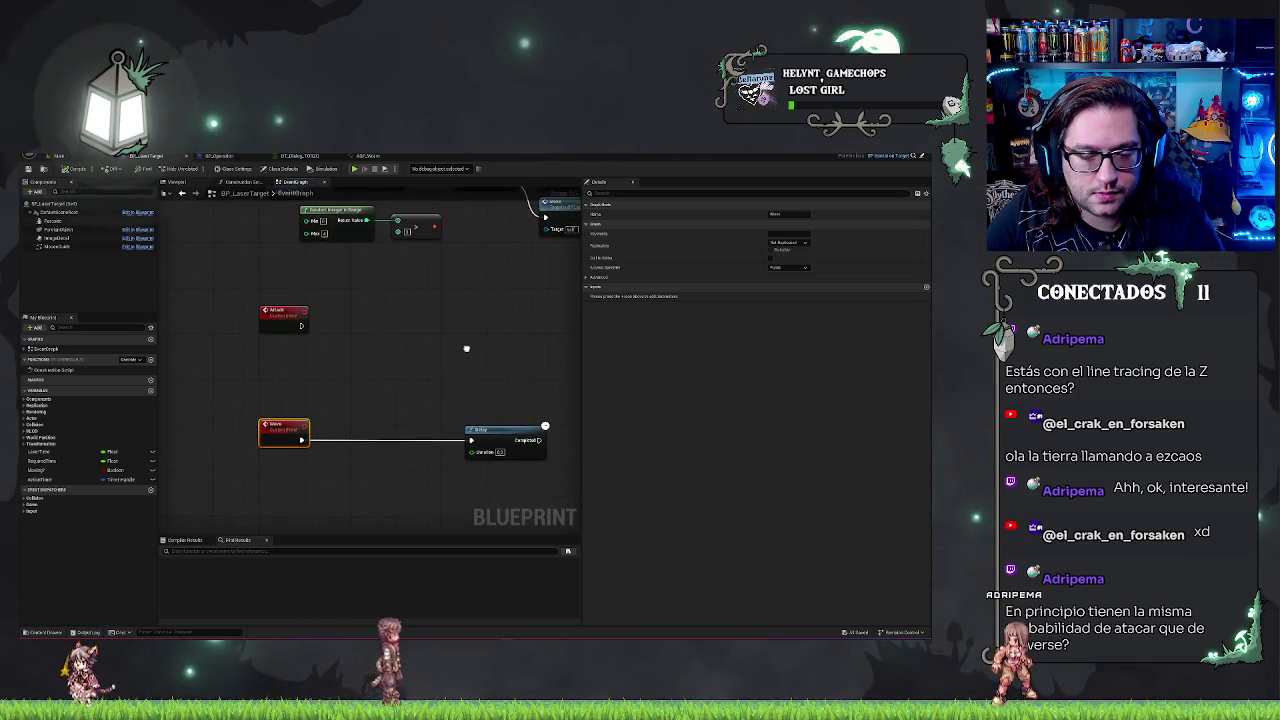
click(224, 157)
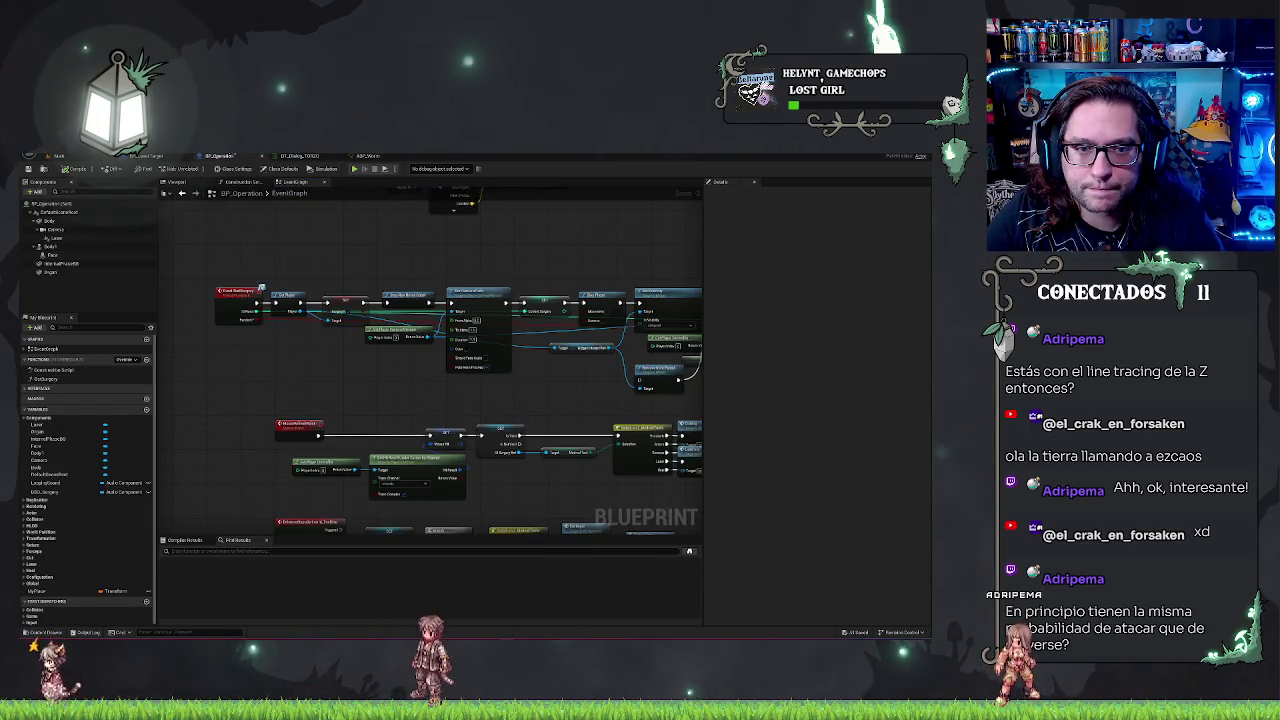
click(58, 156)
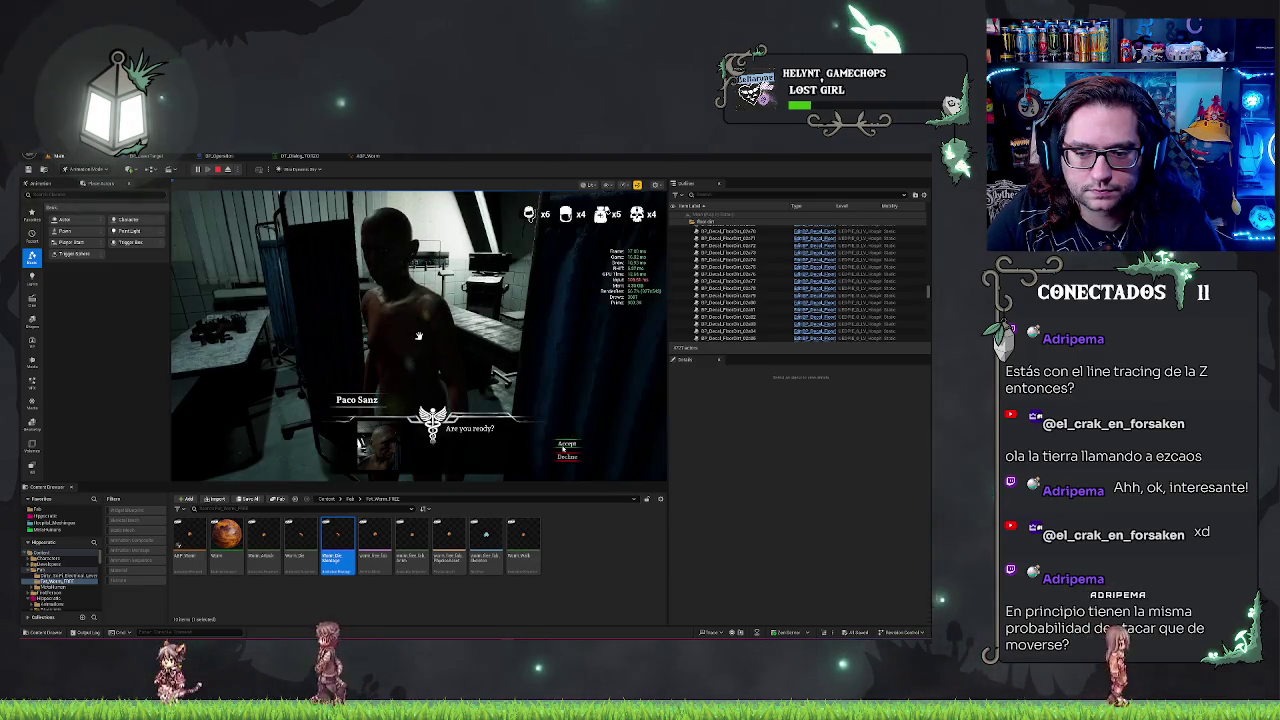
- Dismiss the patient dialogue, eject from the game camera with F8 and select BP_Operation0
click(566, 431)
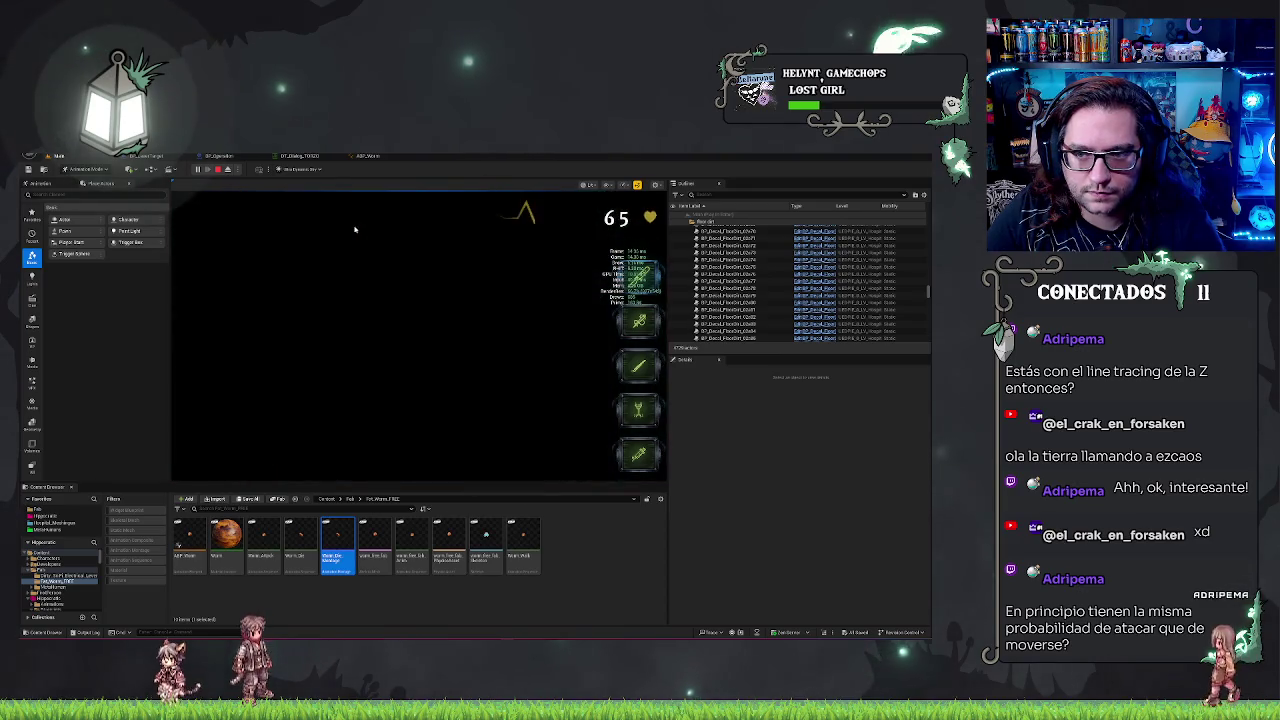
click(443, 337)
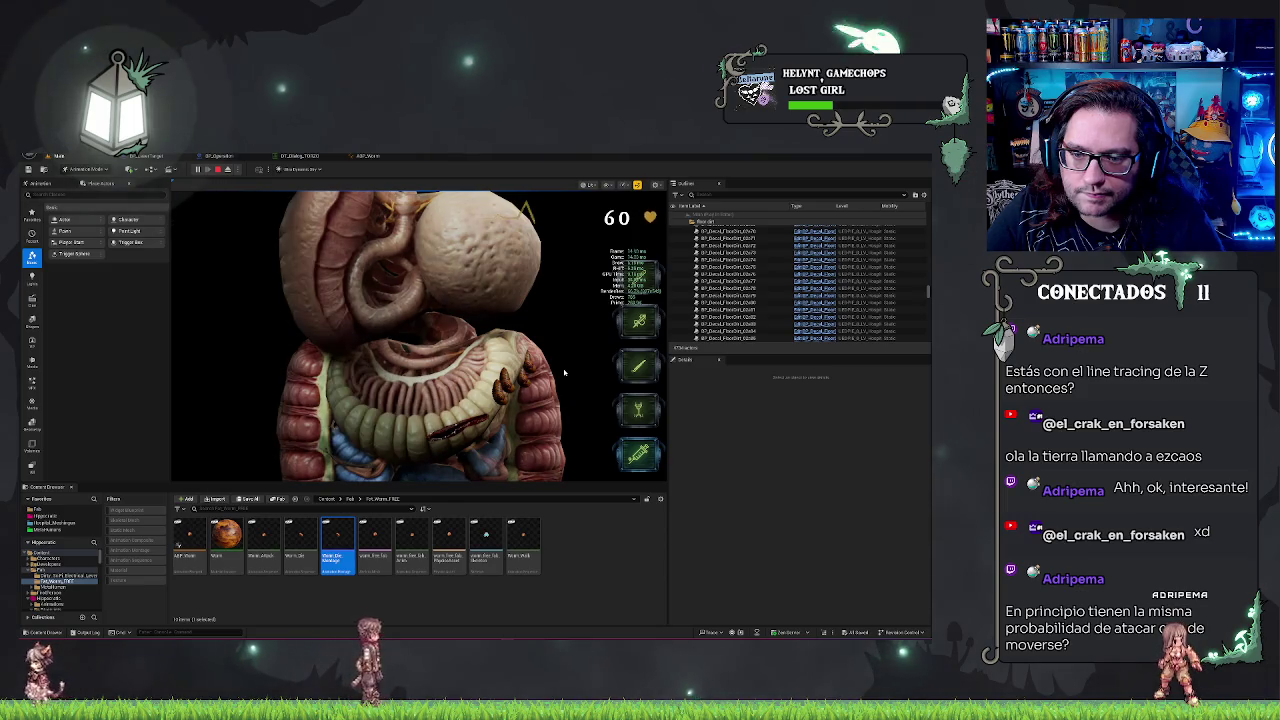
key(F8)
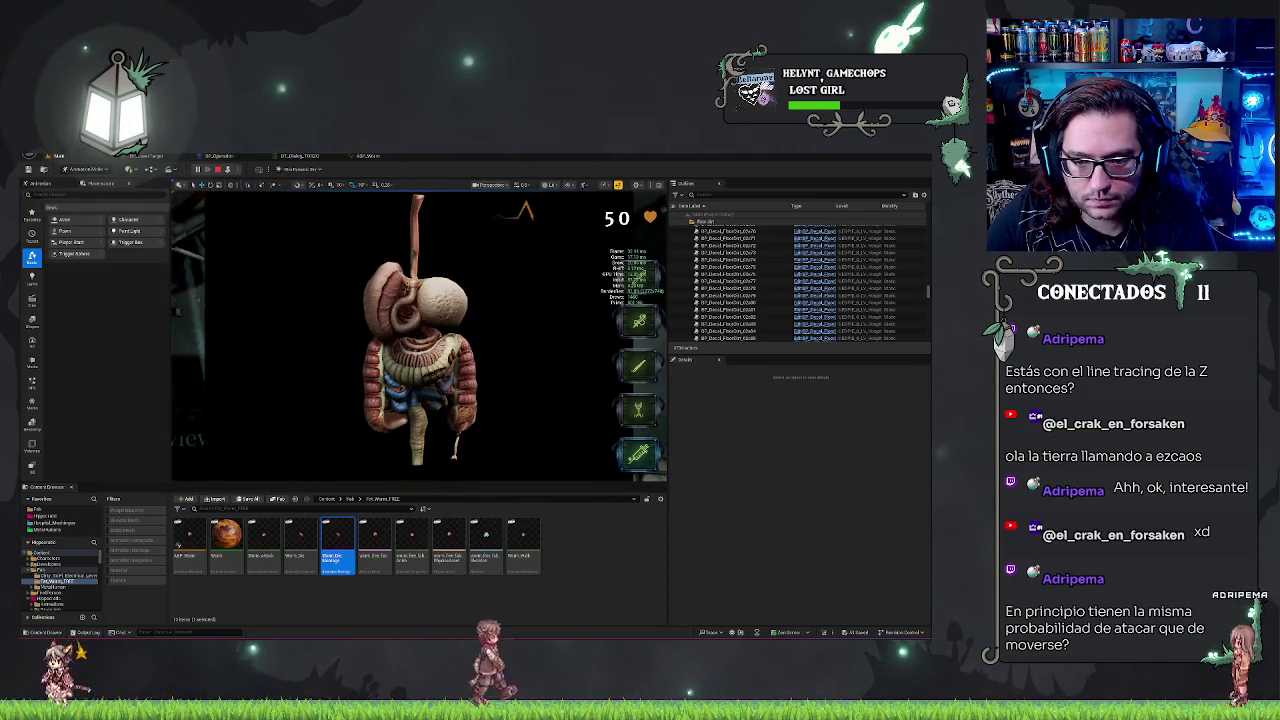
key(F8)
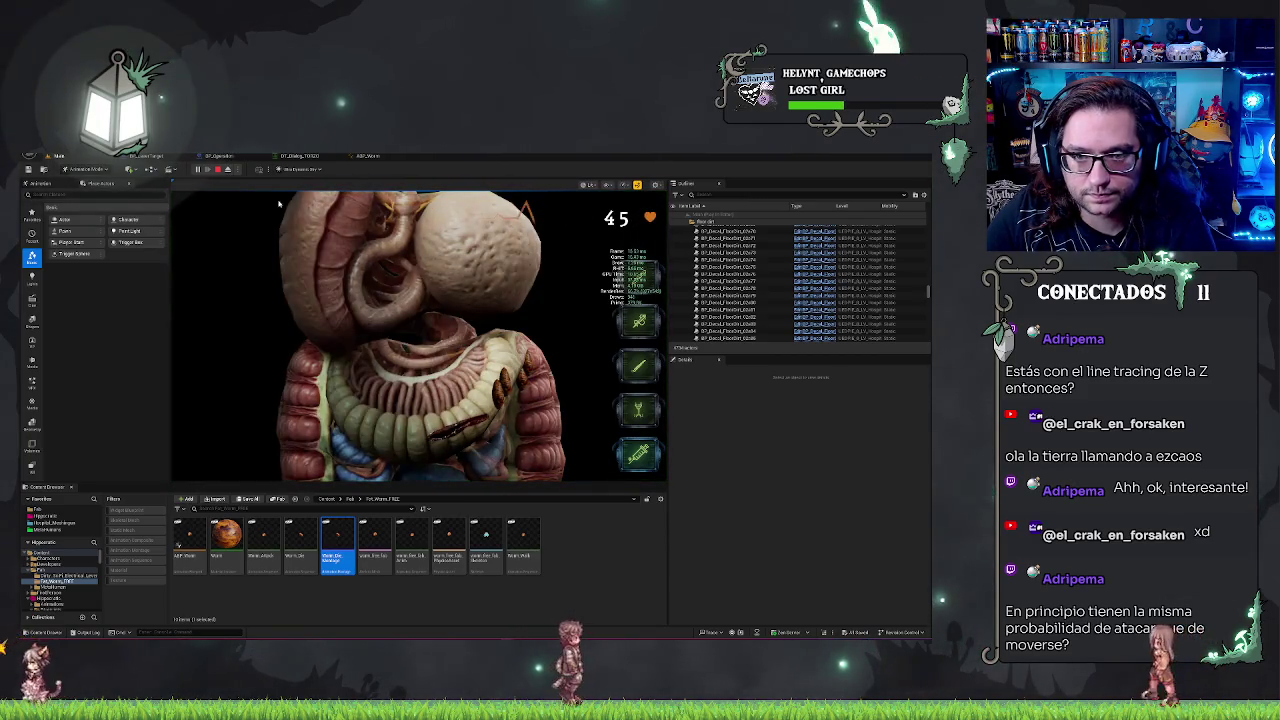
key(F8)
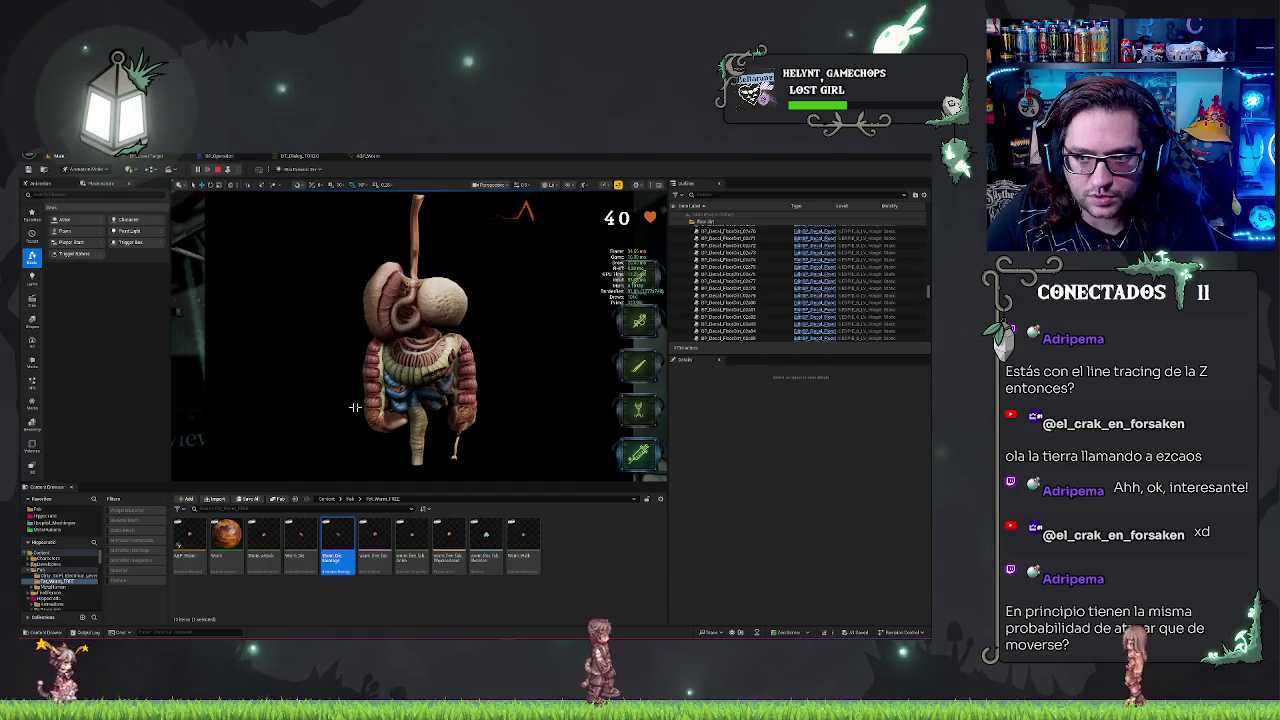
click(355, 407)
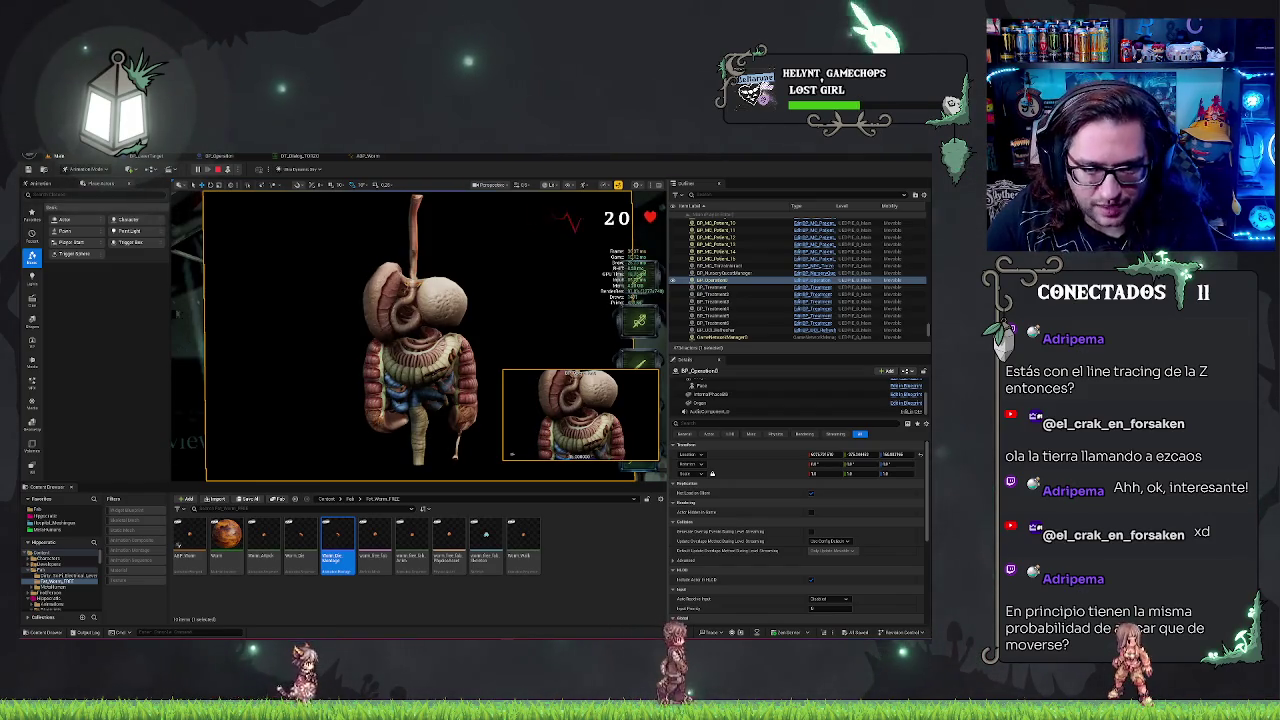
- Repossess the game camera with F8, then stop the play session with Esc
key(F8)
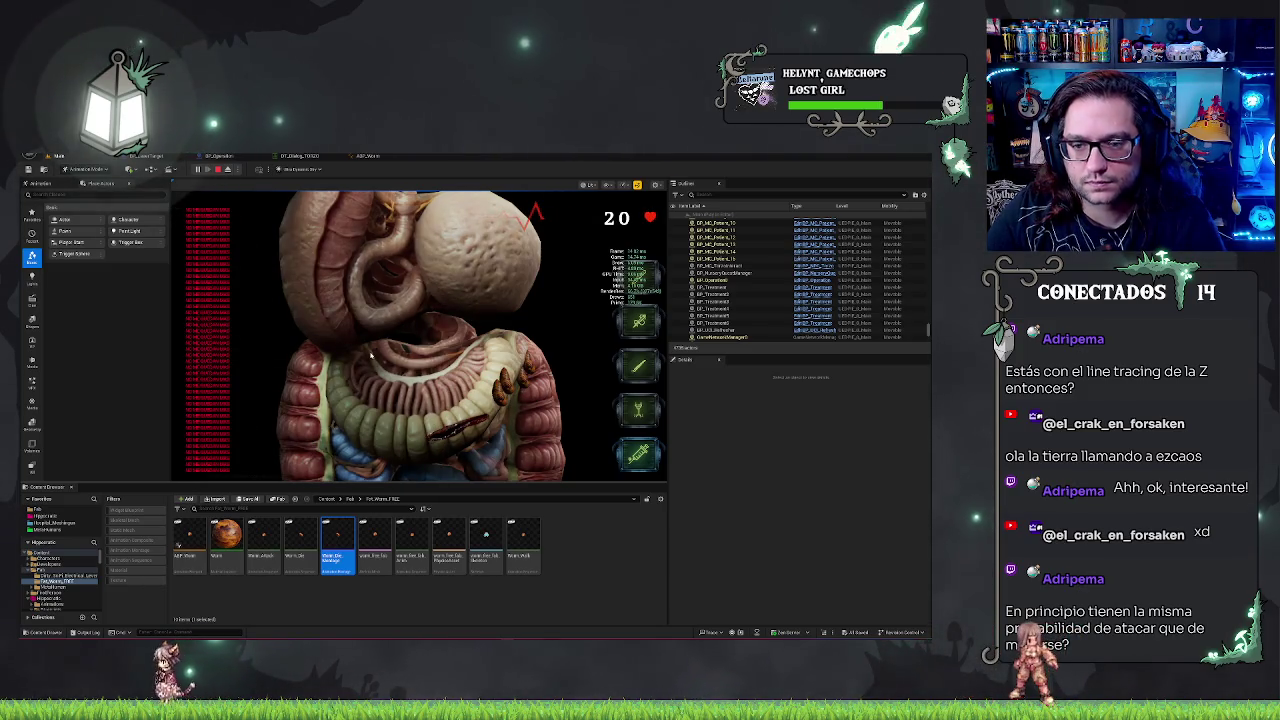
key(Escape)
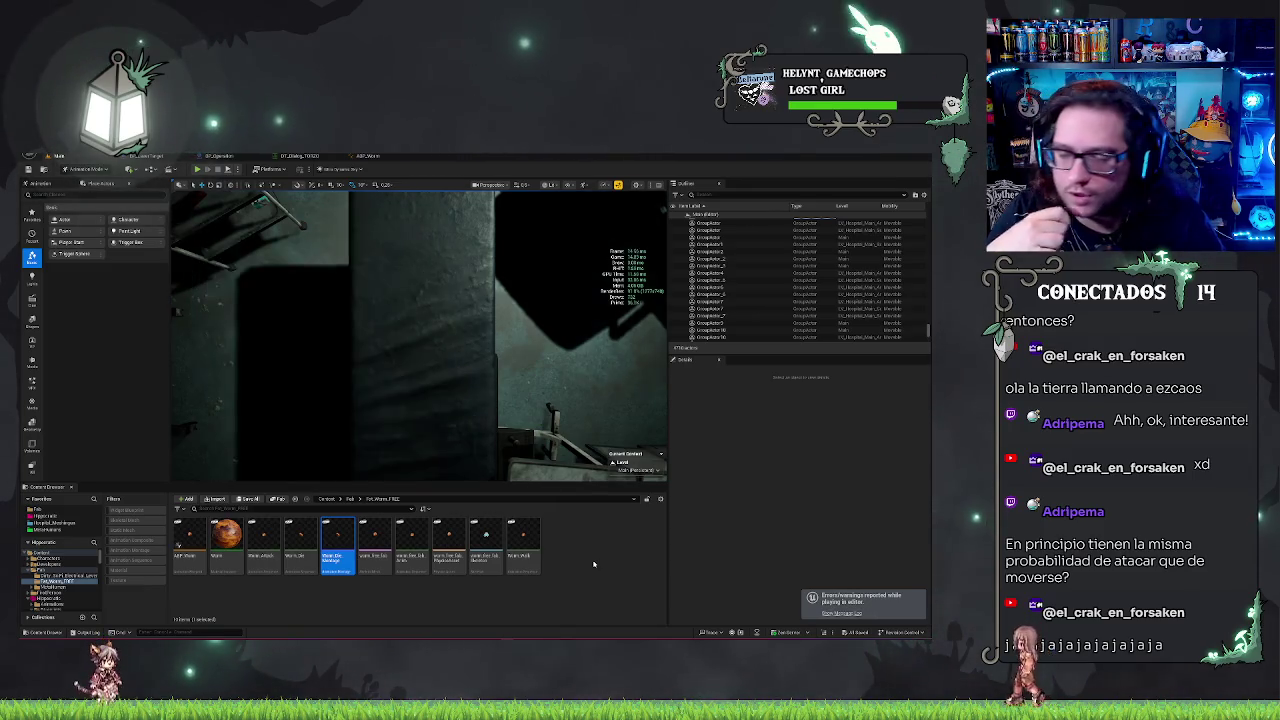
- Cycle through the ABP_Worm, DT_Dialog, level and BP_Operation tabs to reach BP_LaserTarget's graph
click(367, 157)
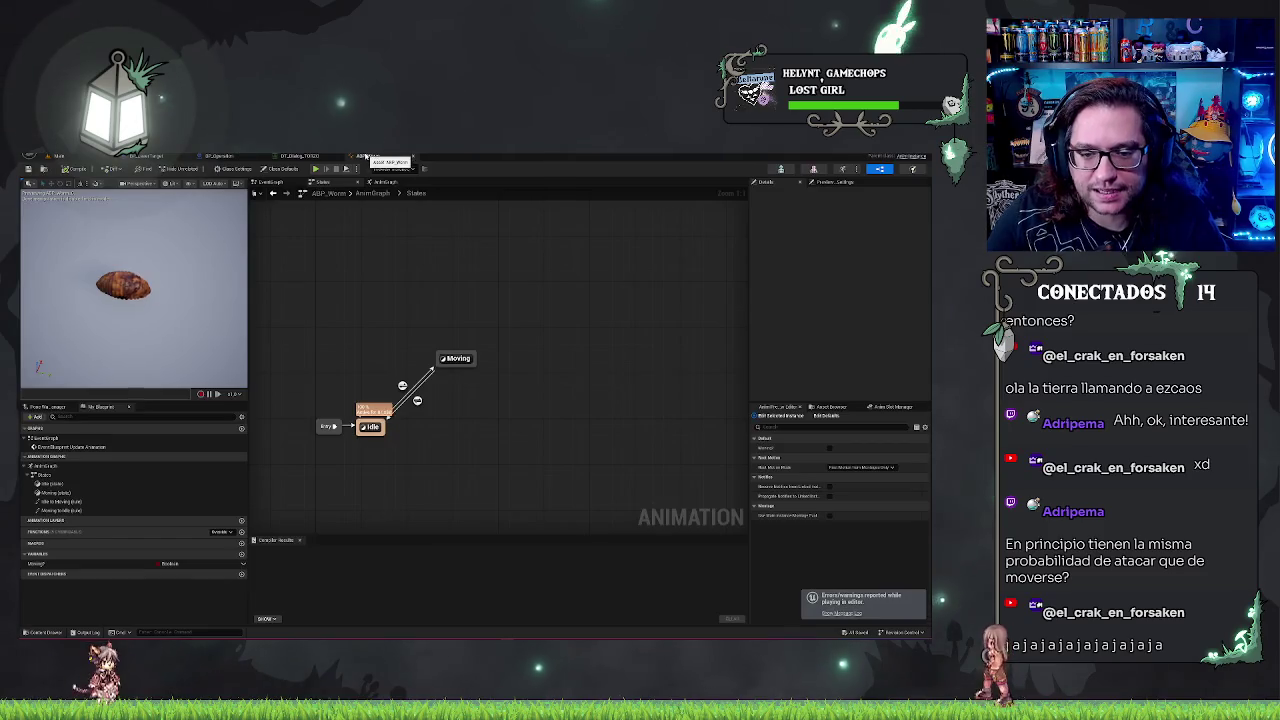
click(300, 156)
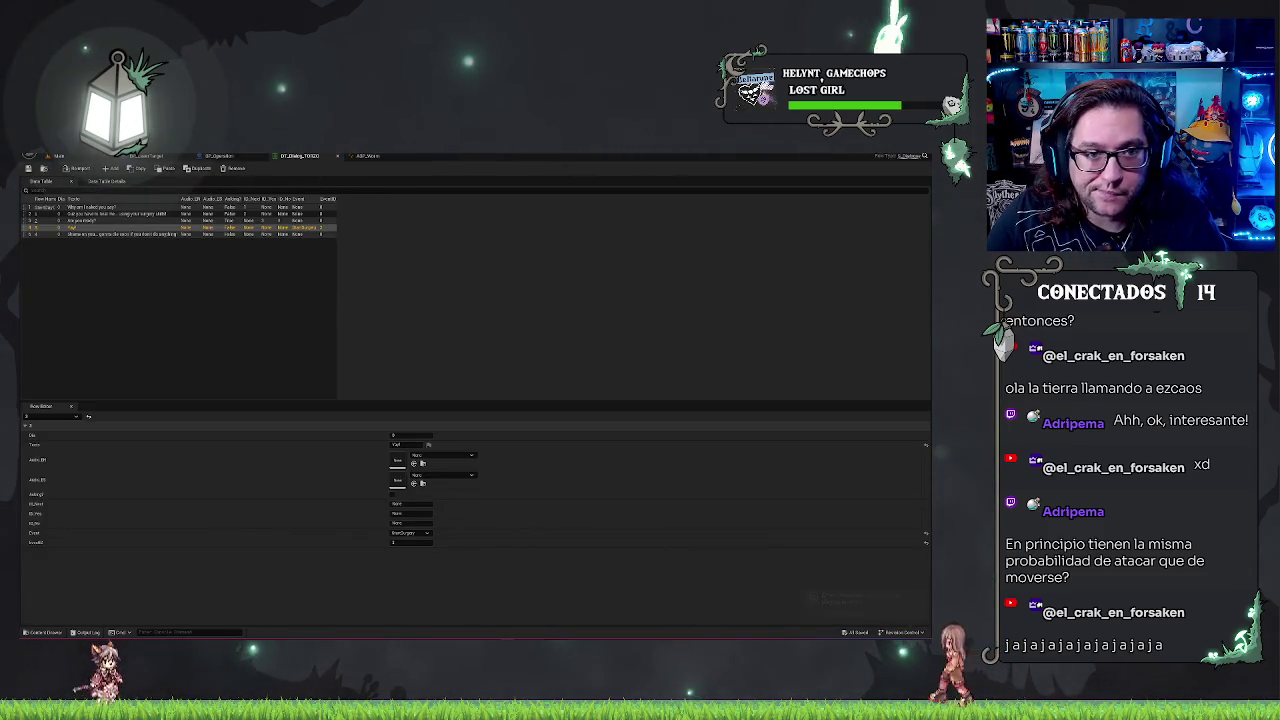
click(90, 161)
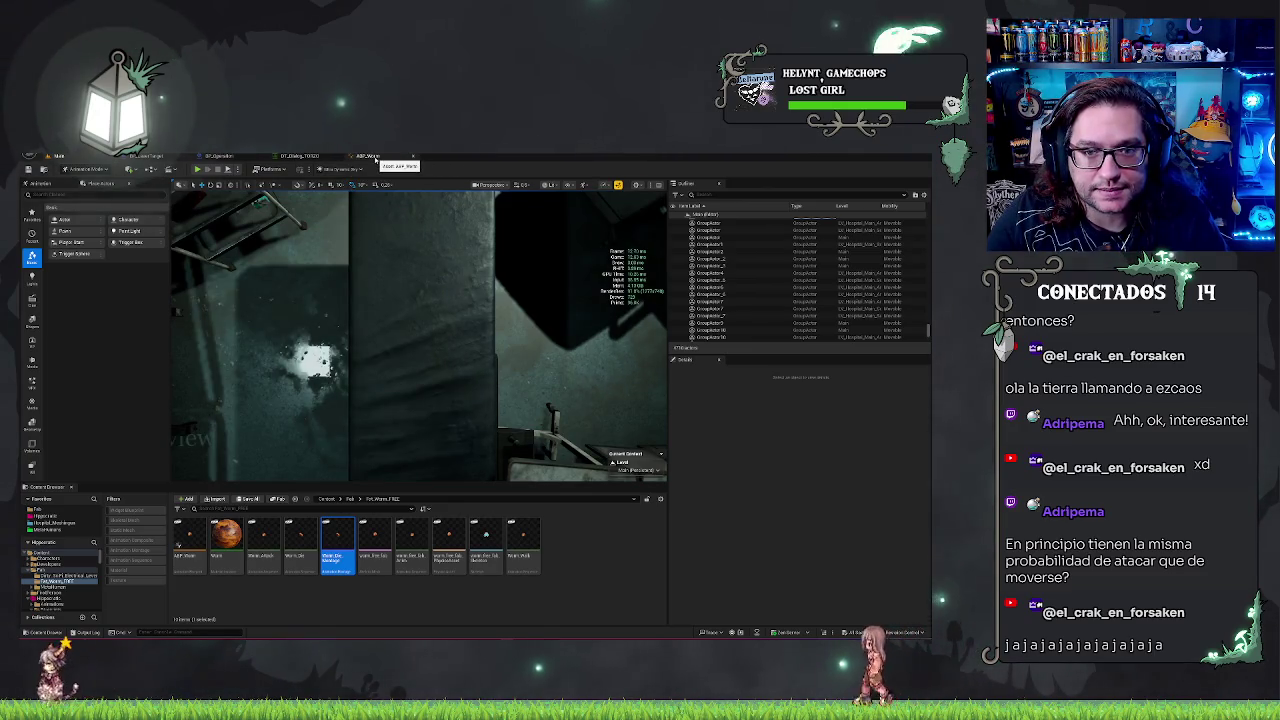
click(199, 157)
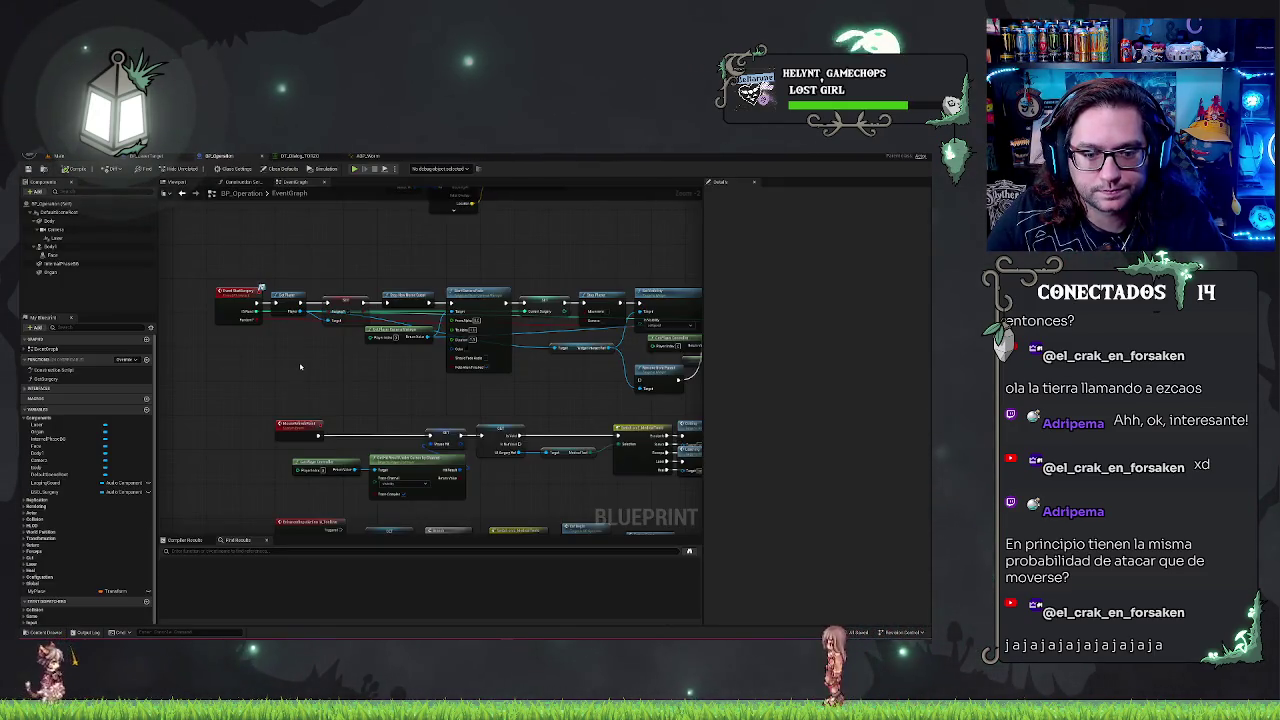
click(145, 156)
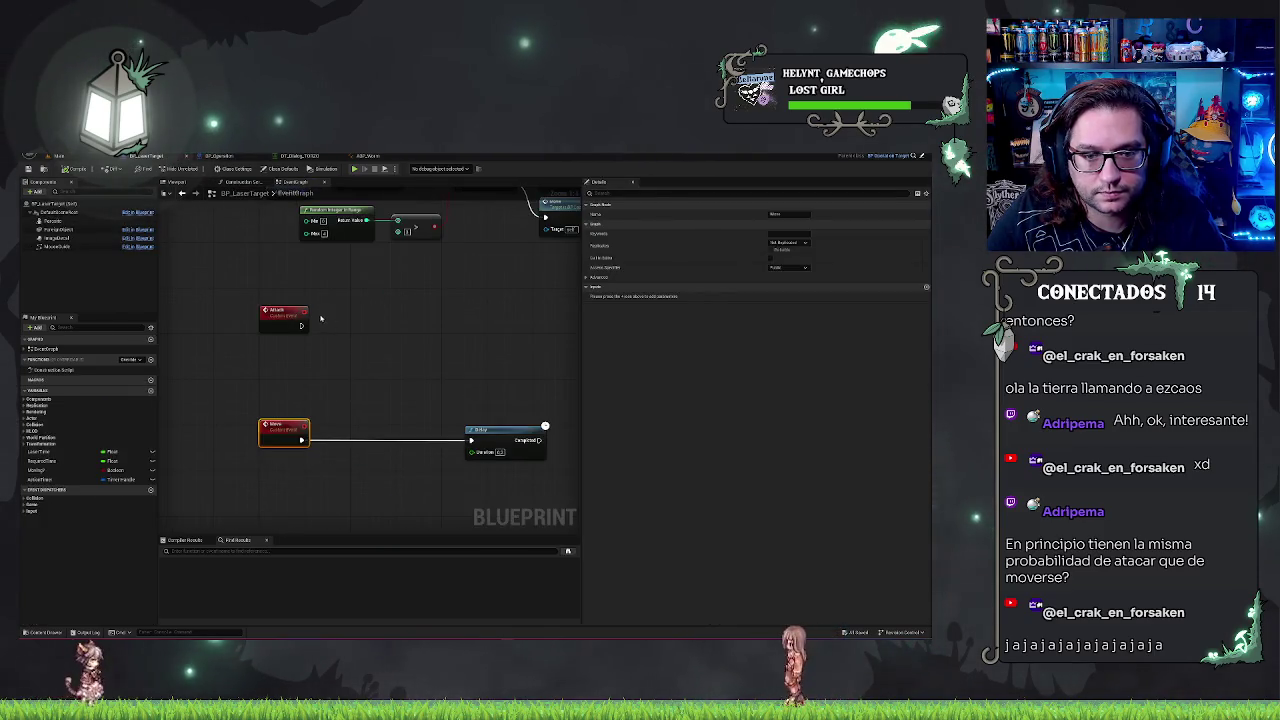
- Abandon a 'set' node search off the event and add a new function under Functions
drag(301, 325, 331, 330)
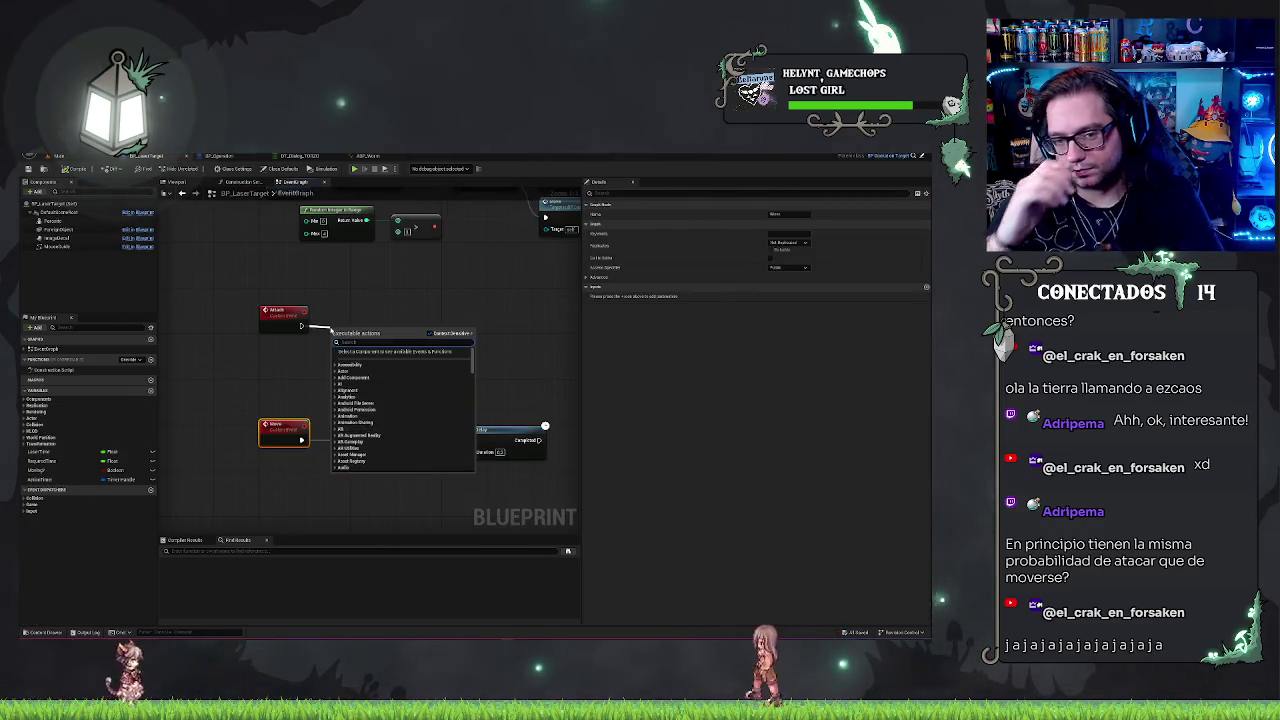
text(set)
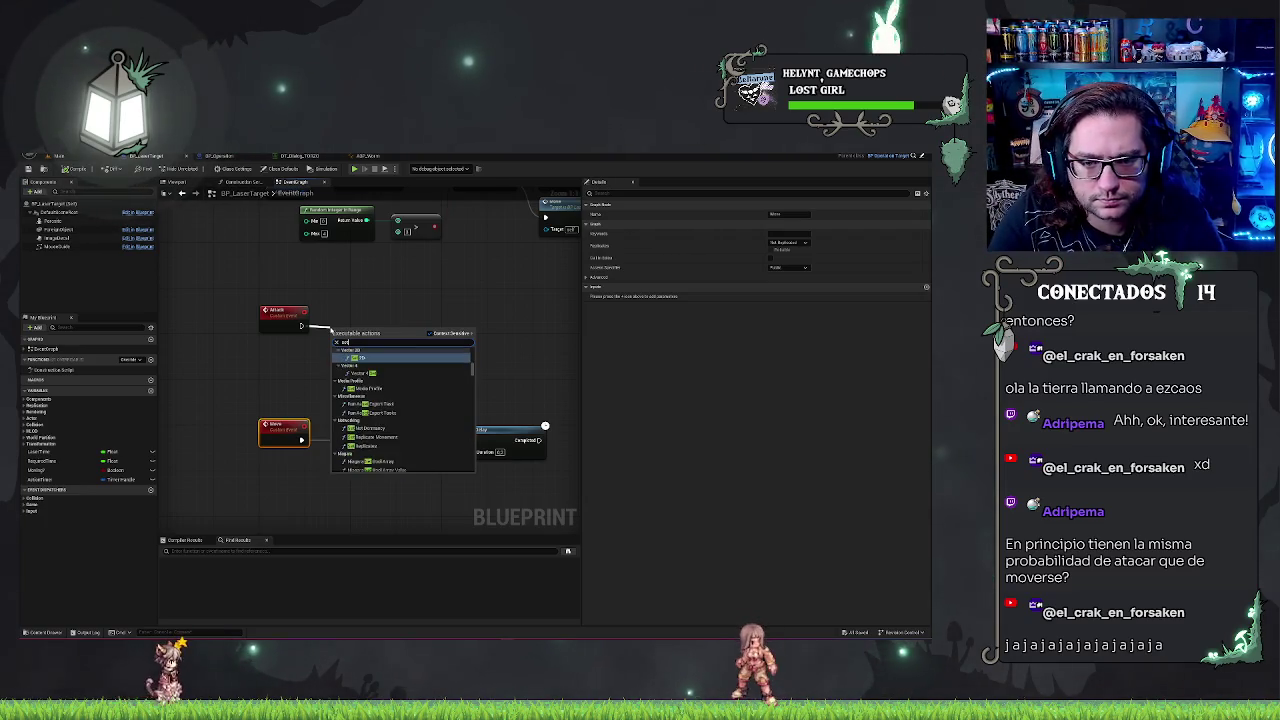
key(BackSpace)
key(BackSpace)
key(BackSpace)
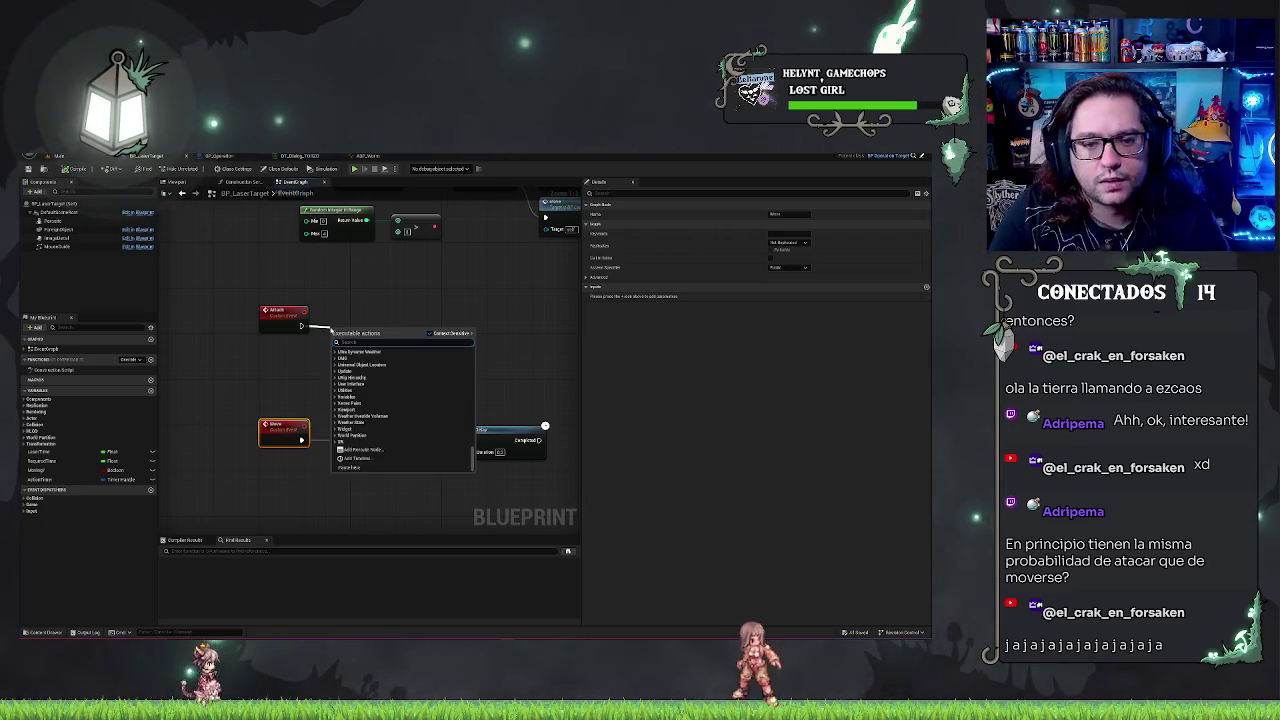
click(199, 285)
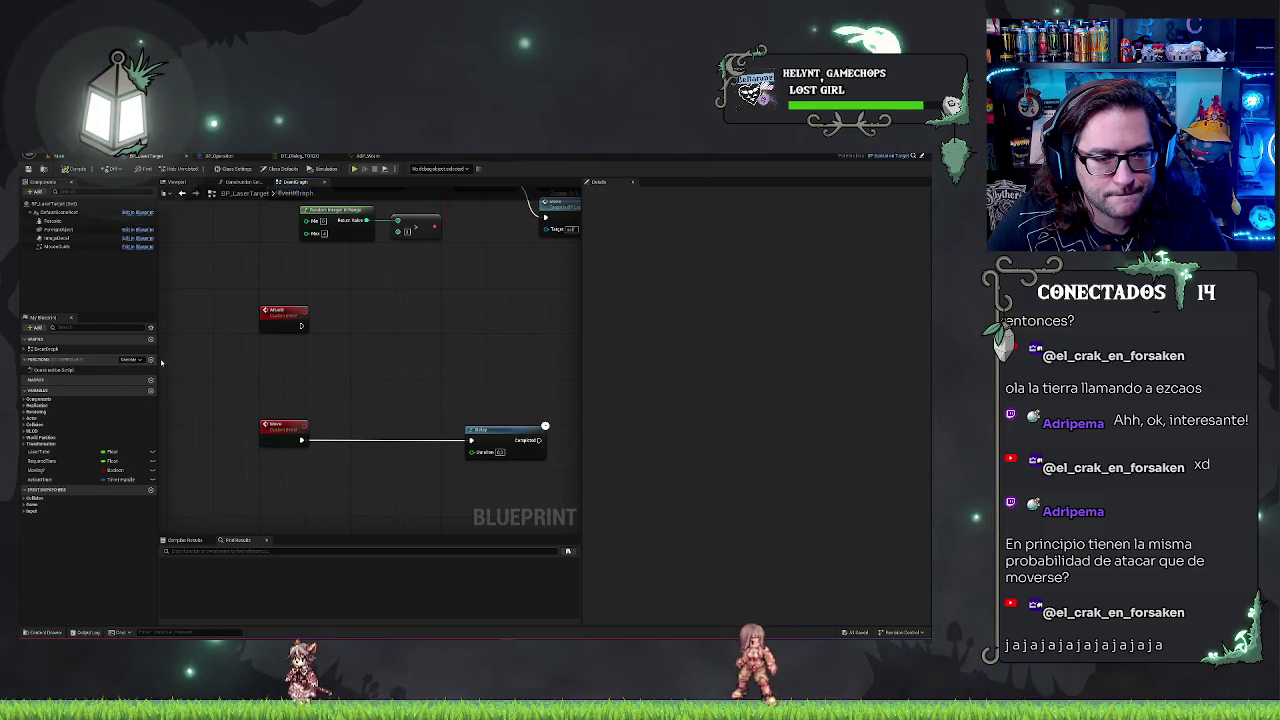
click(151, 360)
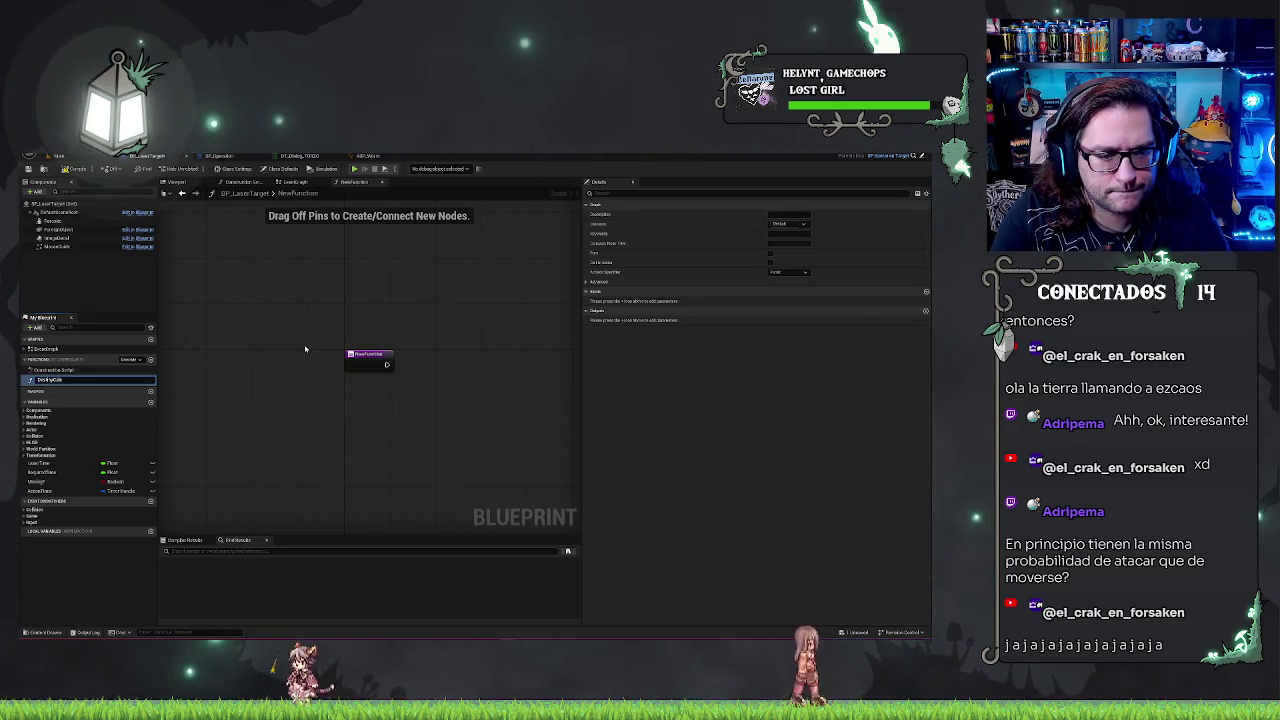
- Confirm the DestroyCells name and add a While Loop after the entry node, positioned to the right
key(Return)
mouse_move(426, 348)
mouse_down()
mouse_move(313, 354)
mouse_move(340, 347)
mouse_up()
text(getcurrent)
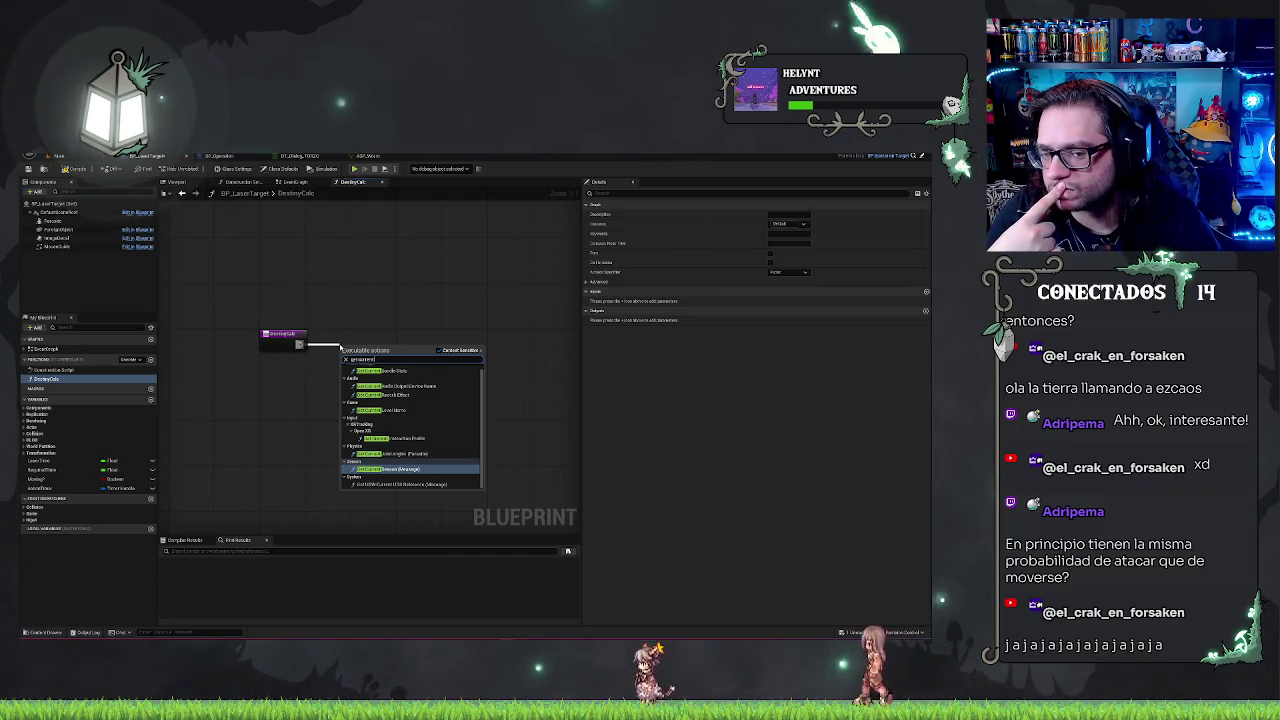
key(BackSpace)
key(BackSpace)
key(BackSpace)
text(fo)
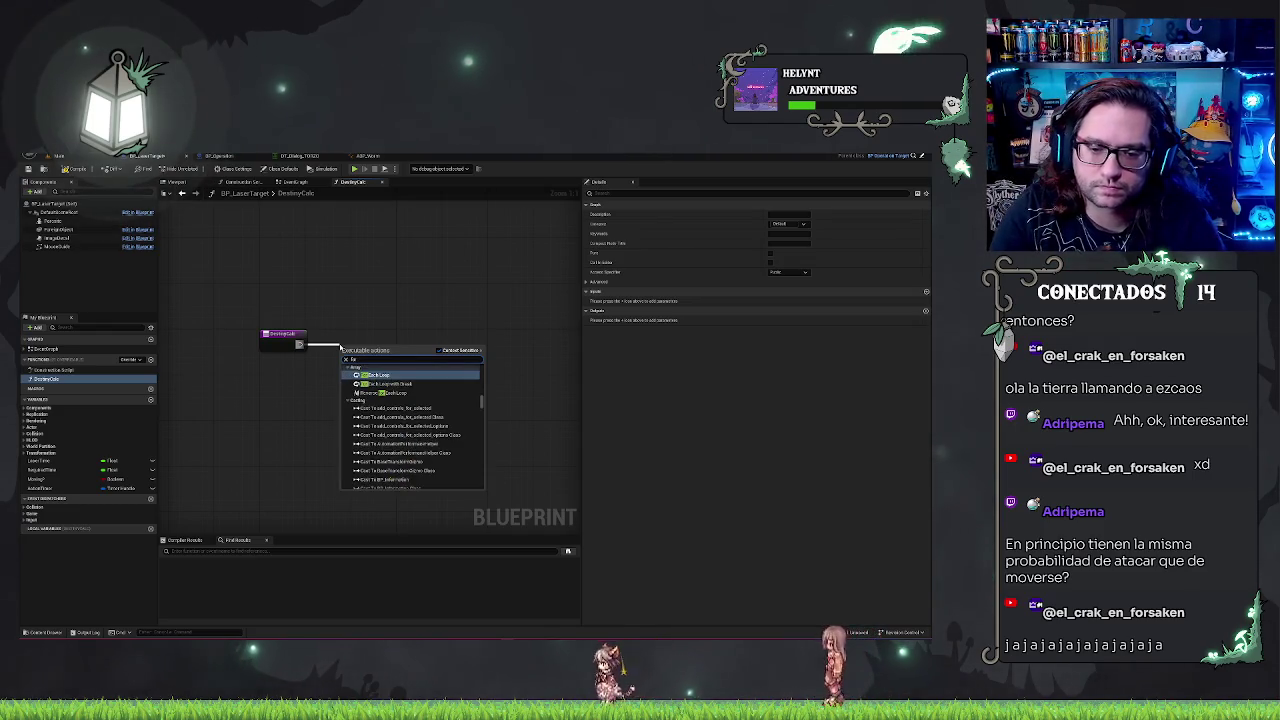
text(r)
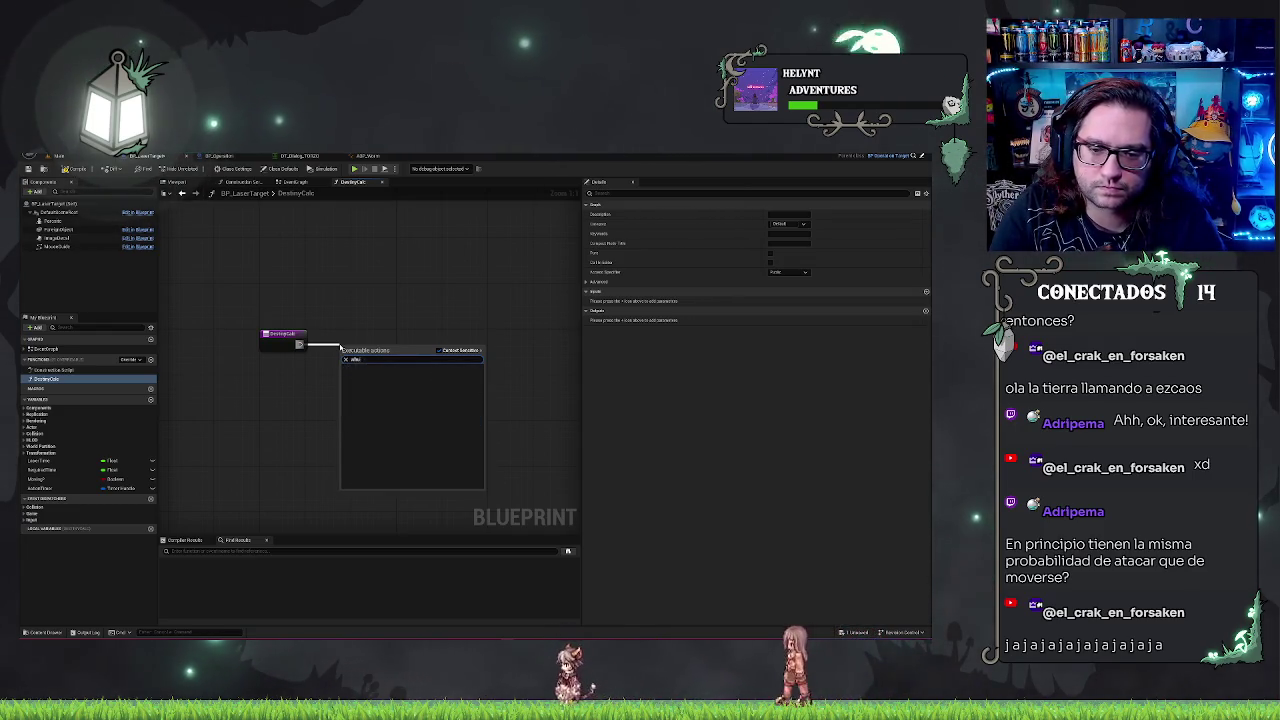
key(Return)
drag(366, 349, 384, 342)
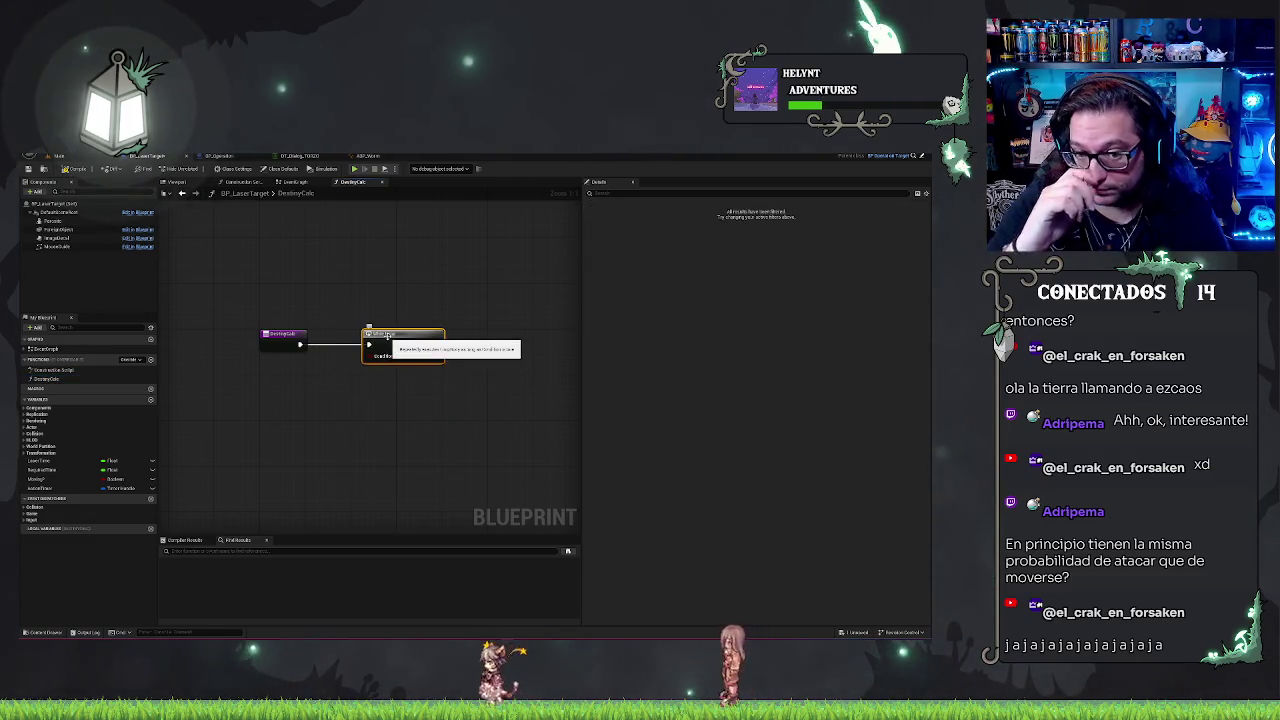
drag(403, 333, 460, 333)
- Abandon a 'get actor location' node search, then add a Boolean input parameter to the function entry
drag(300, 344, 309, 386)
text(get actor locat)
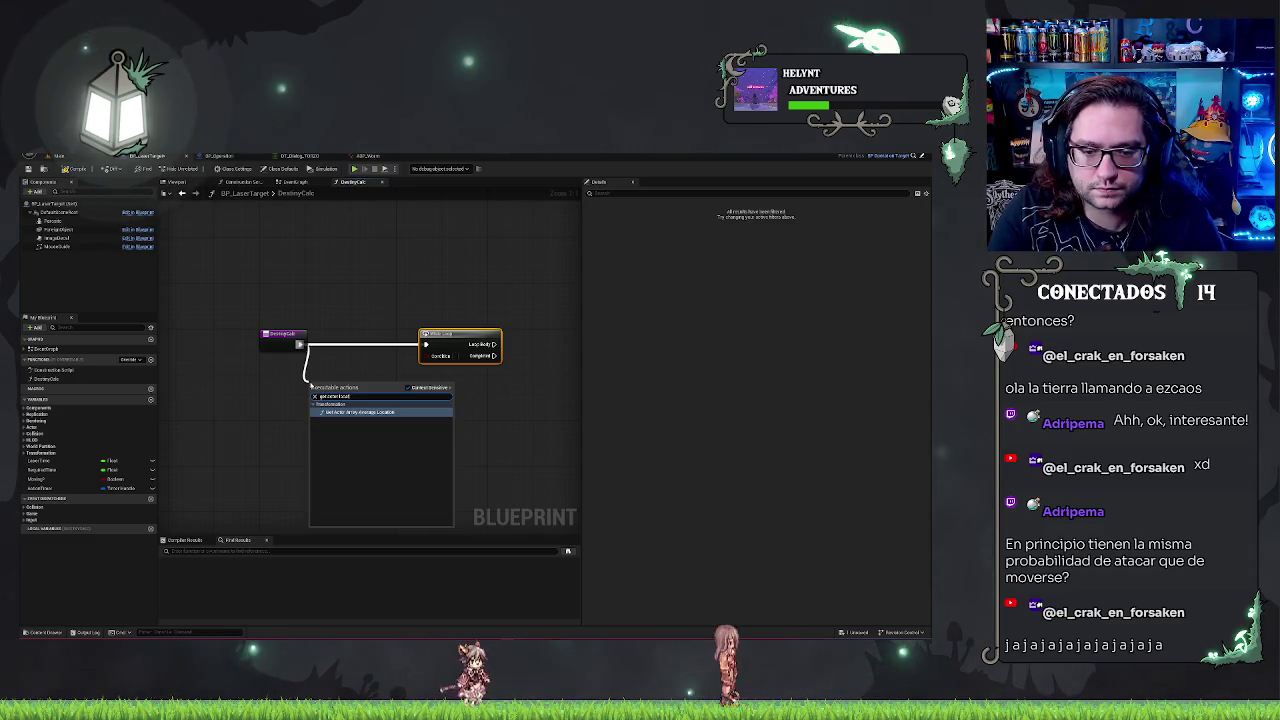
key(BackSpace)
key(BackSpace)
key(BackSpace)
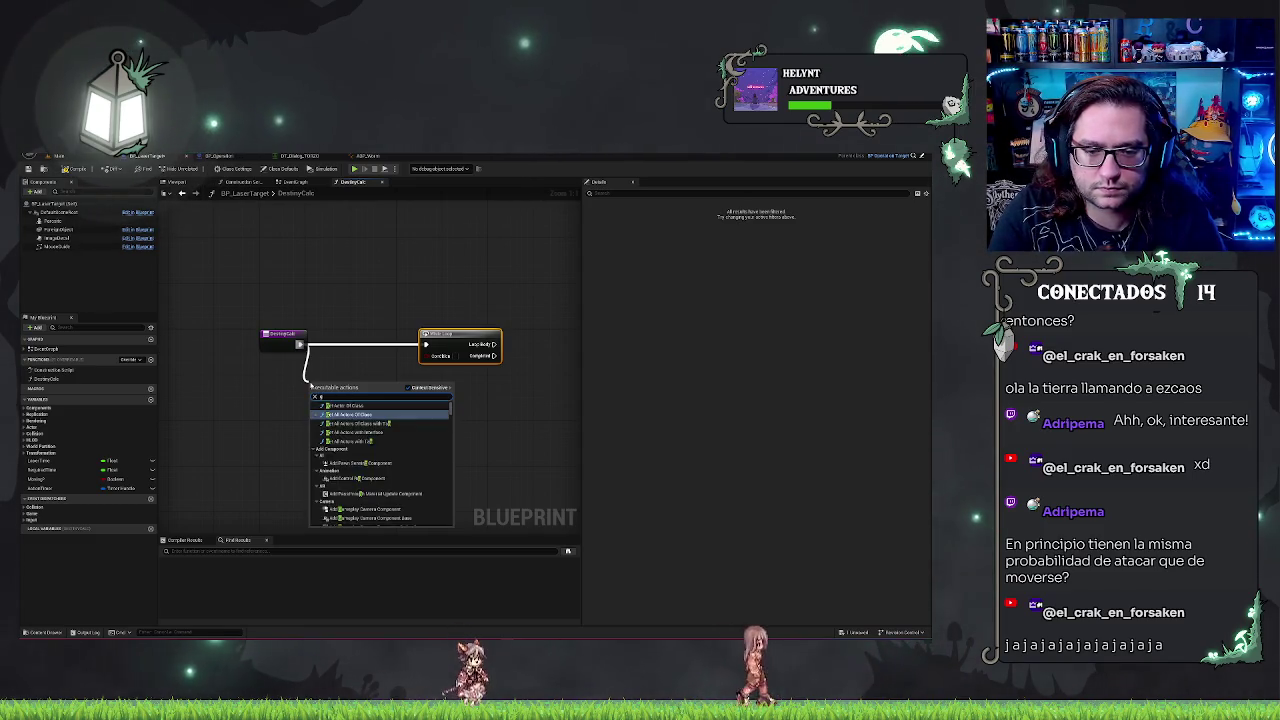
text(getlocation)
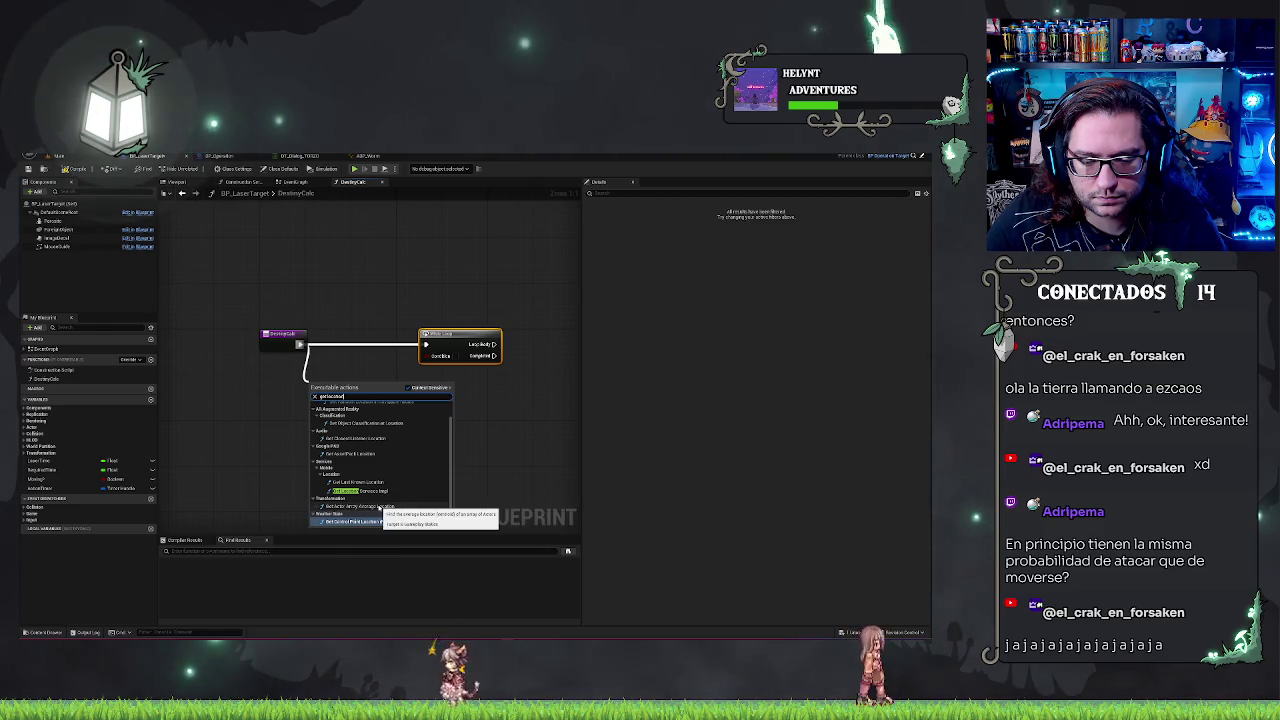
click(279, 435)
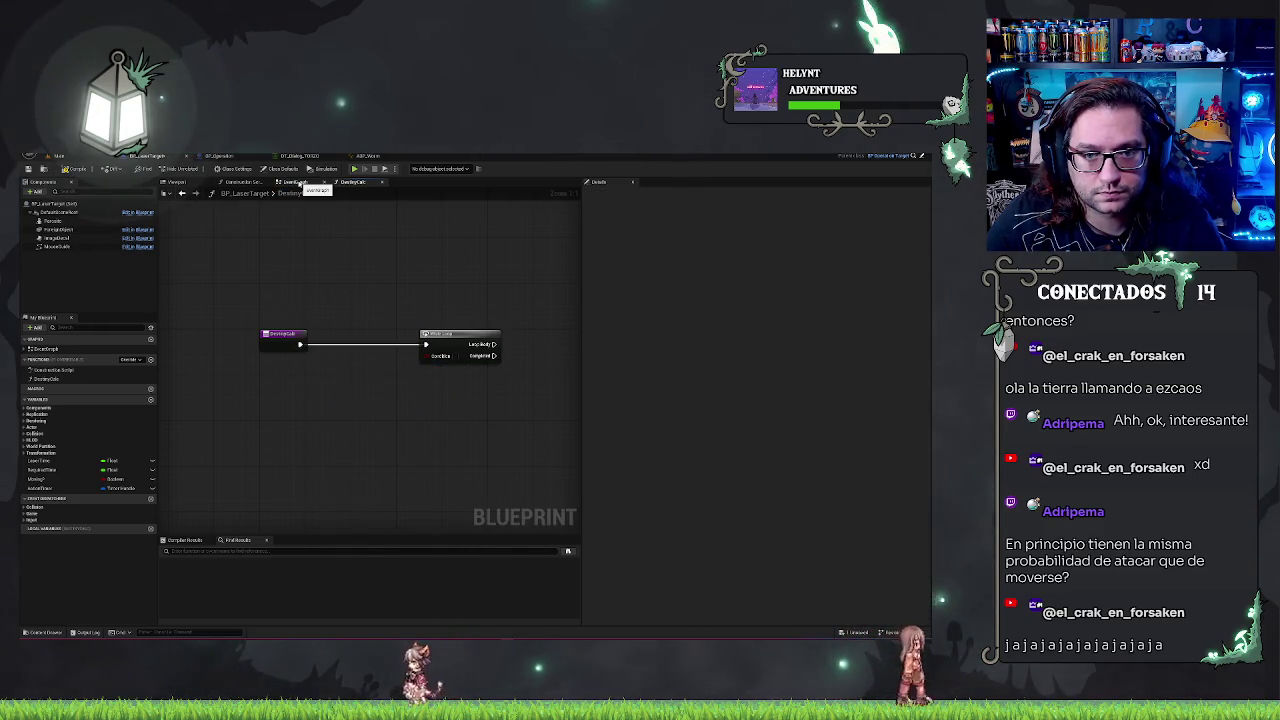
click(284, 336)
click(926, 310)
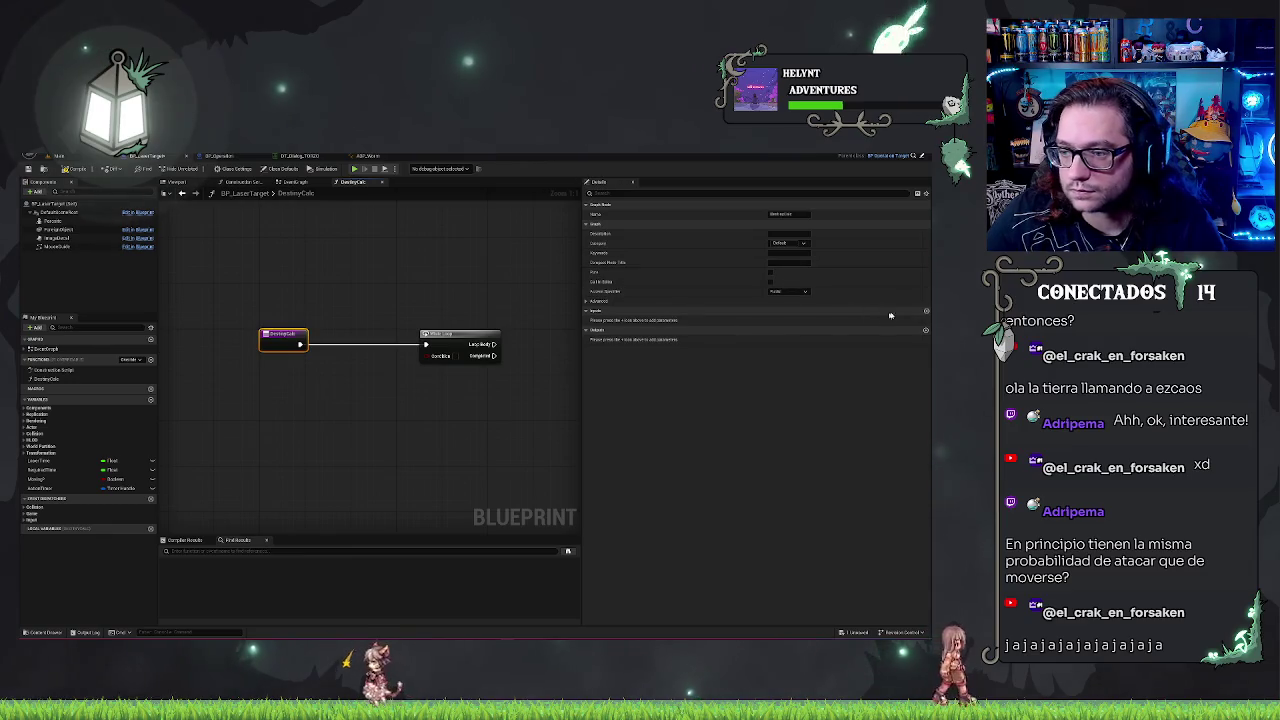
- Name the Boolean input 'HitLaser', then cancel a stray wire pulled off the entry's new pin
text(Hit)
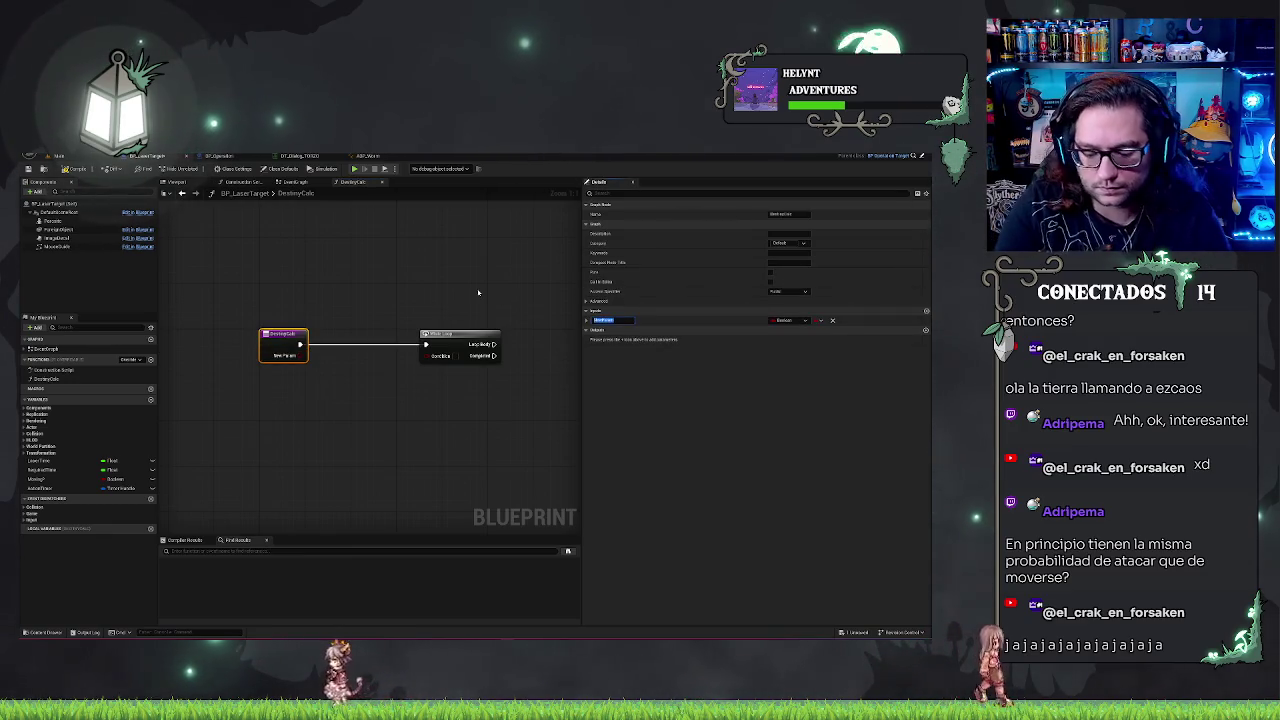
text(Laser)
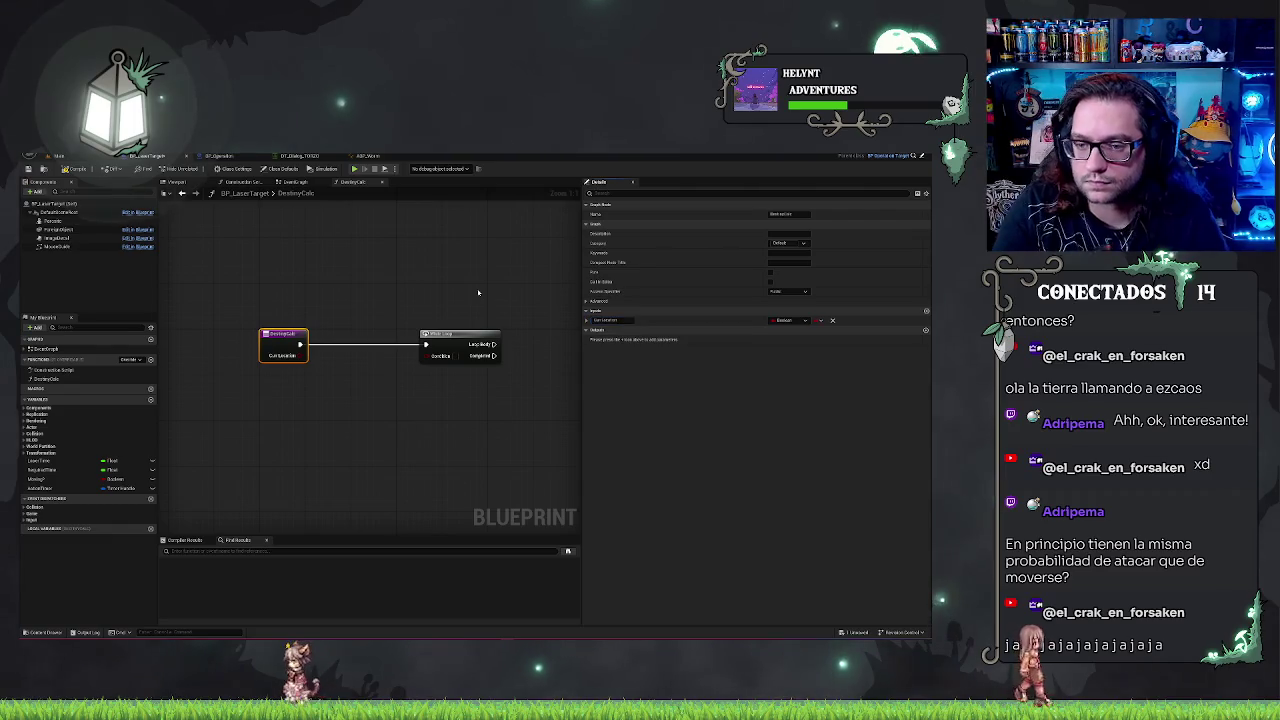
click(787, 320)
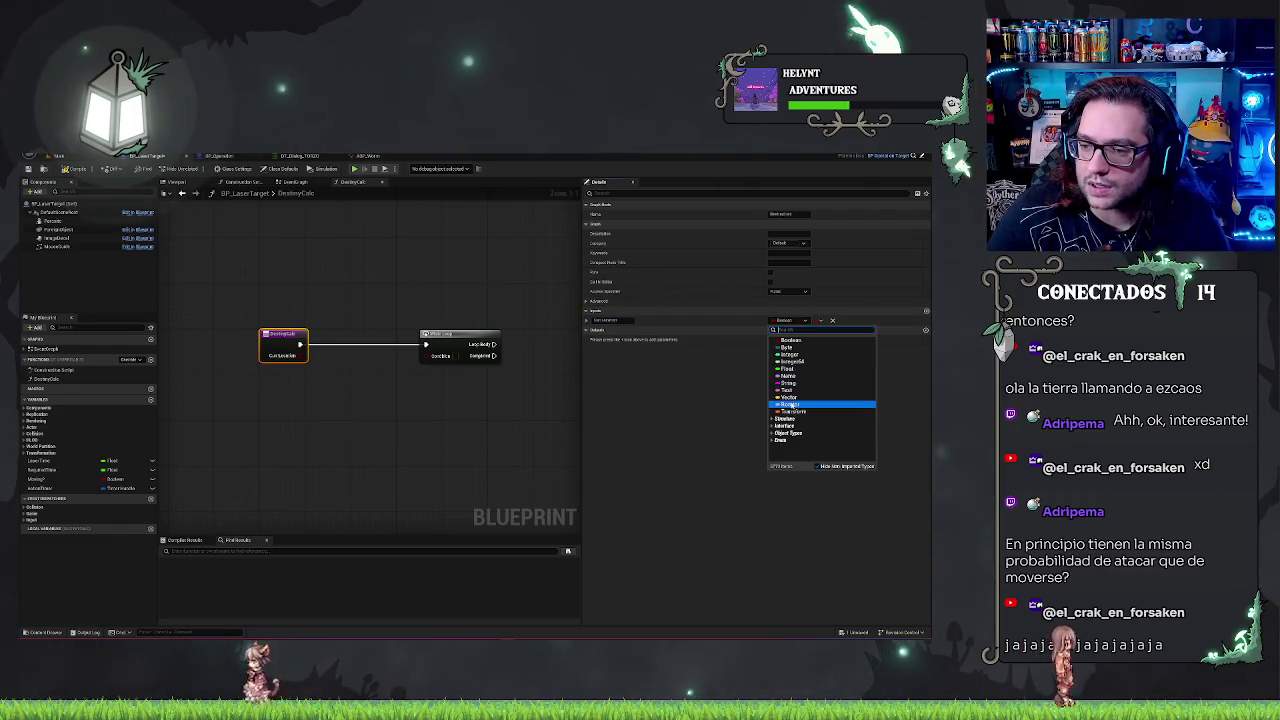
click(762, 399)
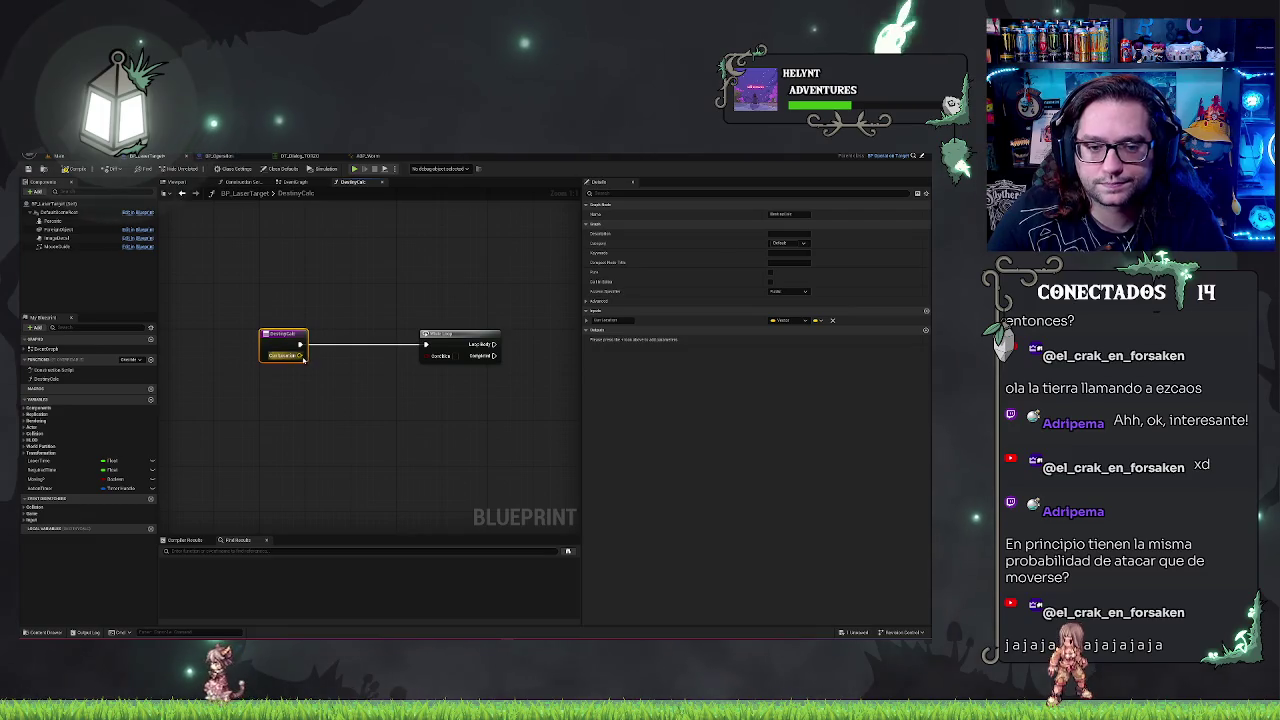
drag(299, 355, 320, 400)
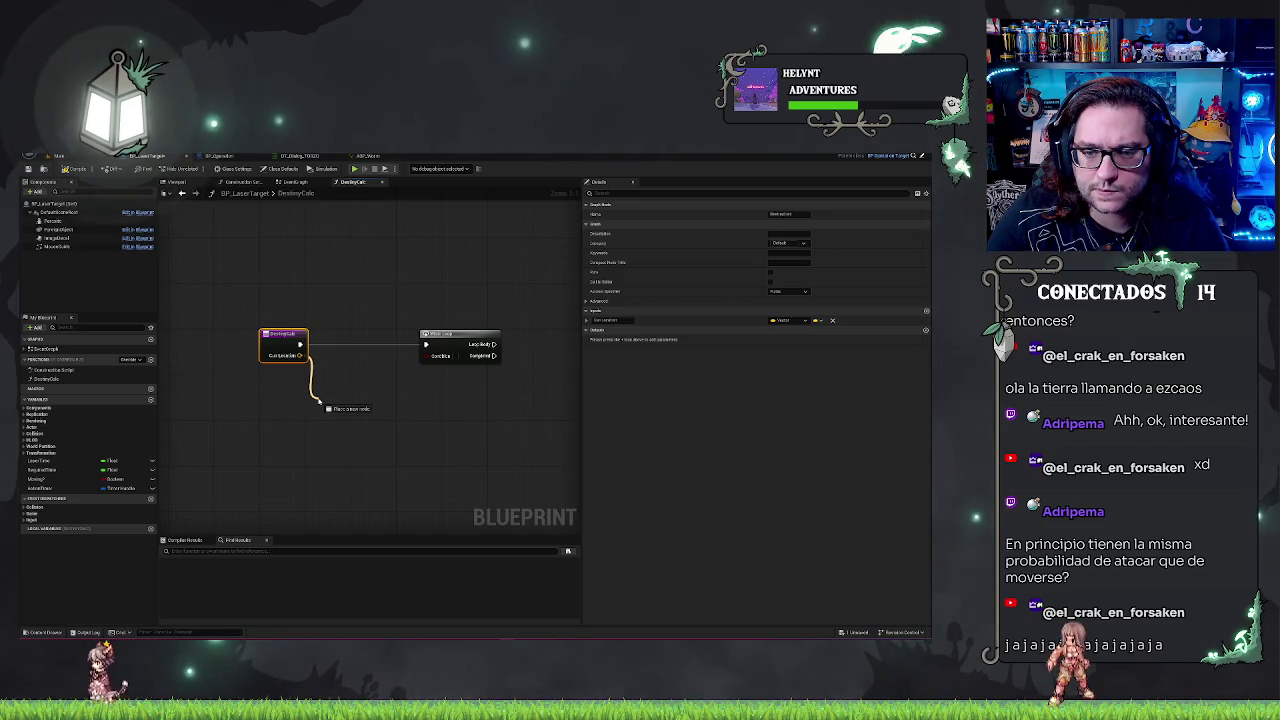
drag(320, 400, 337, 366)
click(348, 359)
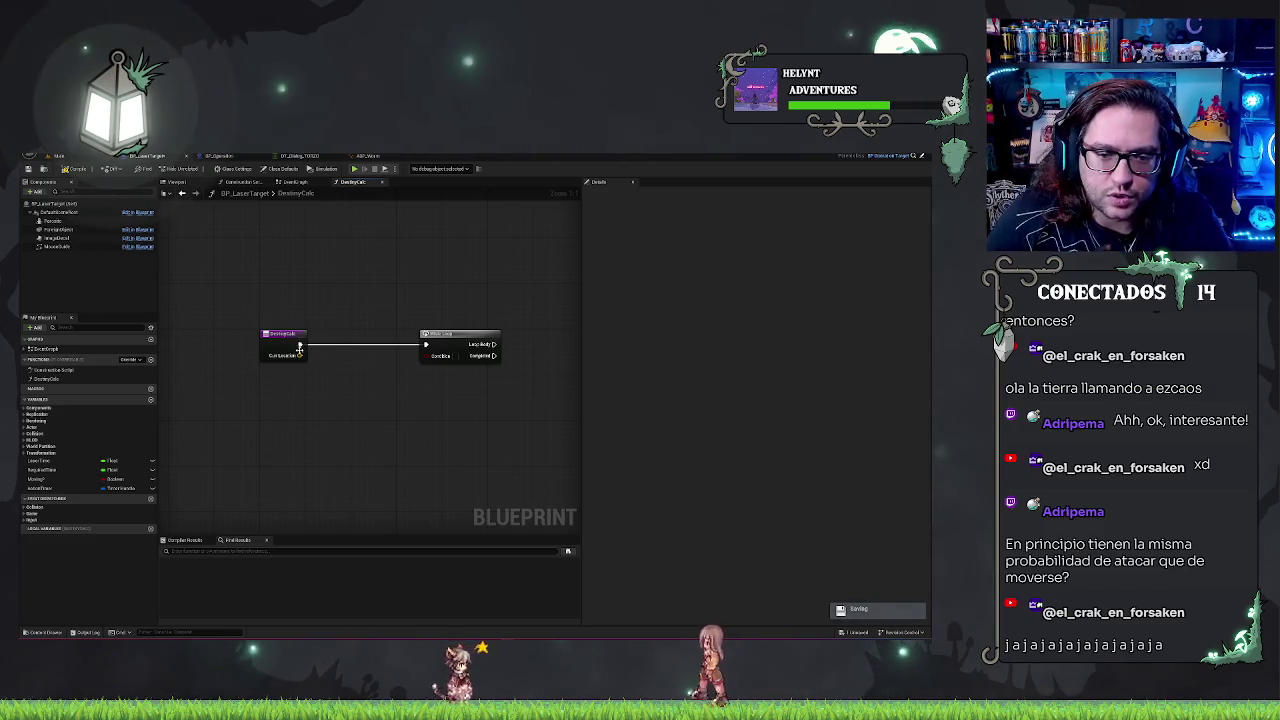
- Split the entry's location into X, Y, Z and add two Random Float in Range nodes
right_click(300, 356)
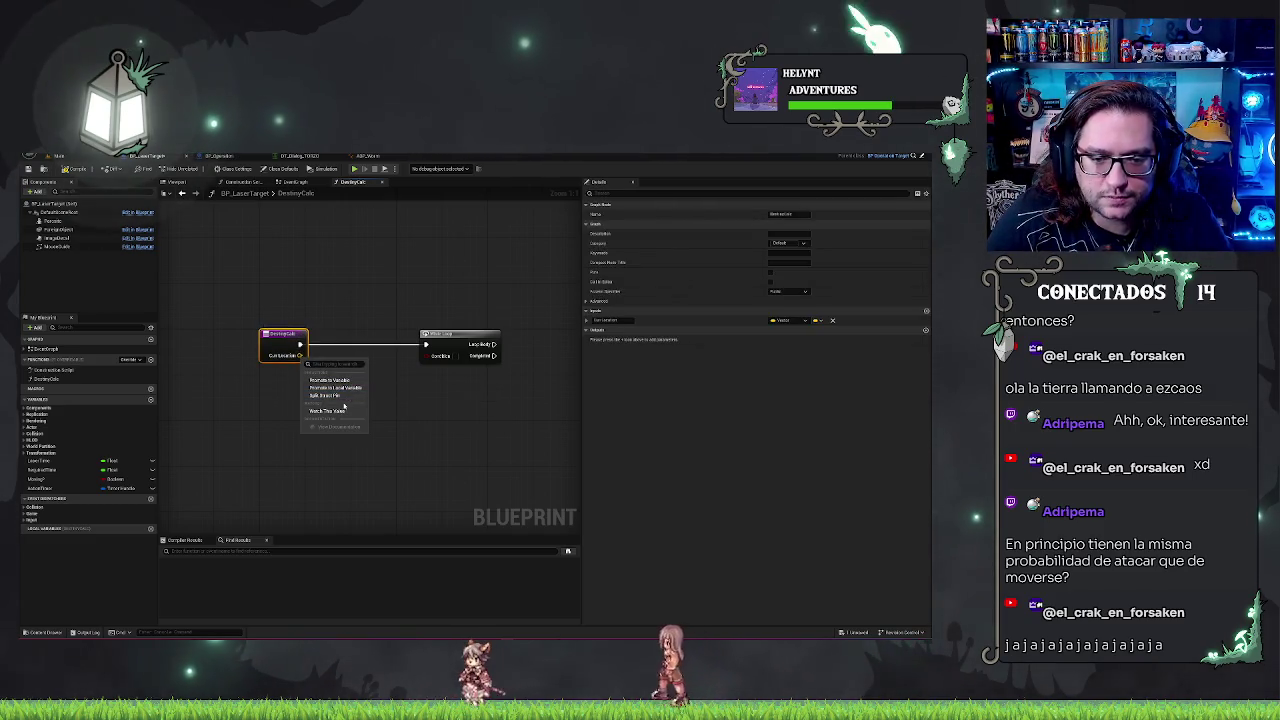
click(340, 394)
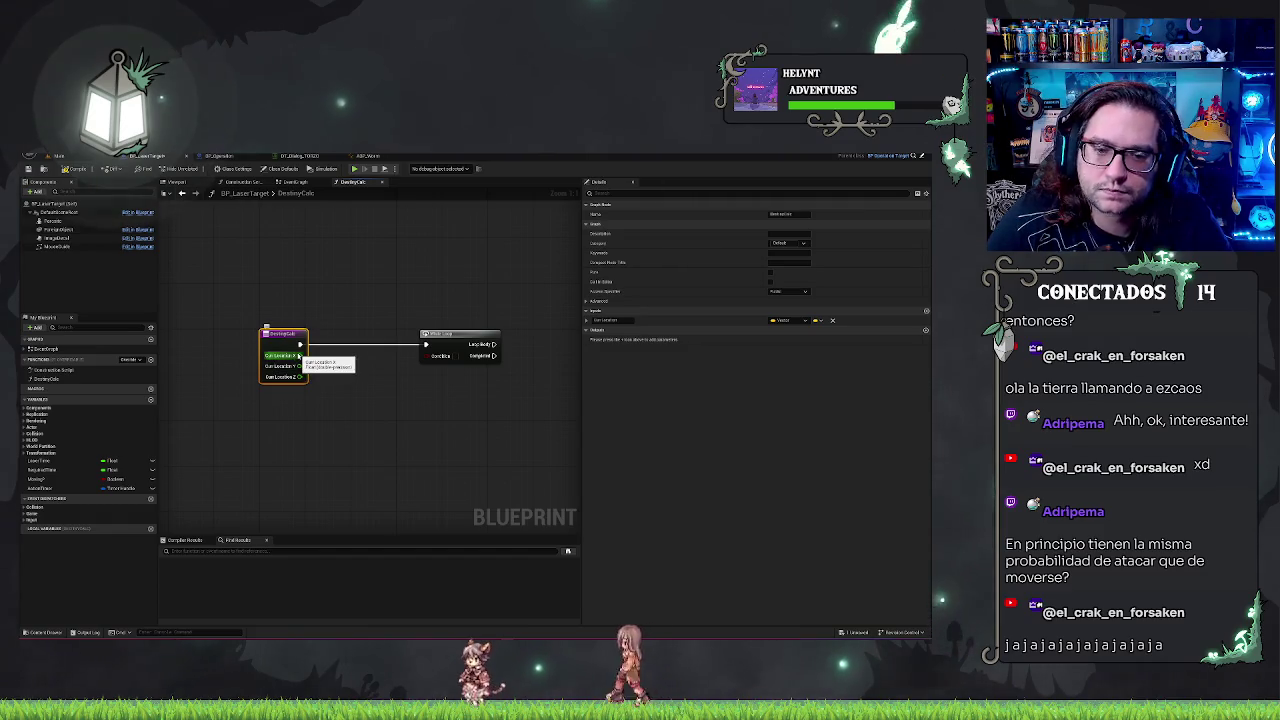
drag(300, 356, 343, 357)
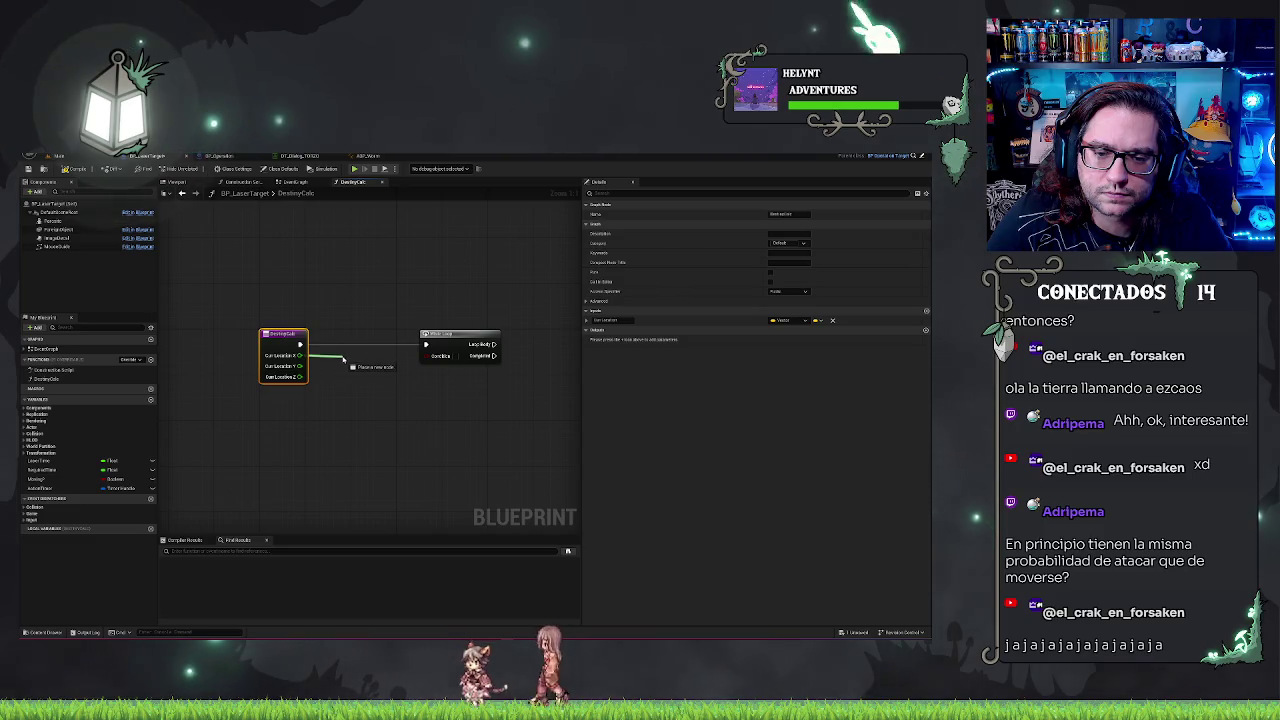
drag(343, 357, 344, 360)
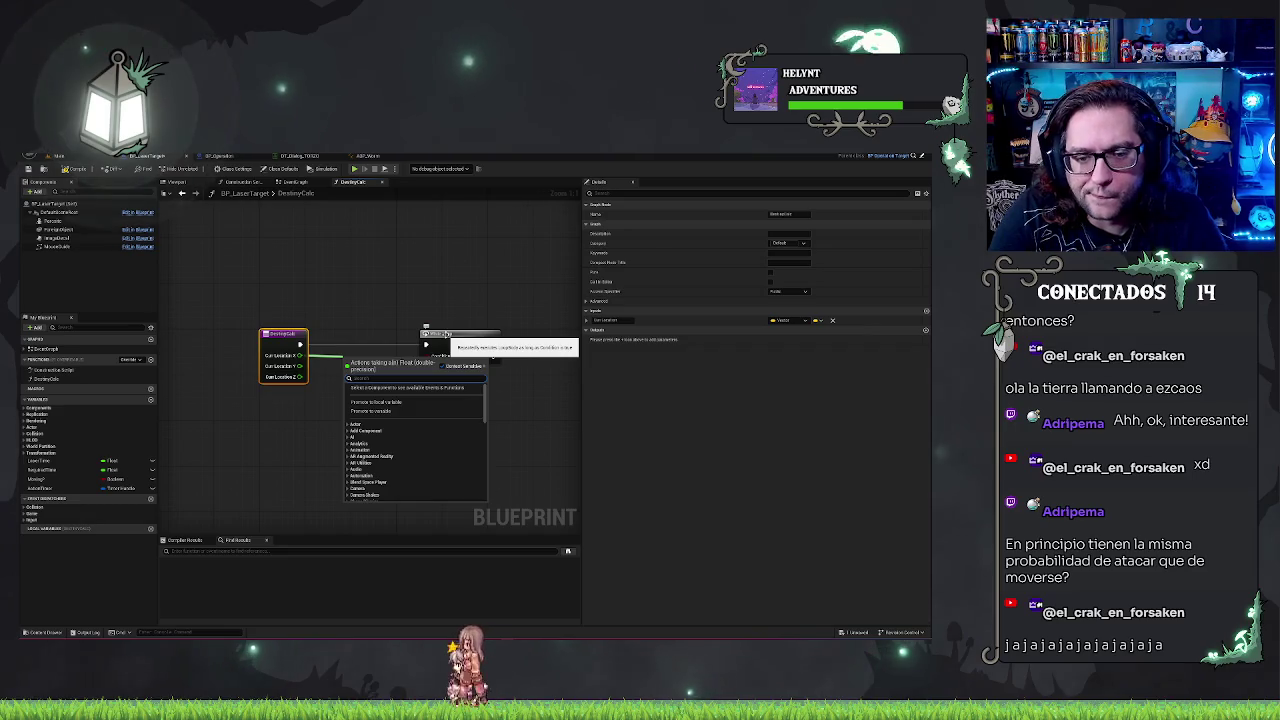
text(ran)
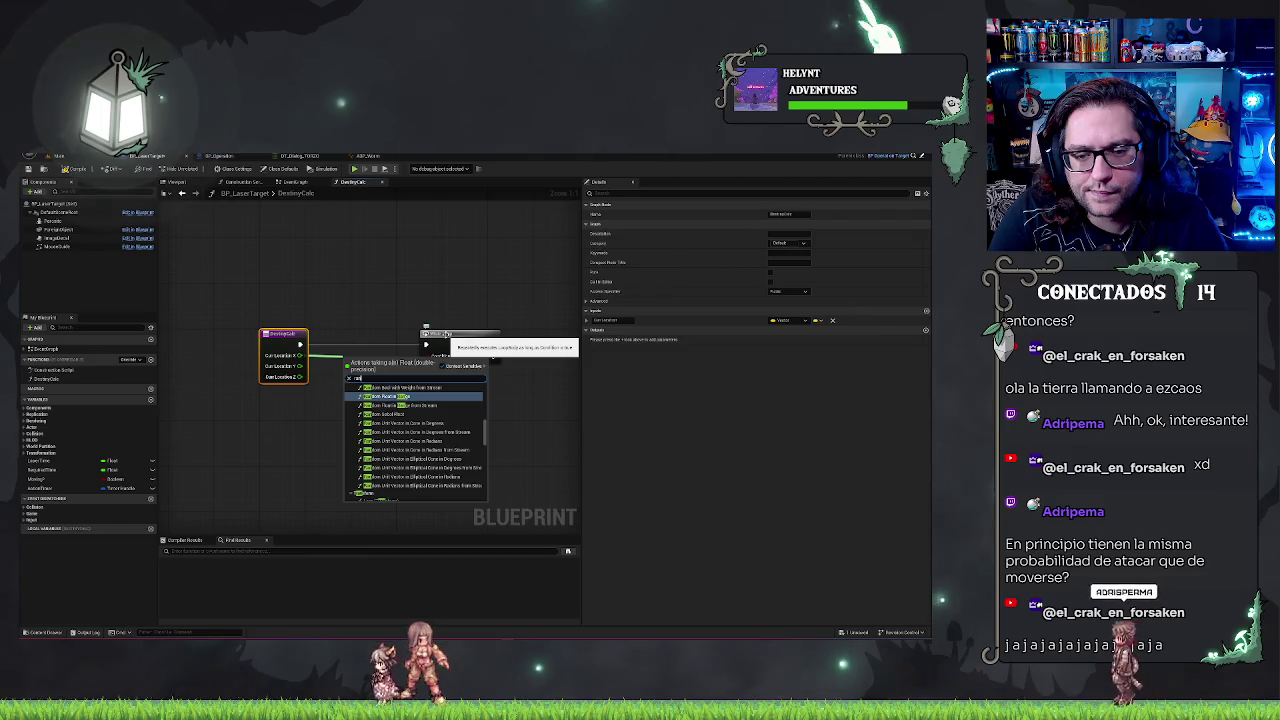
key(Return)
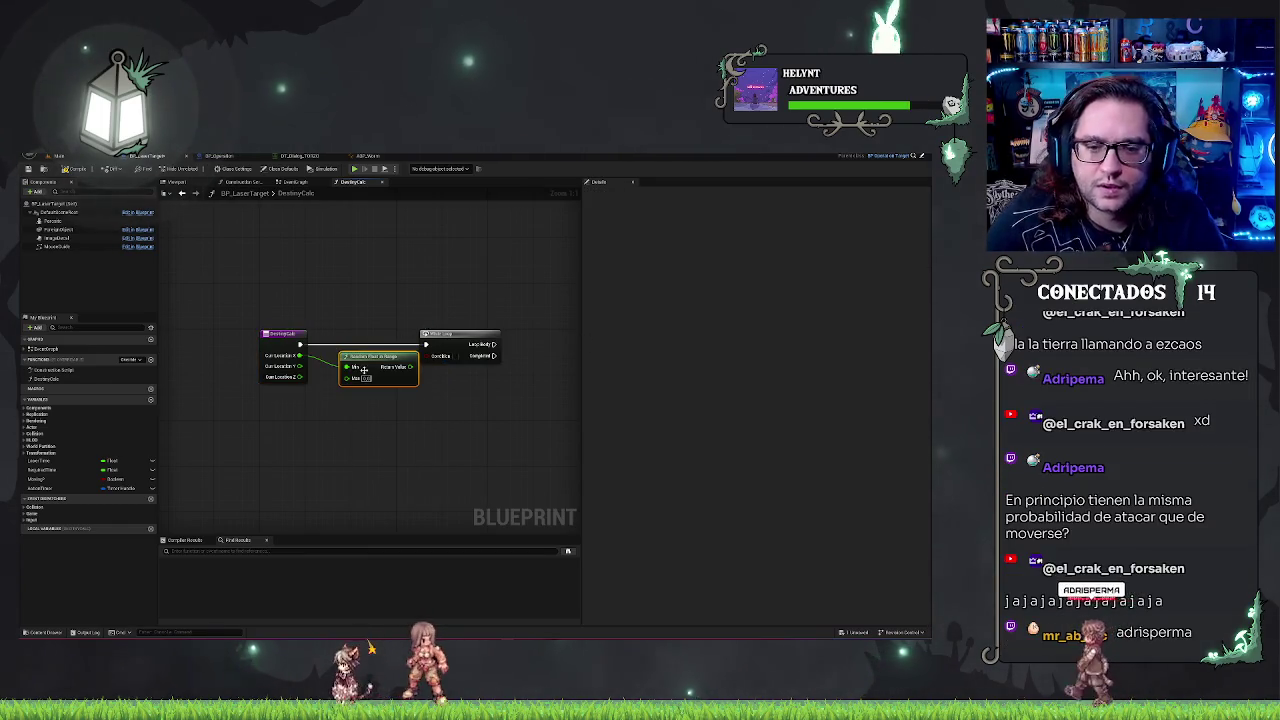
mouse_move(374, 357)
mouse_down()
mouse_move(412, 397)
mouse_move(389, 380)
mouse_up()
key(ctrl+c)
key(ctrl+v)
- Add an abs node and an Add node with an edited value, both fed by Cur Location X
mouse_move(302, 354)
mouse_down()
mouse_move(350, 370)
mouse_move(324, 357)
mouse_up()
text(abs)
key(Return)
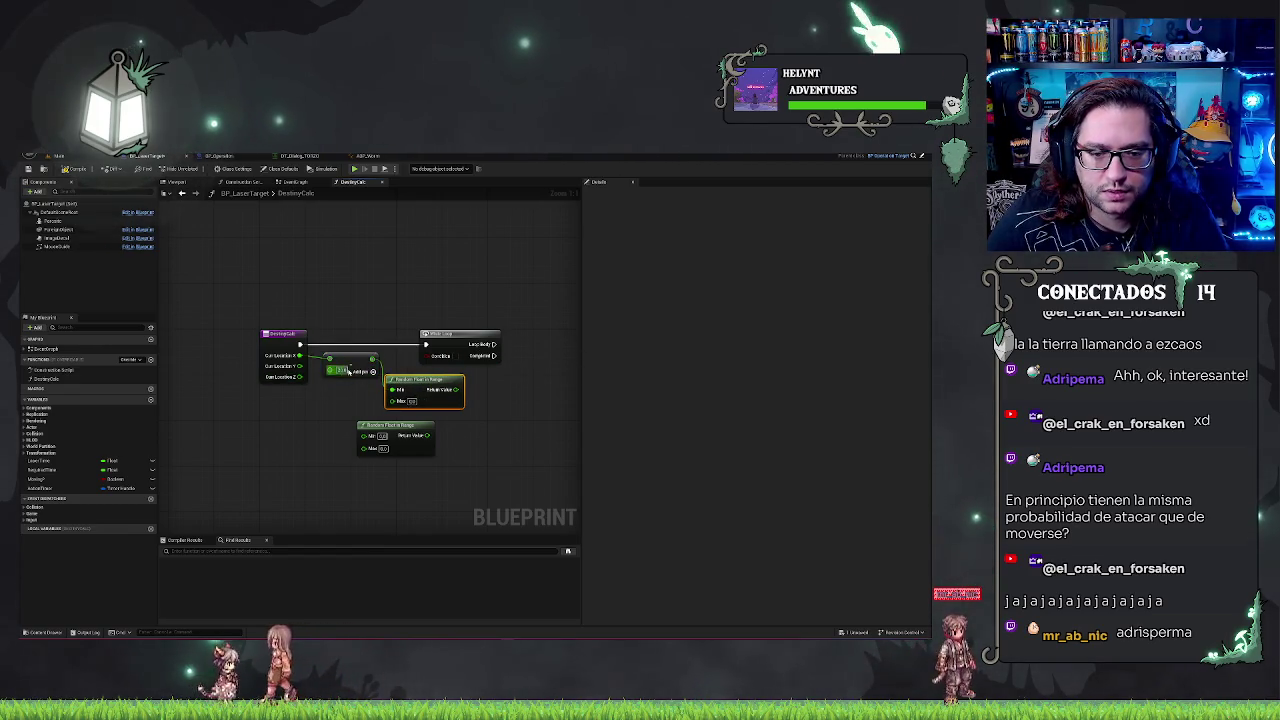
click(349, 371)
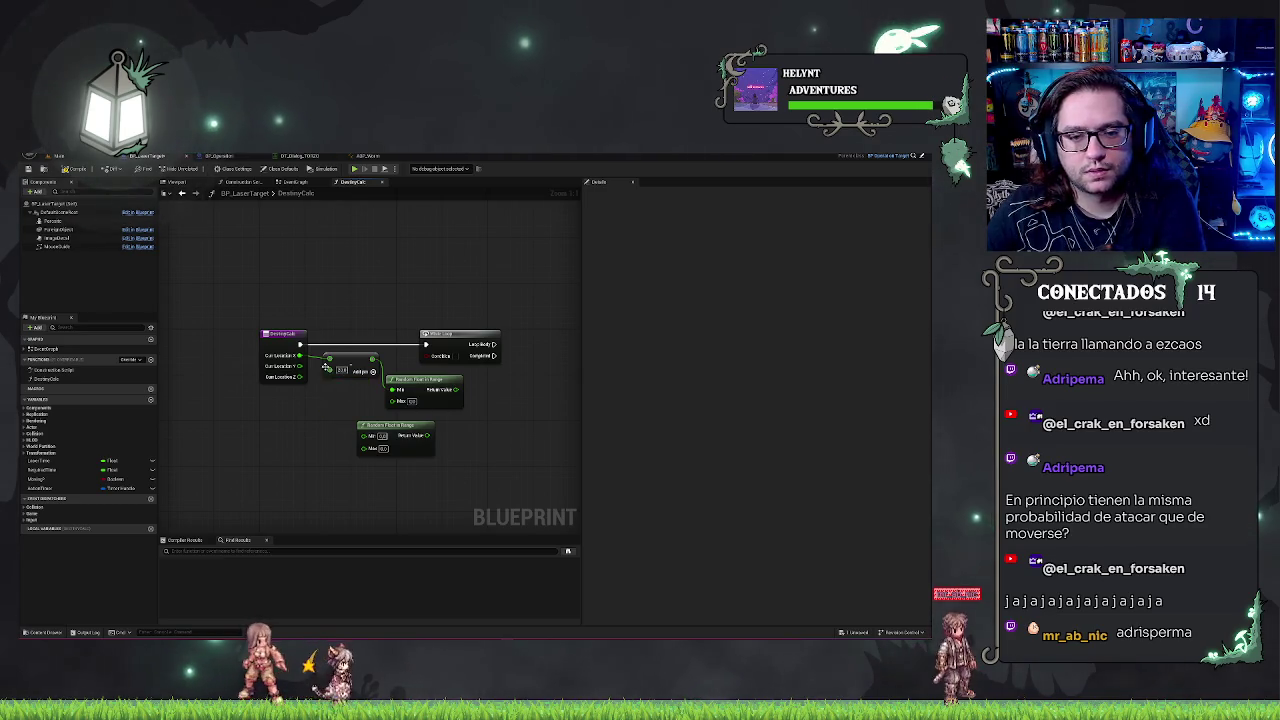
mouse_move(298, 355)
mouse_down()
mouse_move(330, 396)
mouse_move(351, 397)
mouse_up()
click(360, 410)
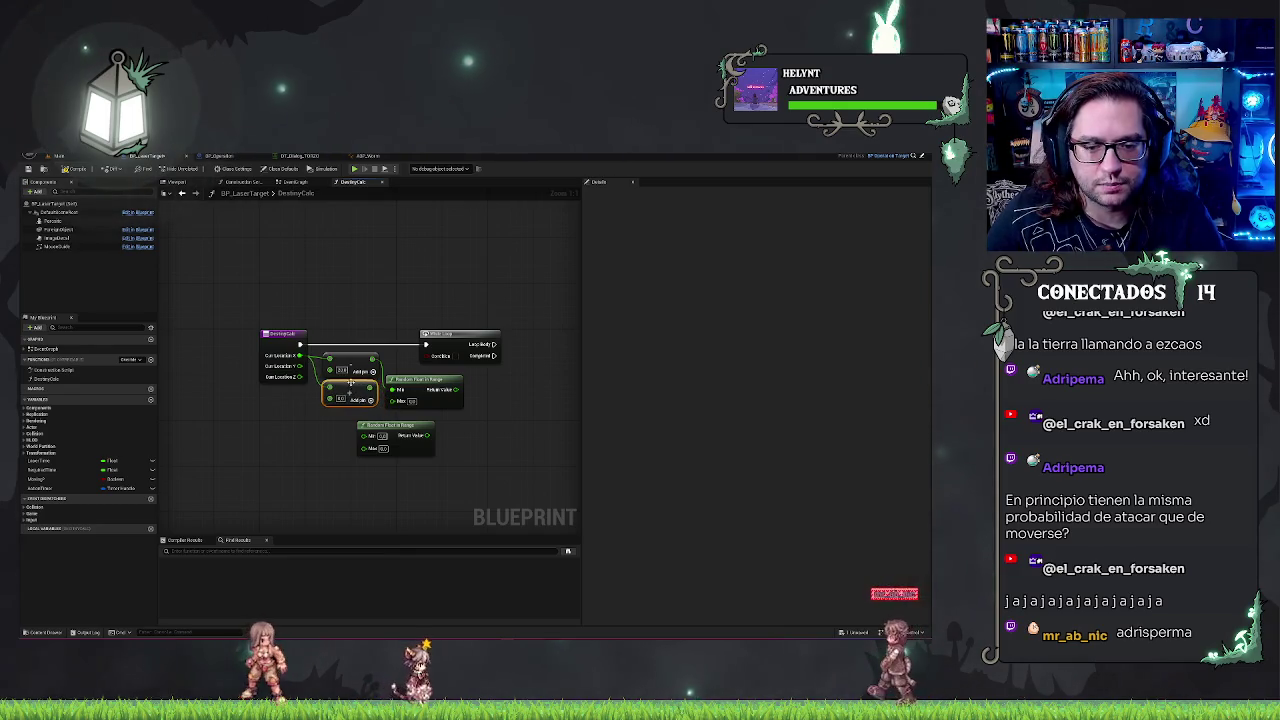
click(341, 398)
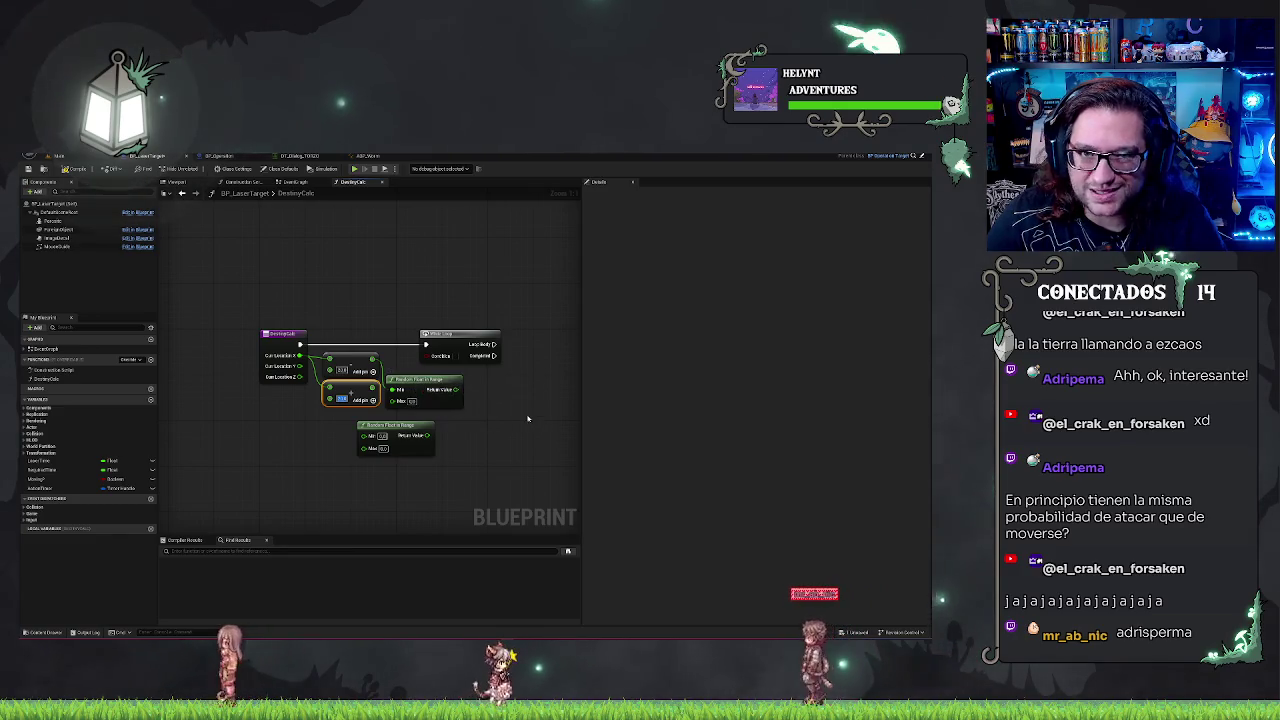
click(438, 390)
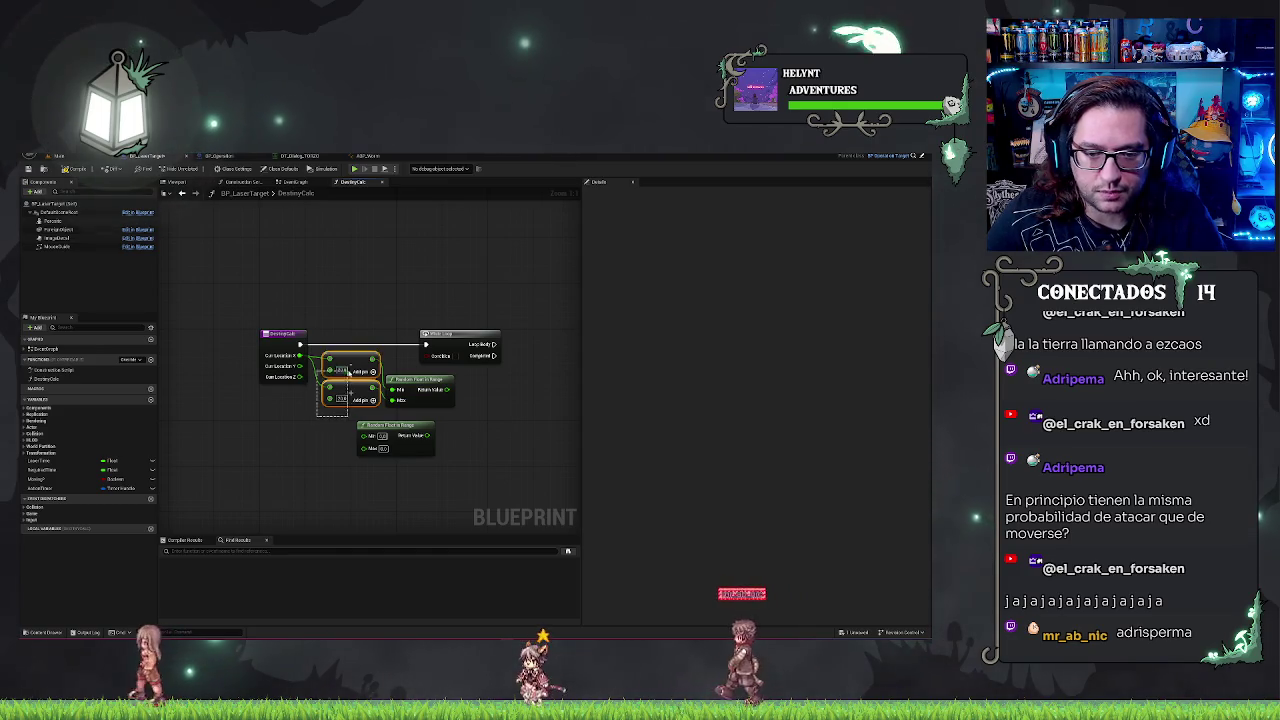
- Feed Cur Location into the lower Add node and arrange the Add and Random Float nodes together
drag(325, 395, 289, 475)
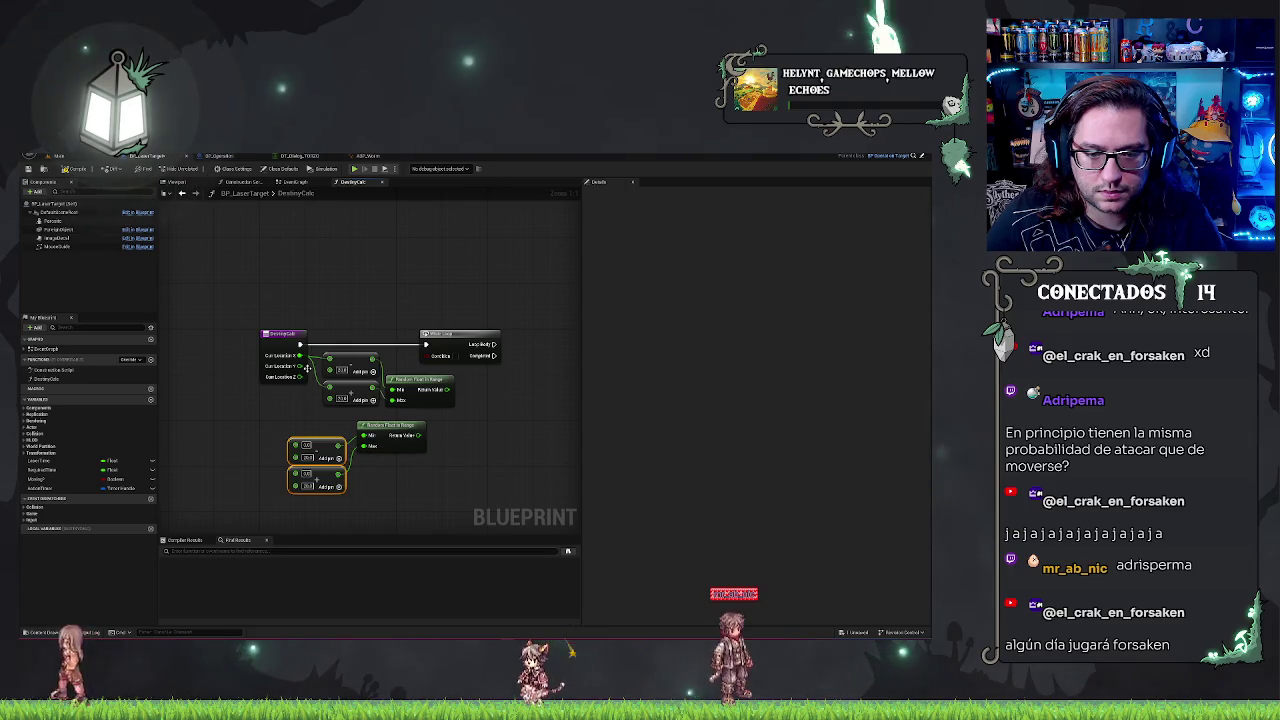
mouse_move(295, 444)
mouse_down()
mouse_move(285, 370)
mouse_move(299, 376)
mouse_up()
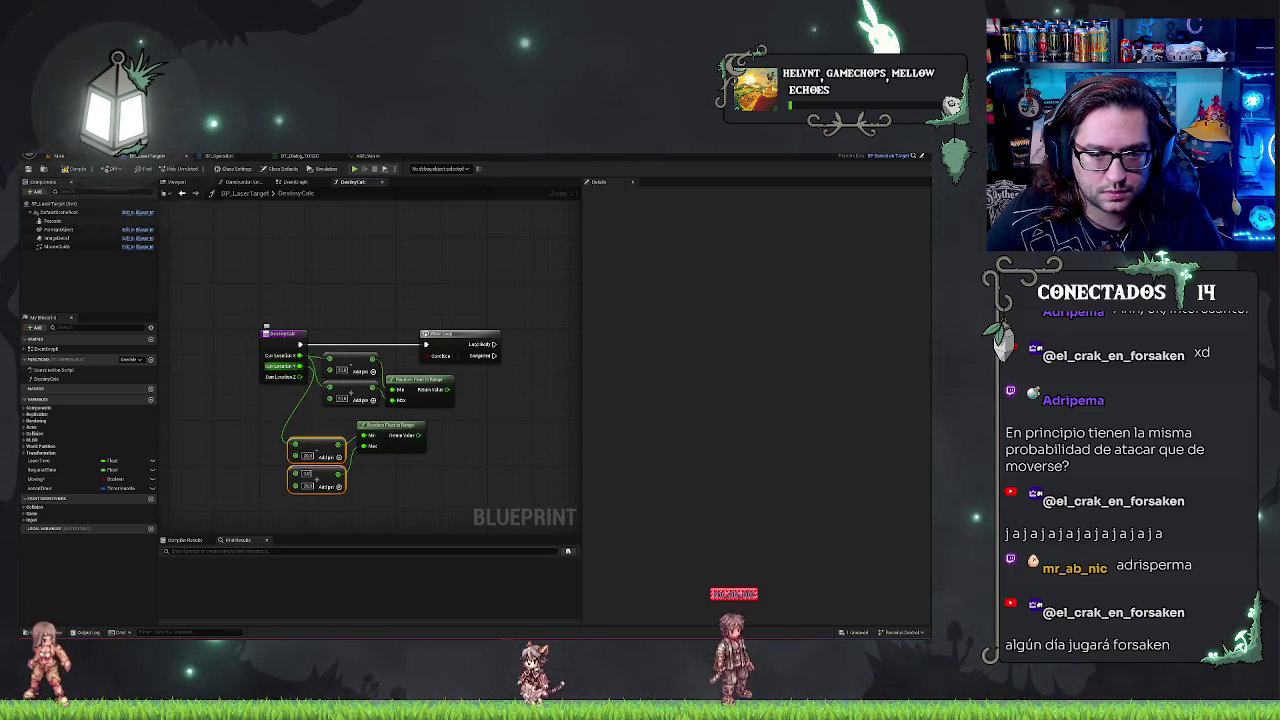
ctrl+click(399, 426)
drag(399, 426, 427, 422)
drag(386, 514, 240, 434)
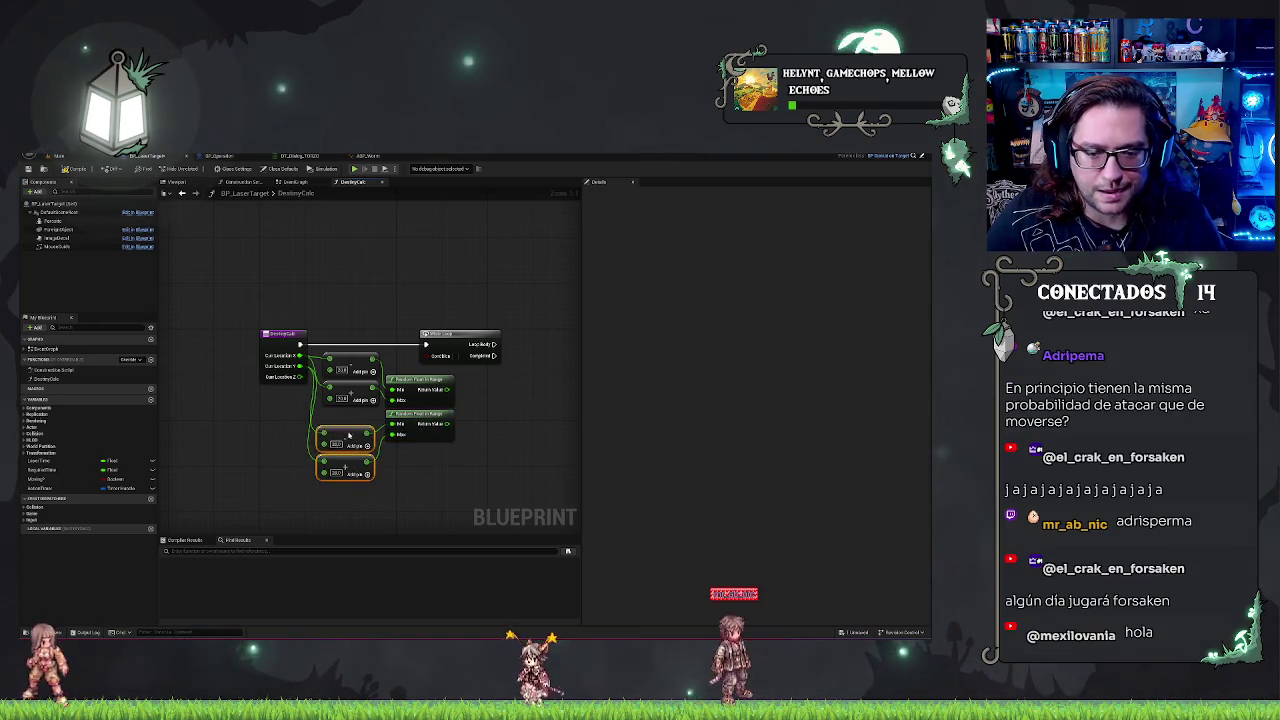
drag(347, 439, 352, 421)
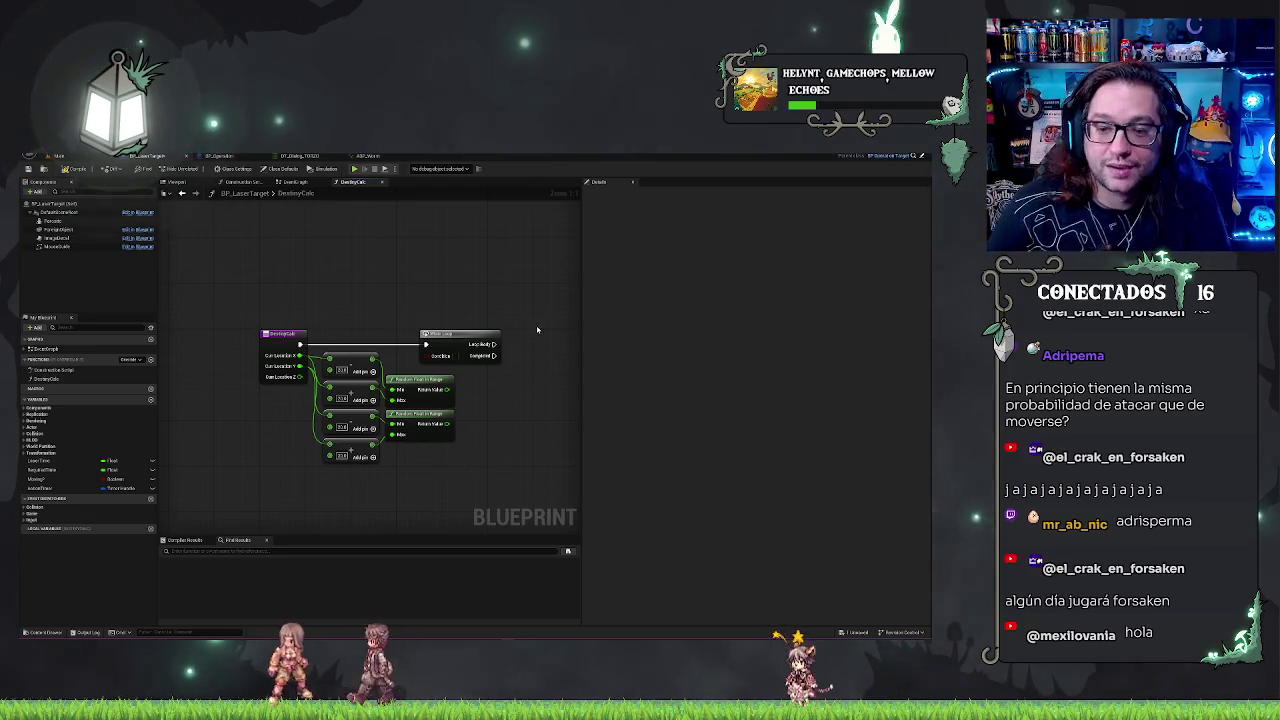
drag(484, 291, 416, 291)
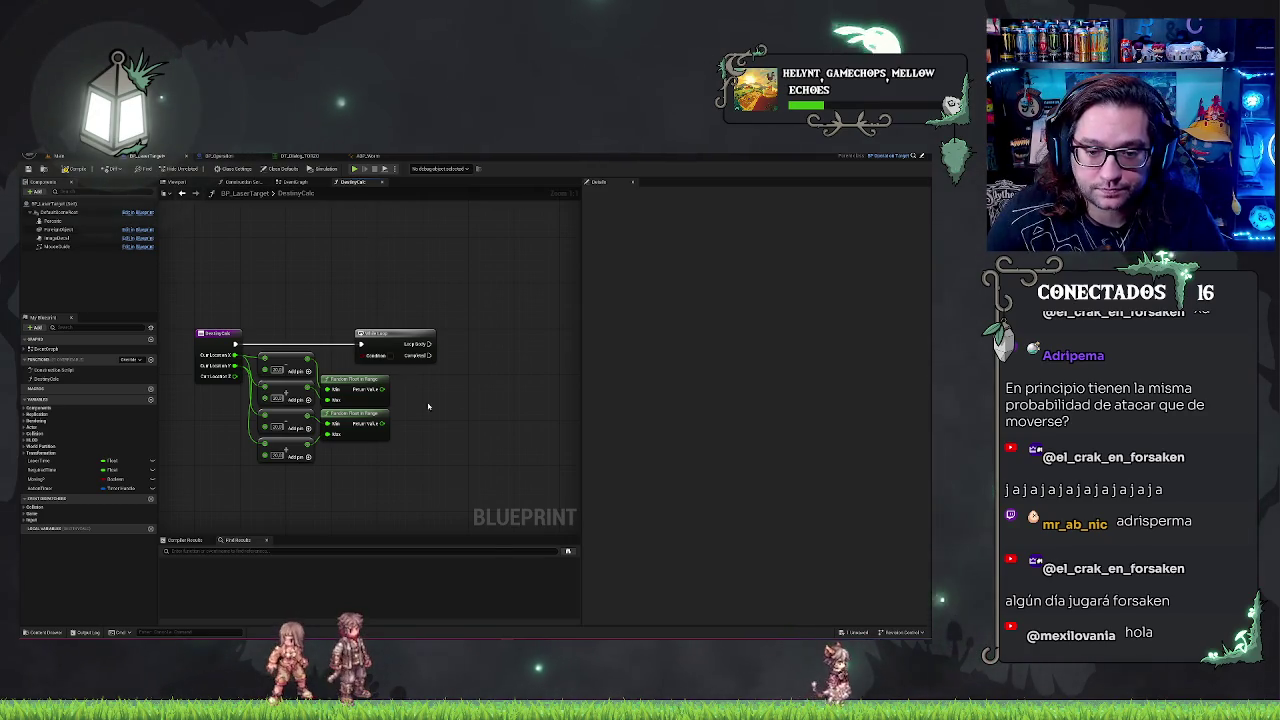
drag(428, 406, 433, 412)
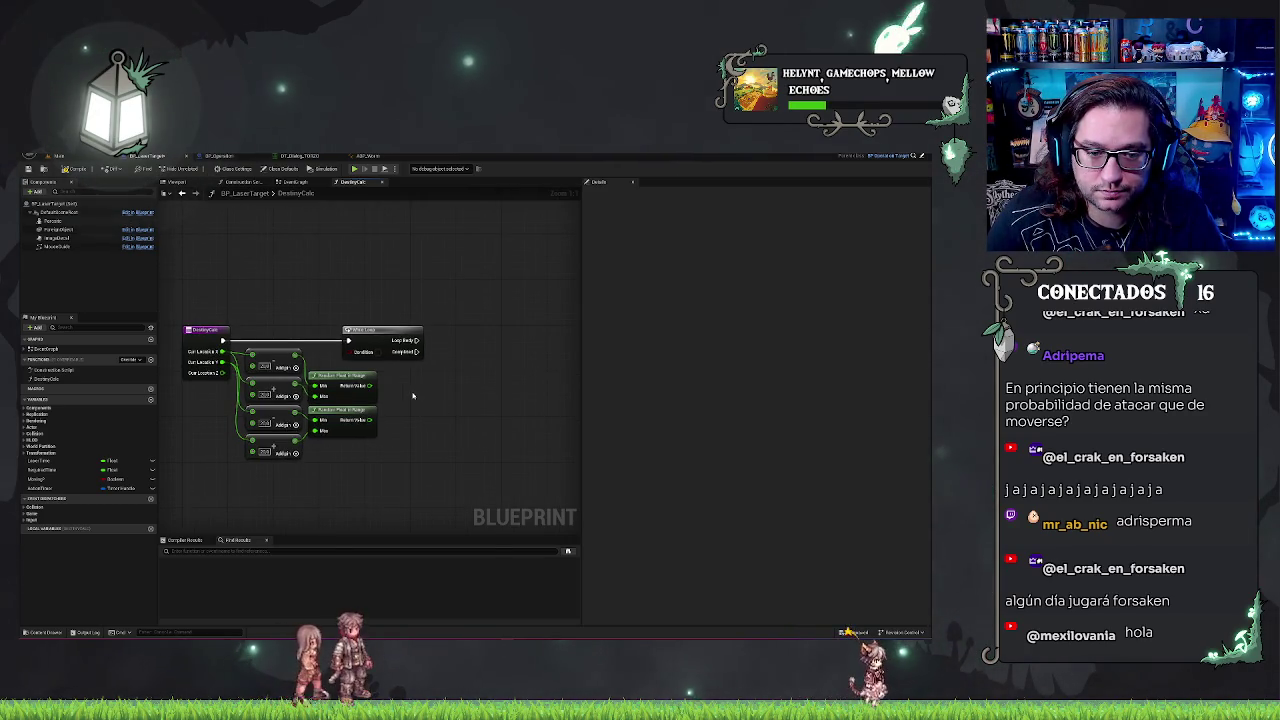
drag(425, 347, 377, 344)
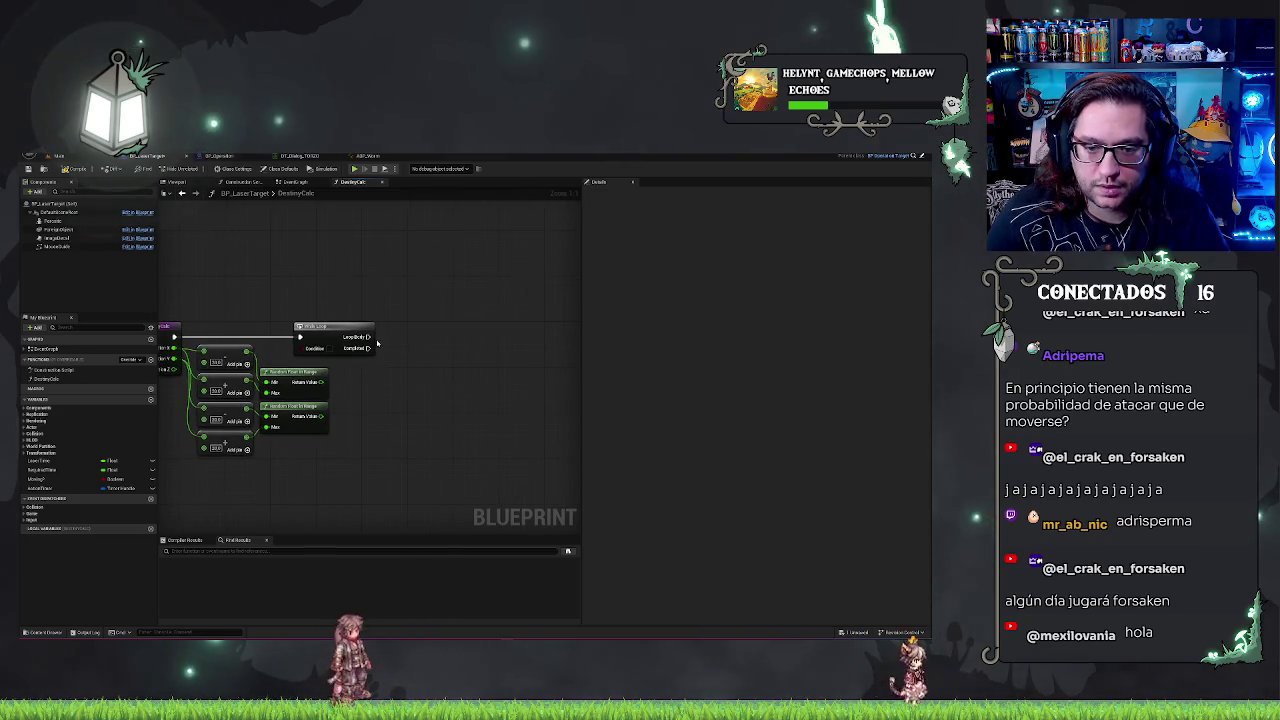
mouse_move(320, 382)
mouse_down()
mouse_move(400, 391)
mouse_move(404, 357)
mouse_up()
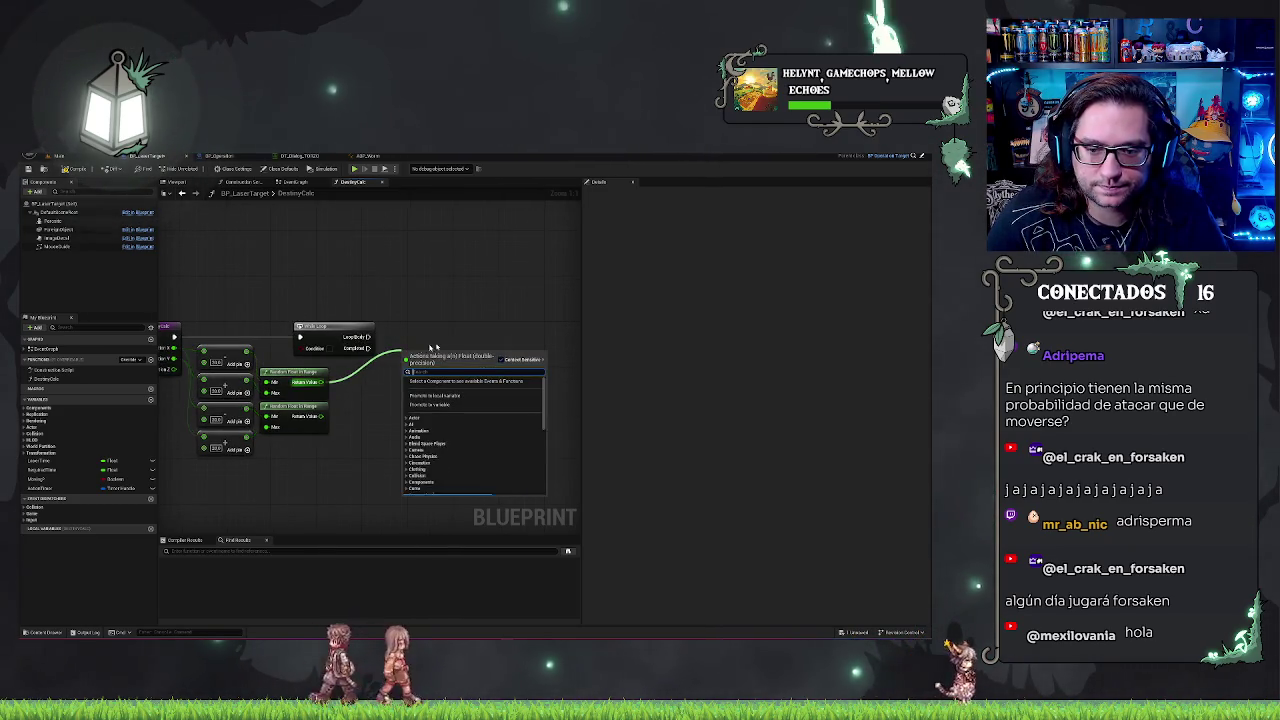
- Promote the two random values to local variables X_Candidato and Y_Candidato
click(452, 397)
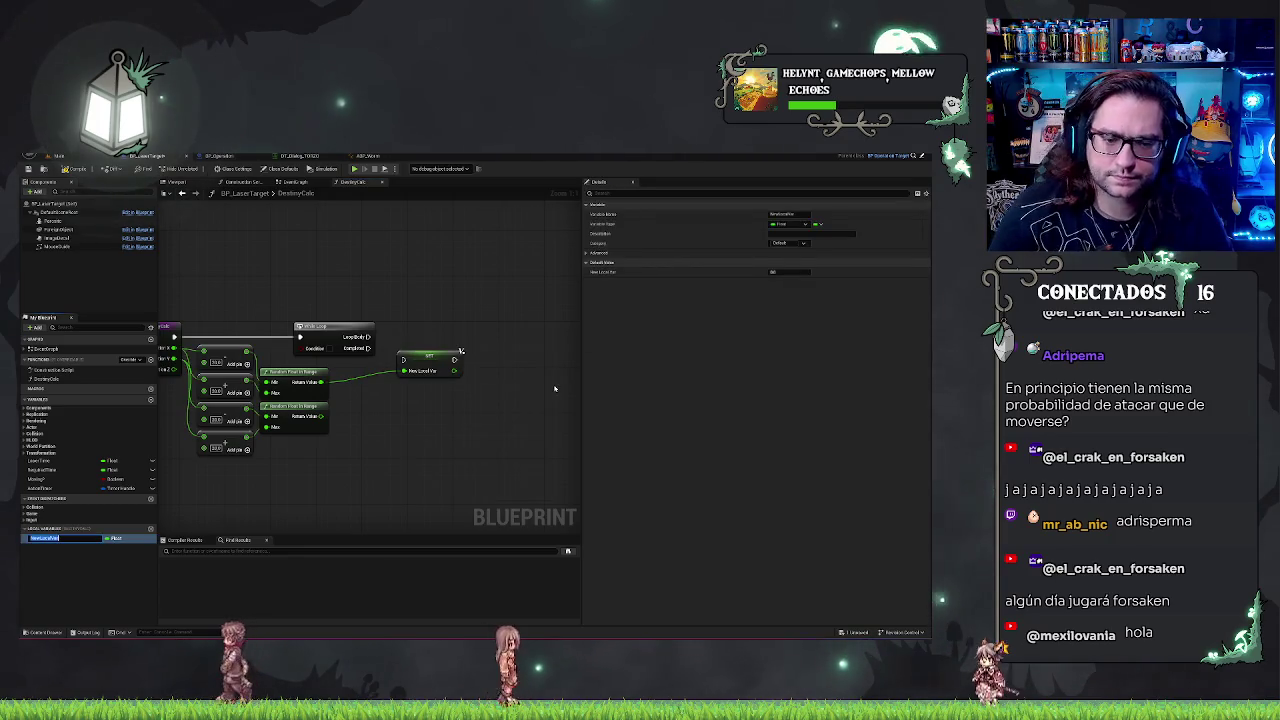
text(X_Locat)
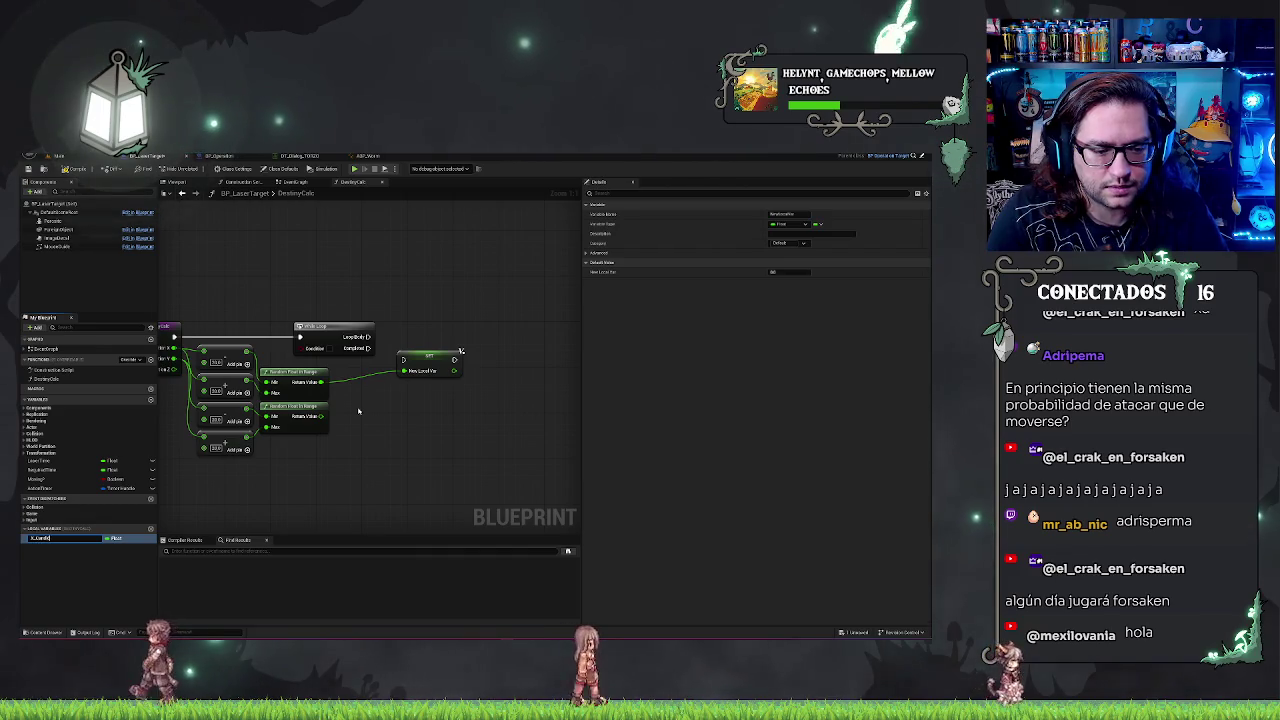
text(dato)
key(Return)
drag(321, 416, 395, 414)
click(462, 440)
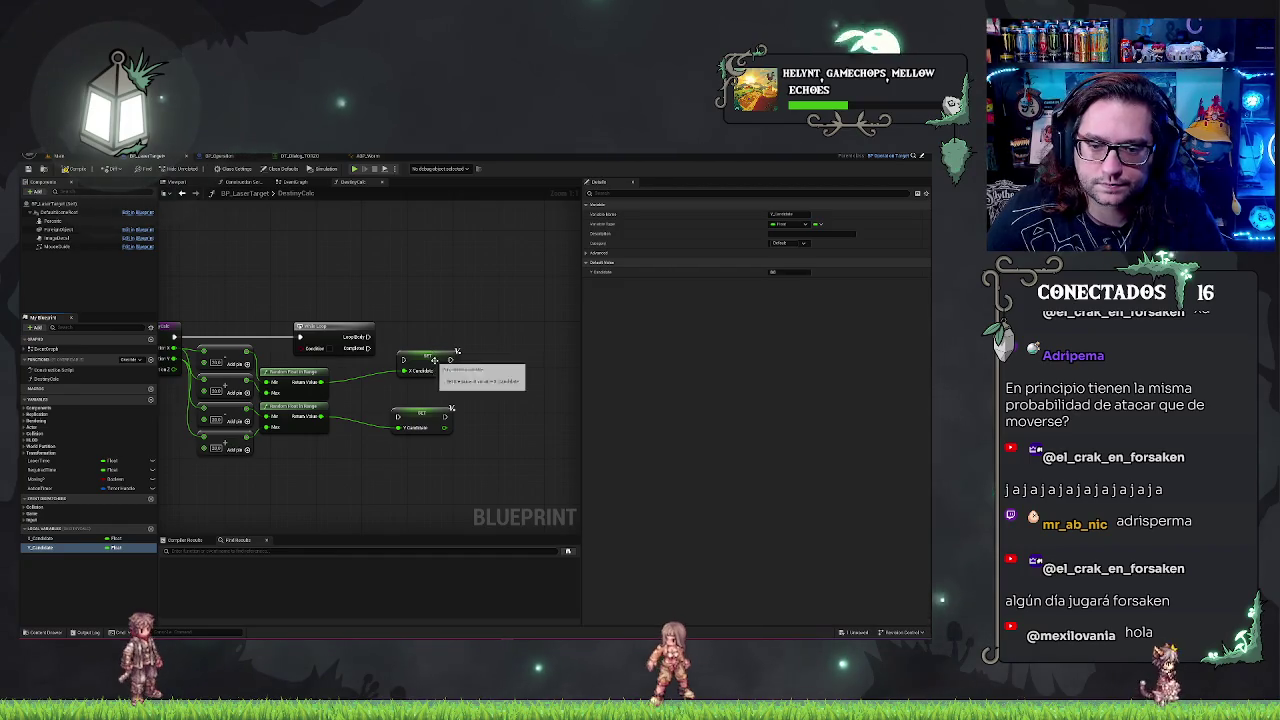
- Place both setters beside the loop and run the X_Candidato setter from Loop Body
drag(428, 362, 417, 337)
drag(422, 410, 507, 353)
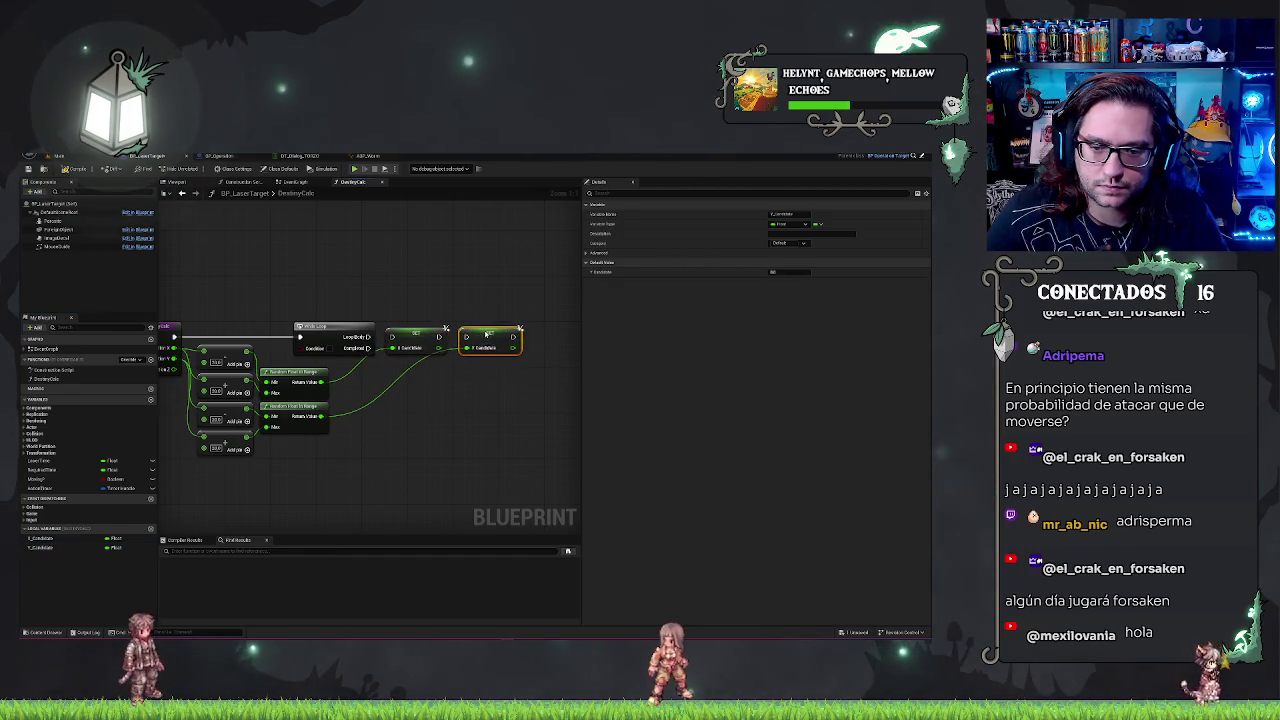
drag(370, 337, 381, 339)
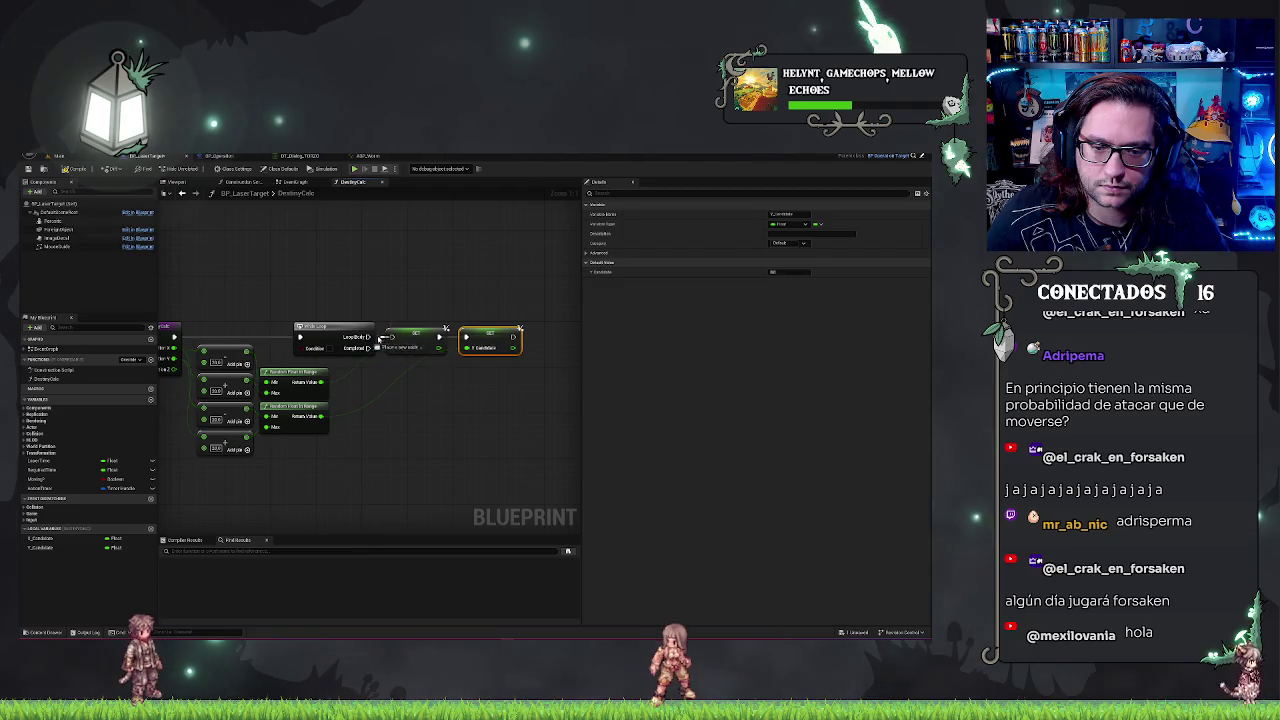
click(388, 293)
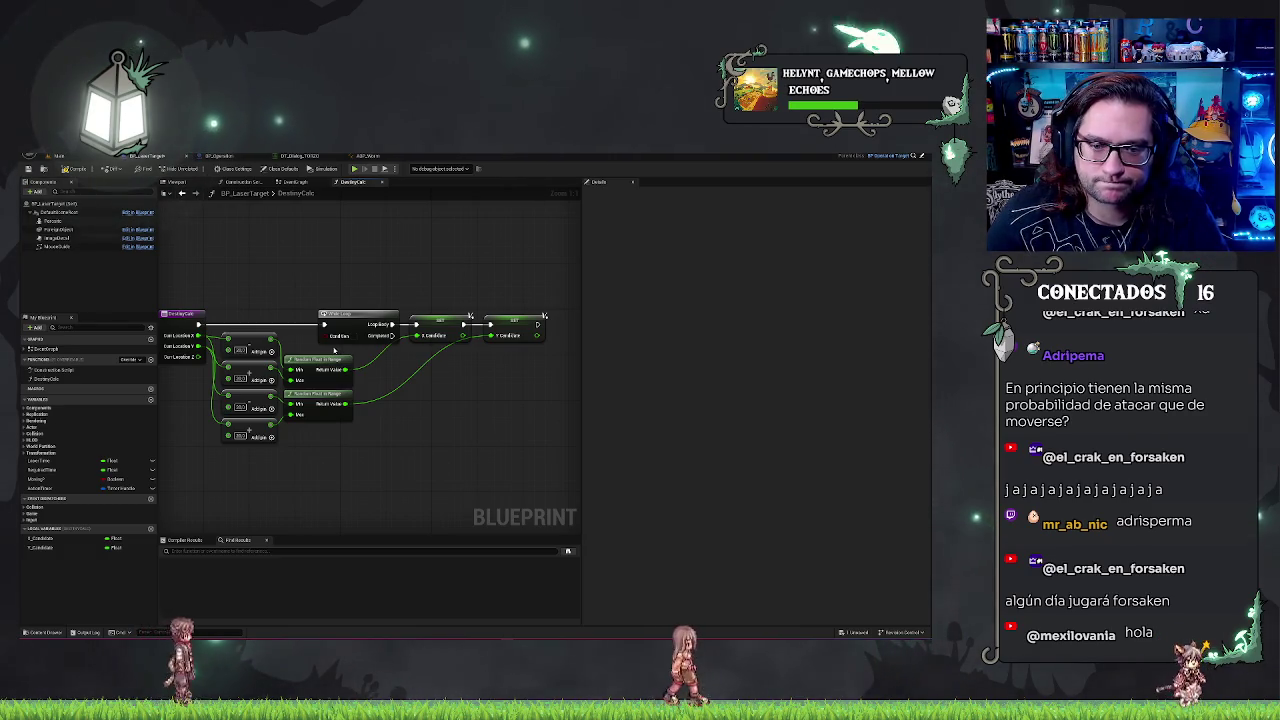
drag(477, 386, 366, 388)
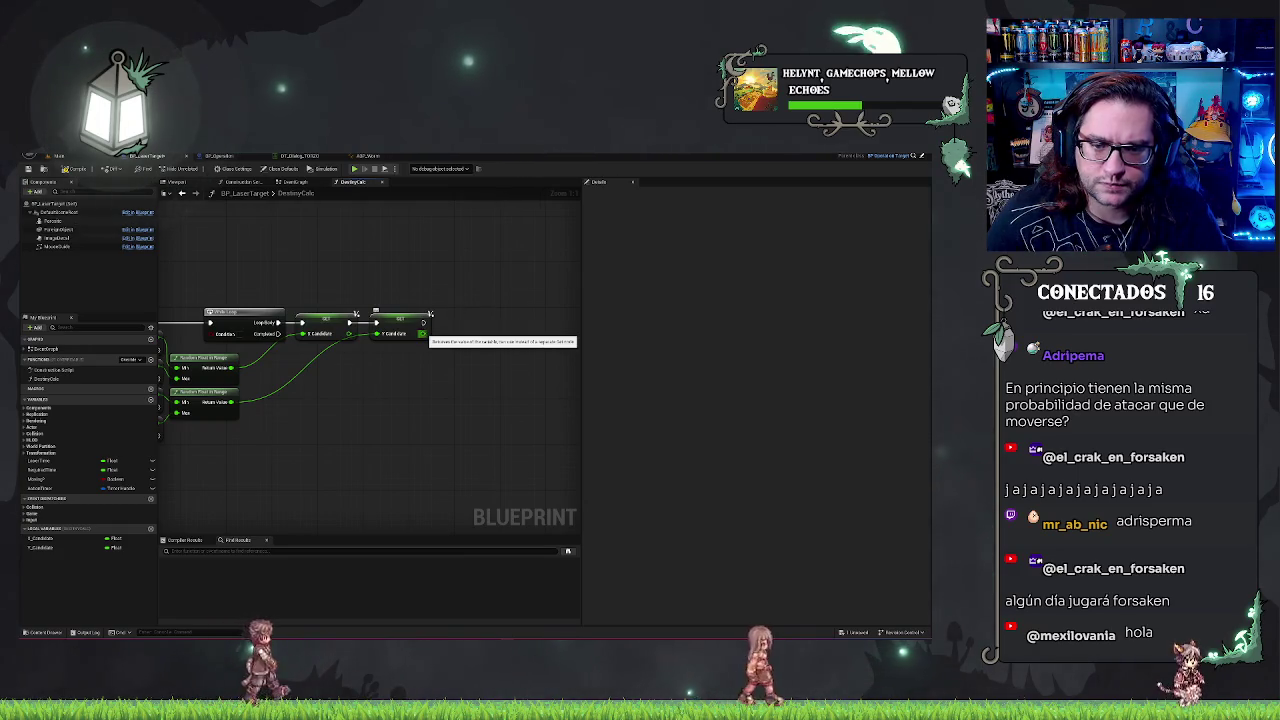
- Chain a set node after the setter's exec output, undoing a wrongly placed location node
drag(463, 337, 431, 320)
text(settrans)
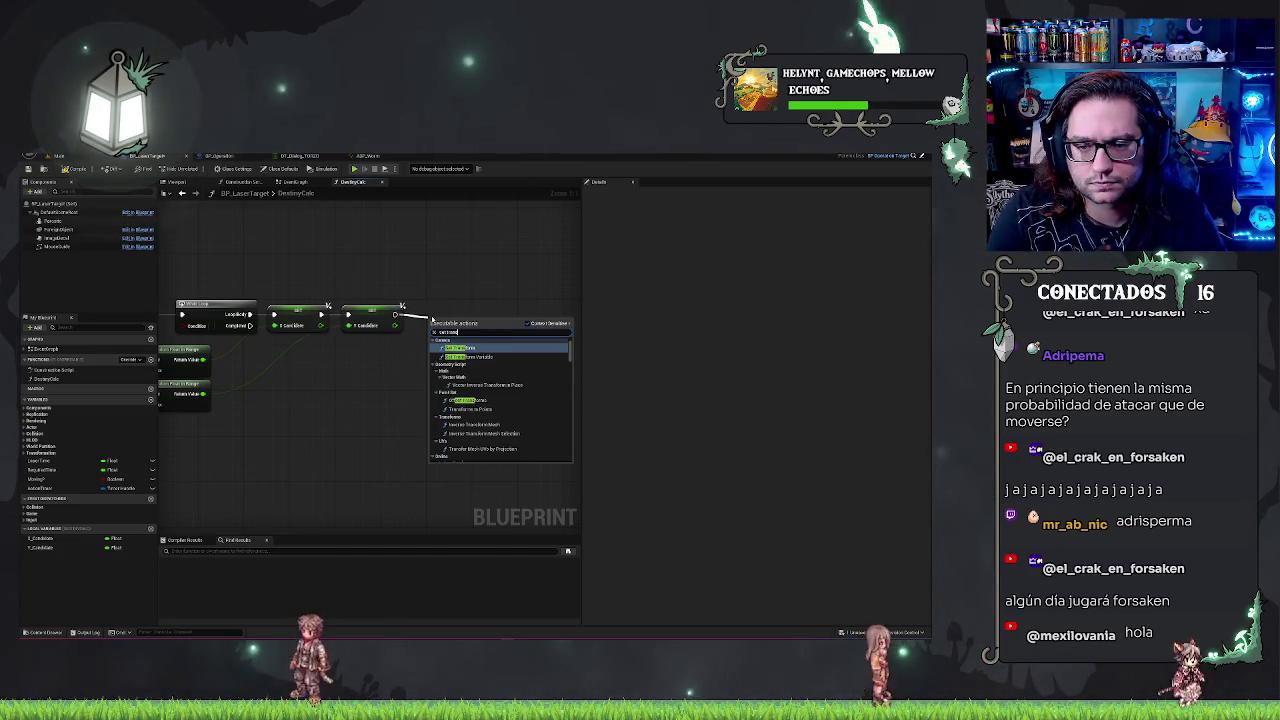
key(BackSpace)
key(BackSpace)
key(BackSpace)
text(loc)
key(Return)
key(ctrl+z)
drag(396, 314, 437, 322)
text(set)
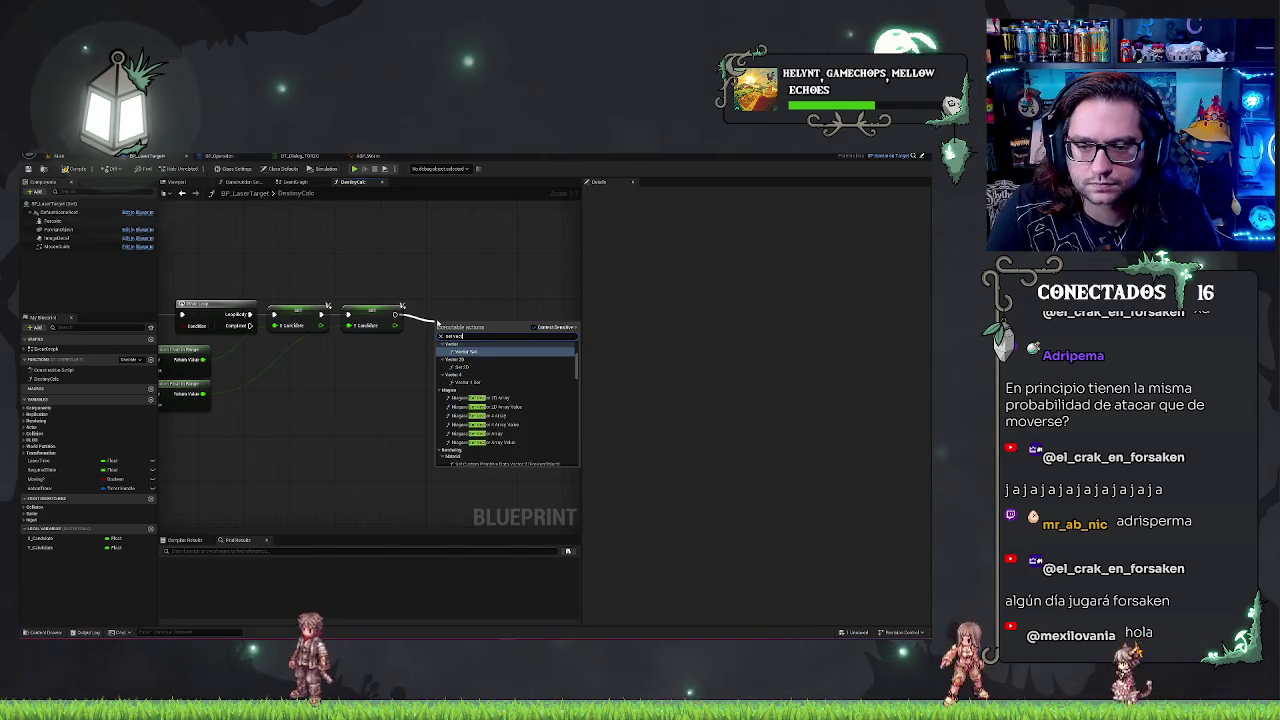
key(Return)
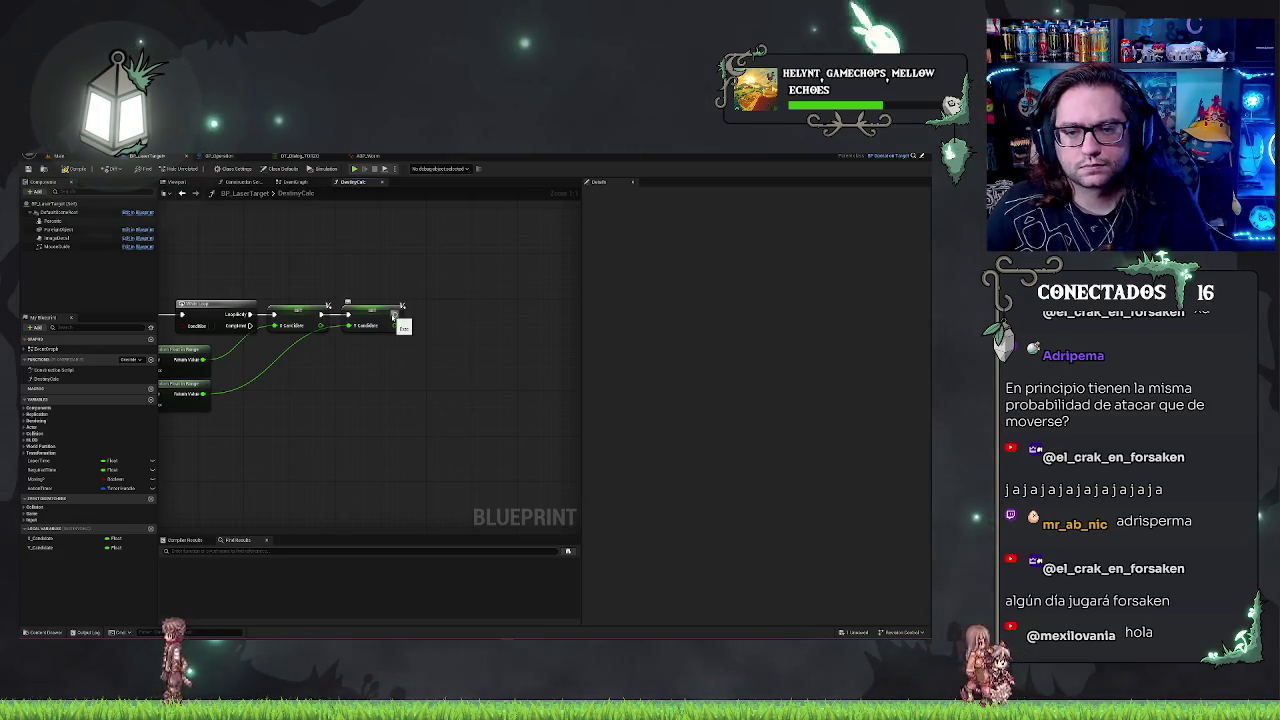
- Add a new vector output to the DestroyCells function
key(Home)
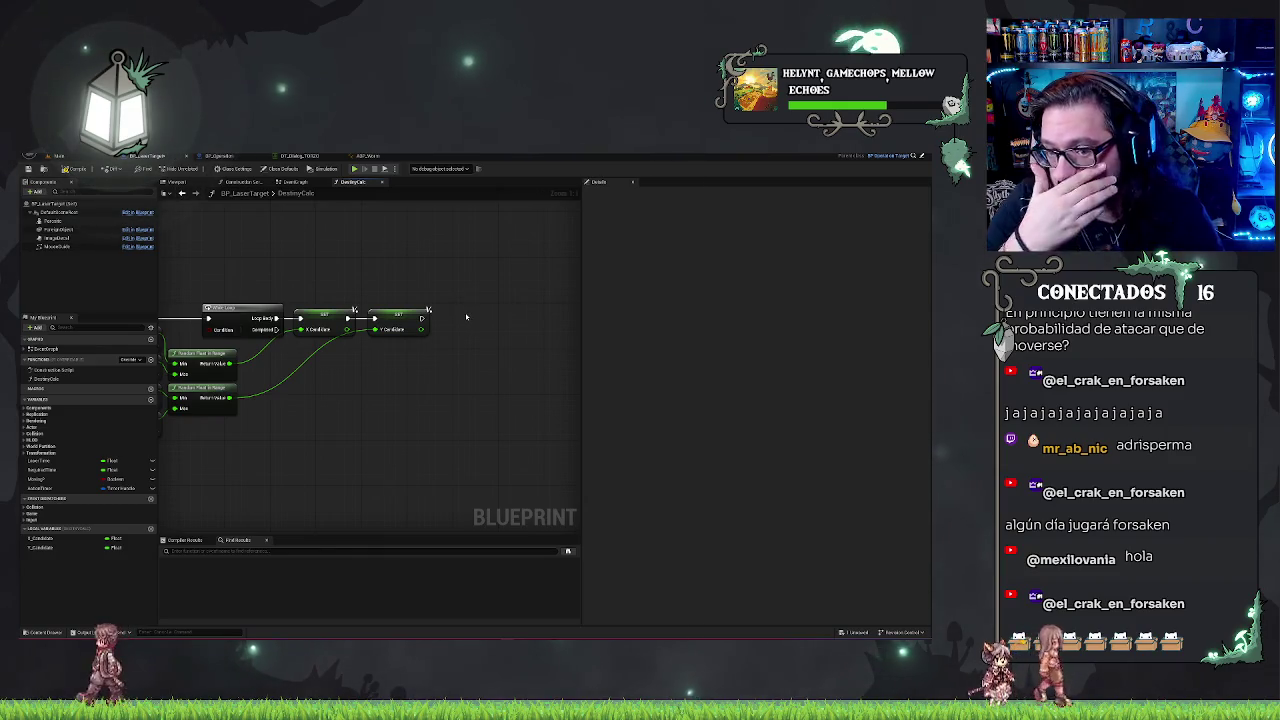
key(Home)
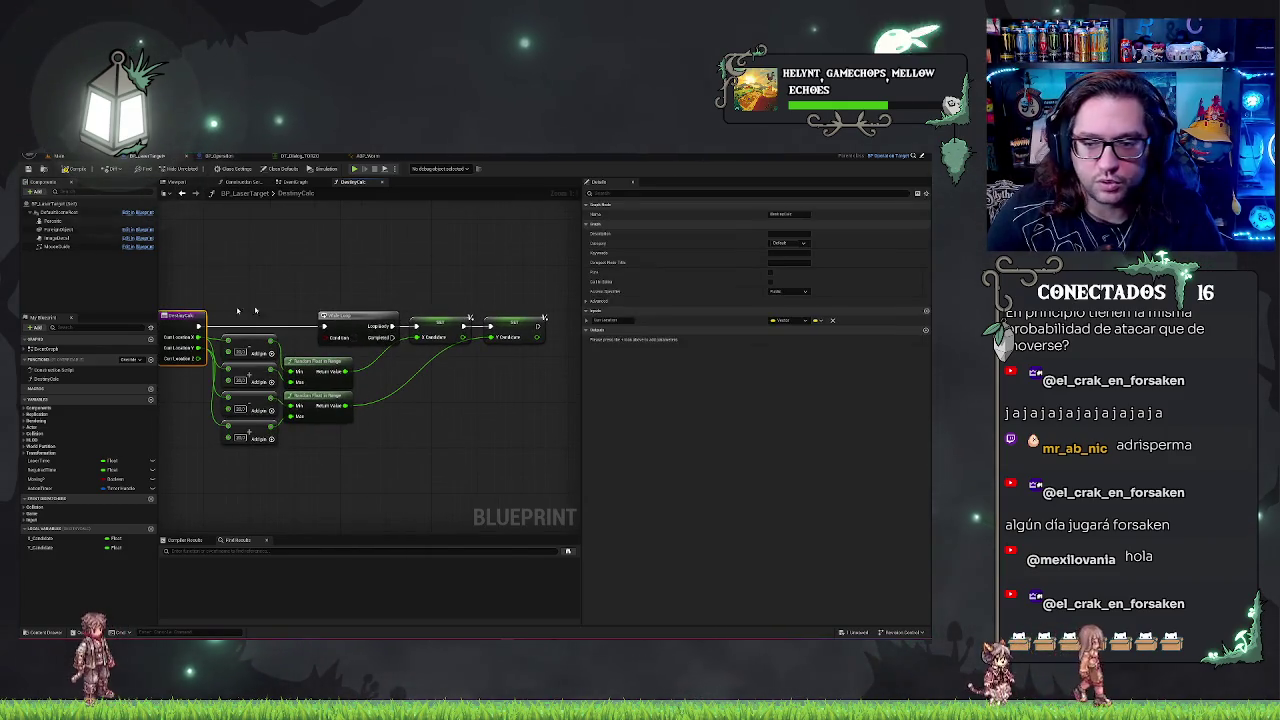
click(926, 330)
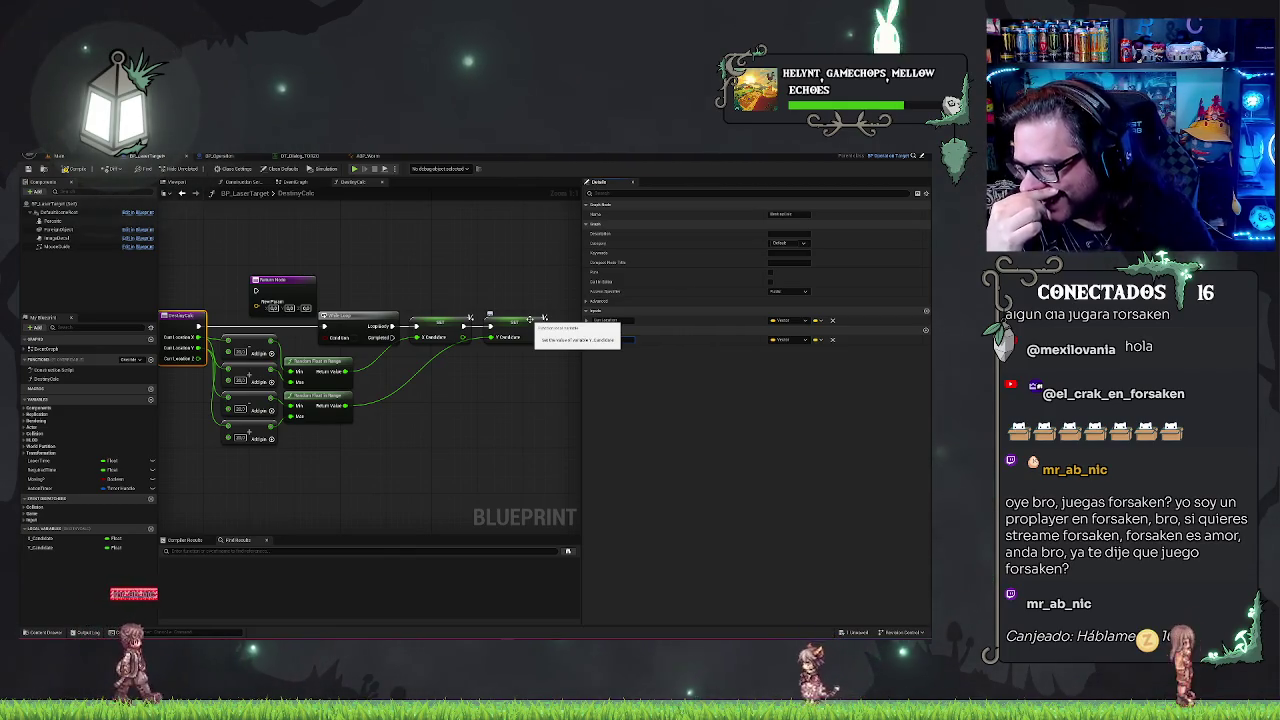
drag(644, 345, 504, 365)
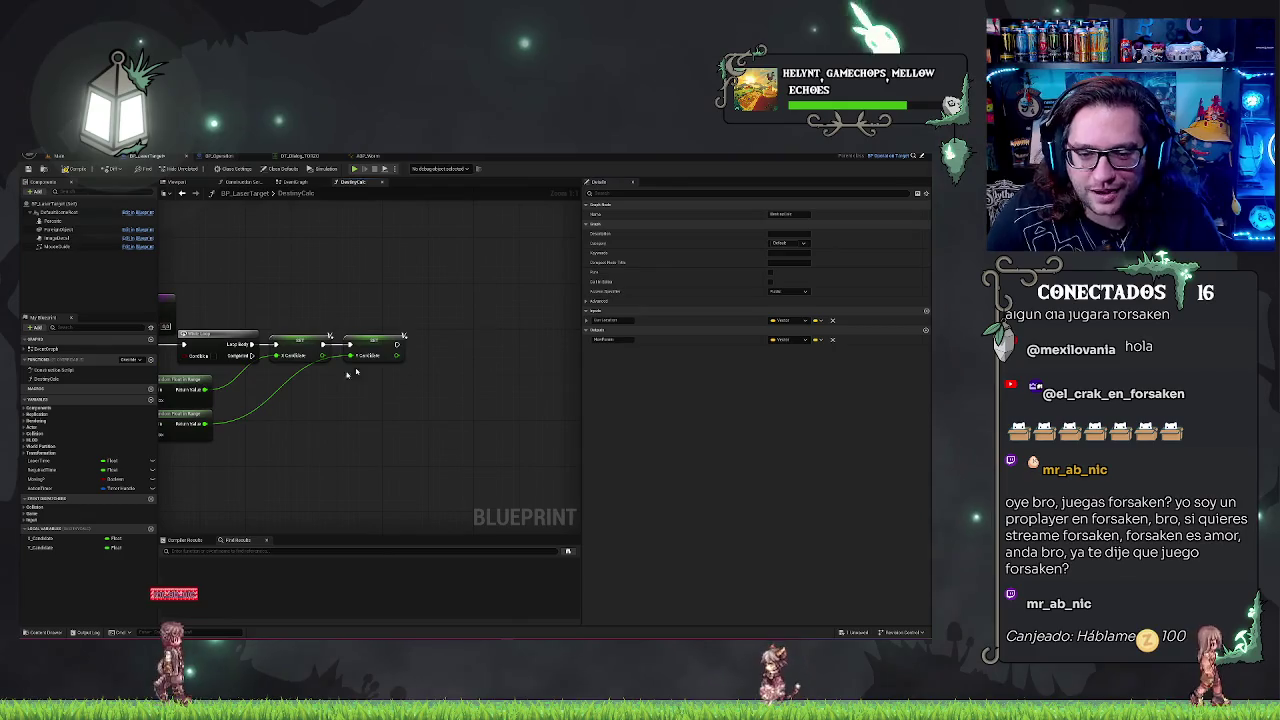
- Rename the new output and place a Line Trace By Channel node near the set nodes
click(604, 339)
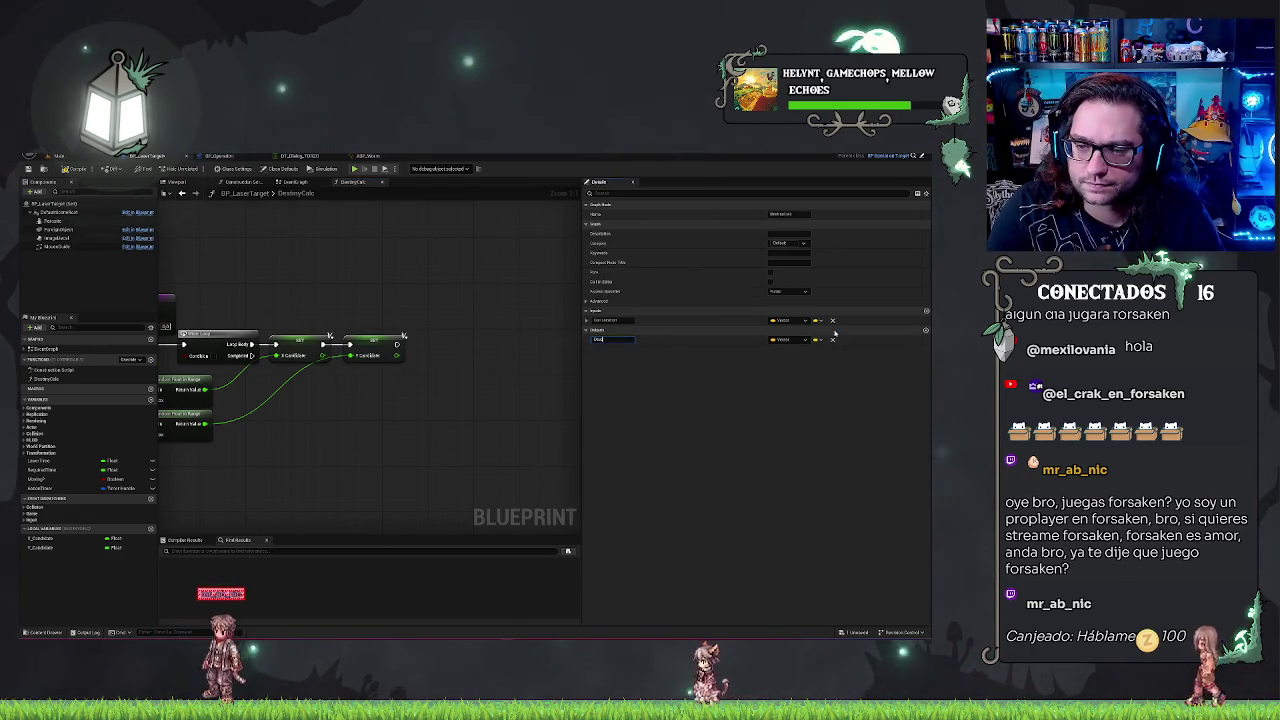
text(royed)
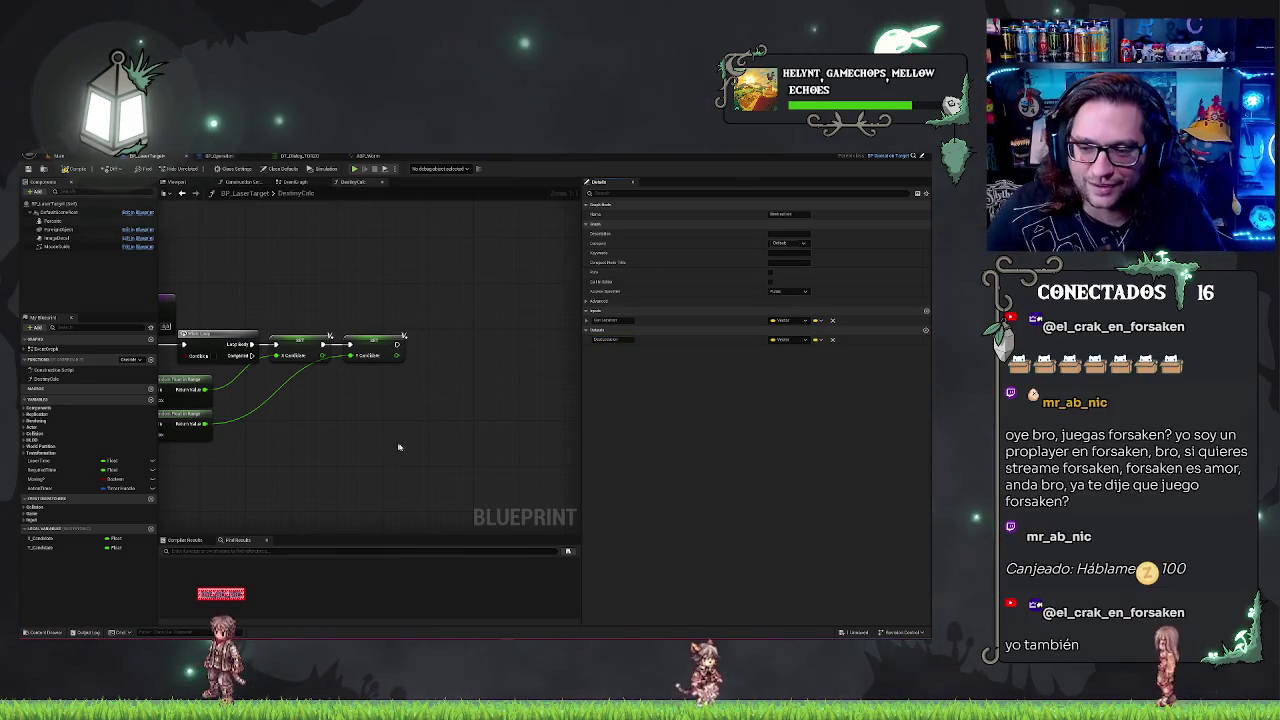
right_click(441, 397)
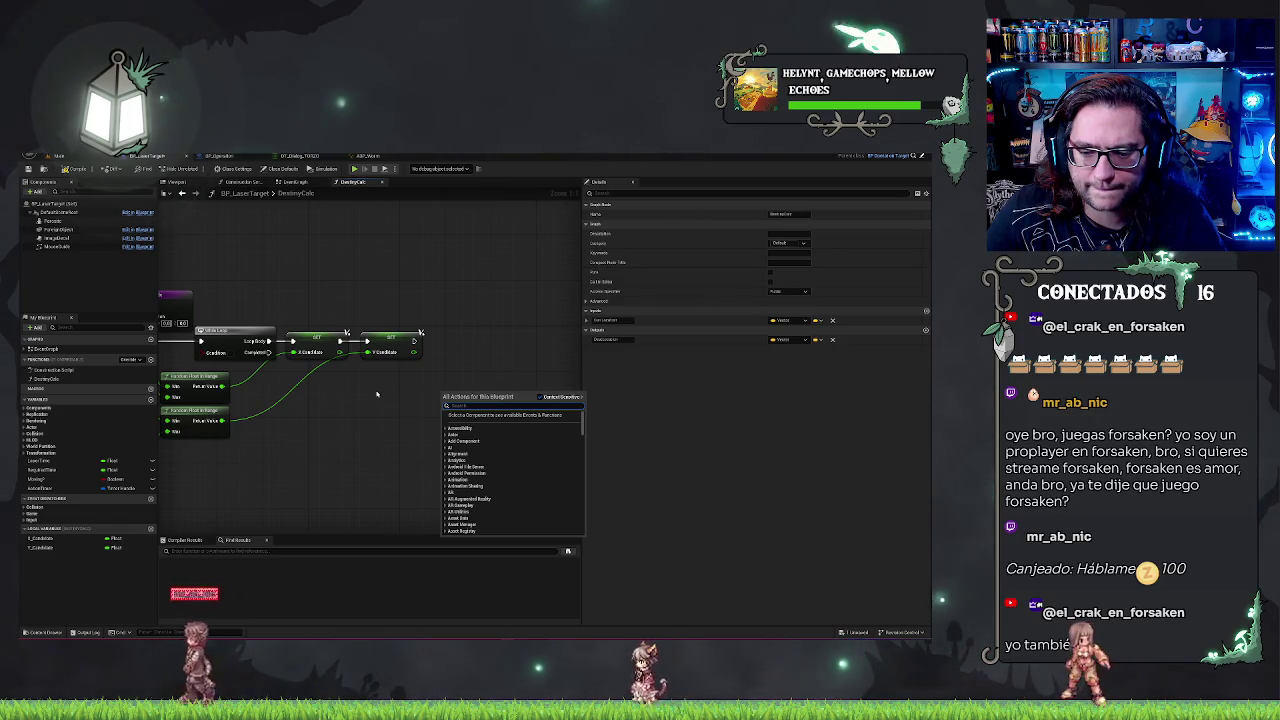
text(d)
text(ine trace)
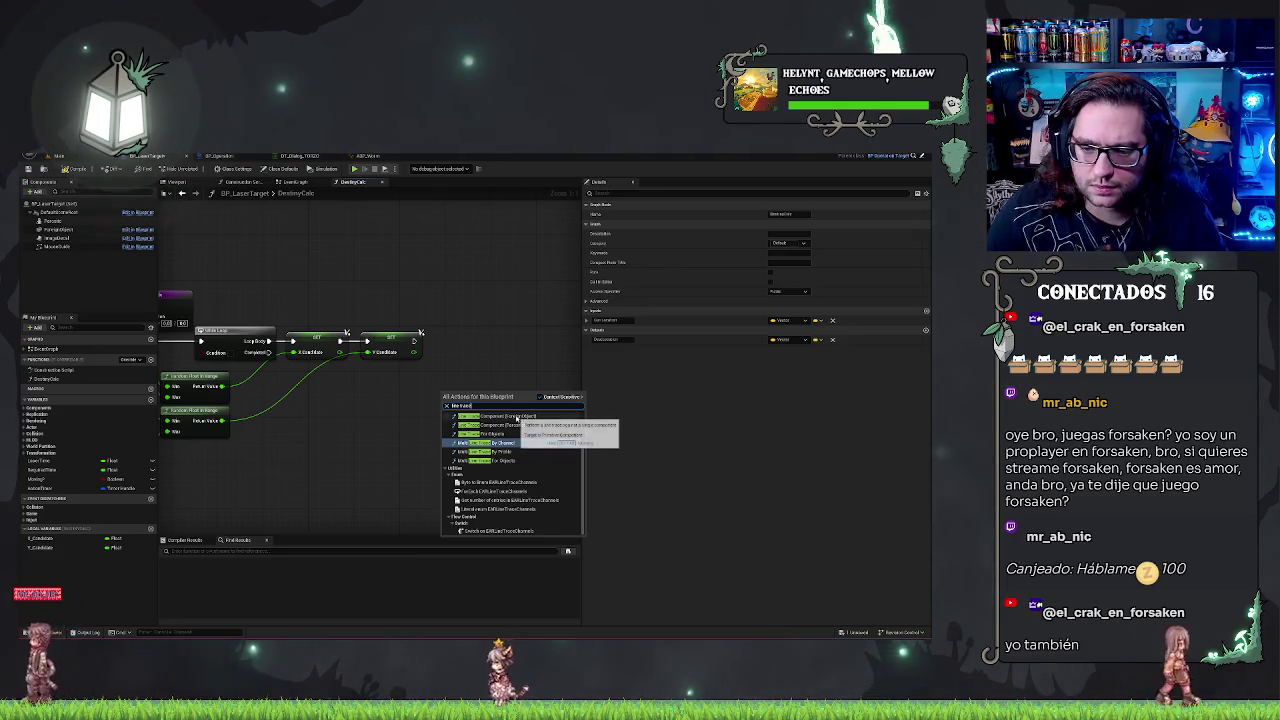
scroll(508, 438, up, 2)
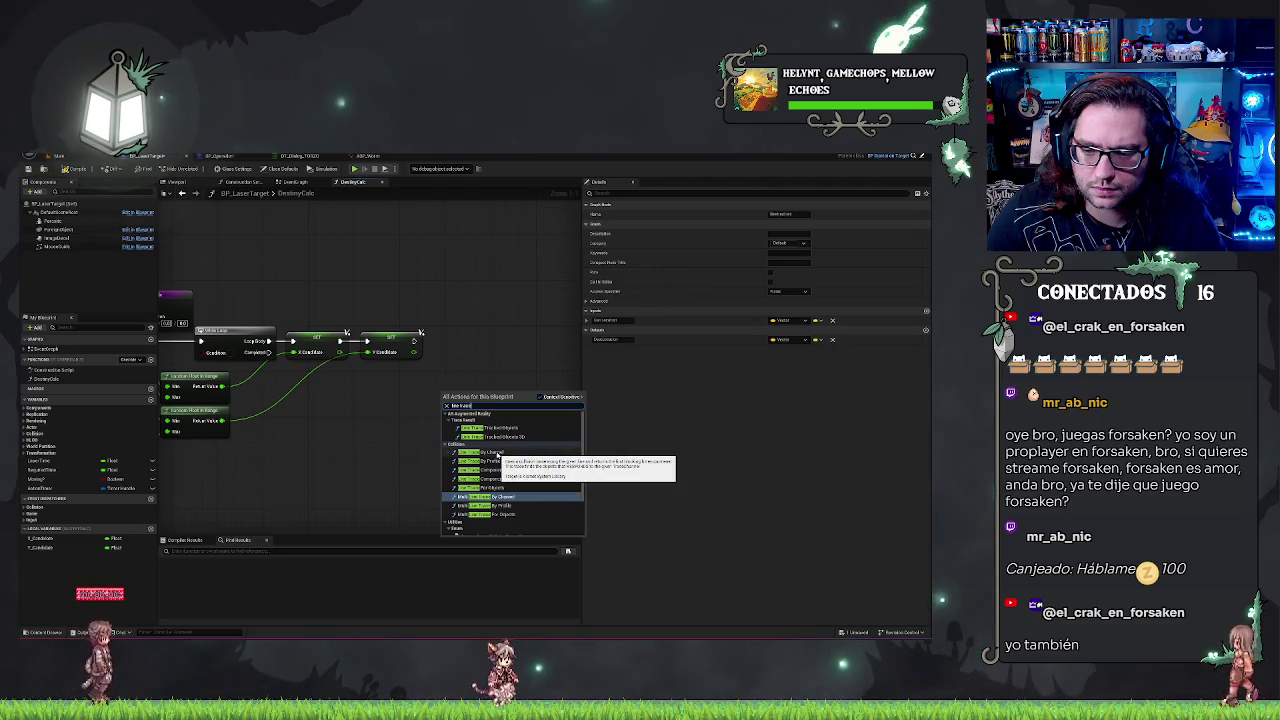
click(497, 454)
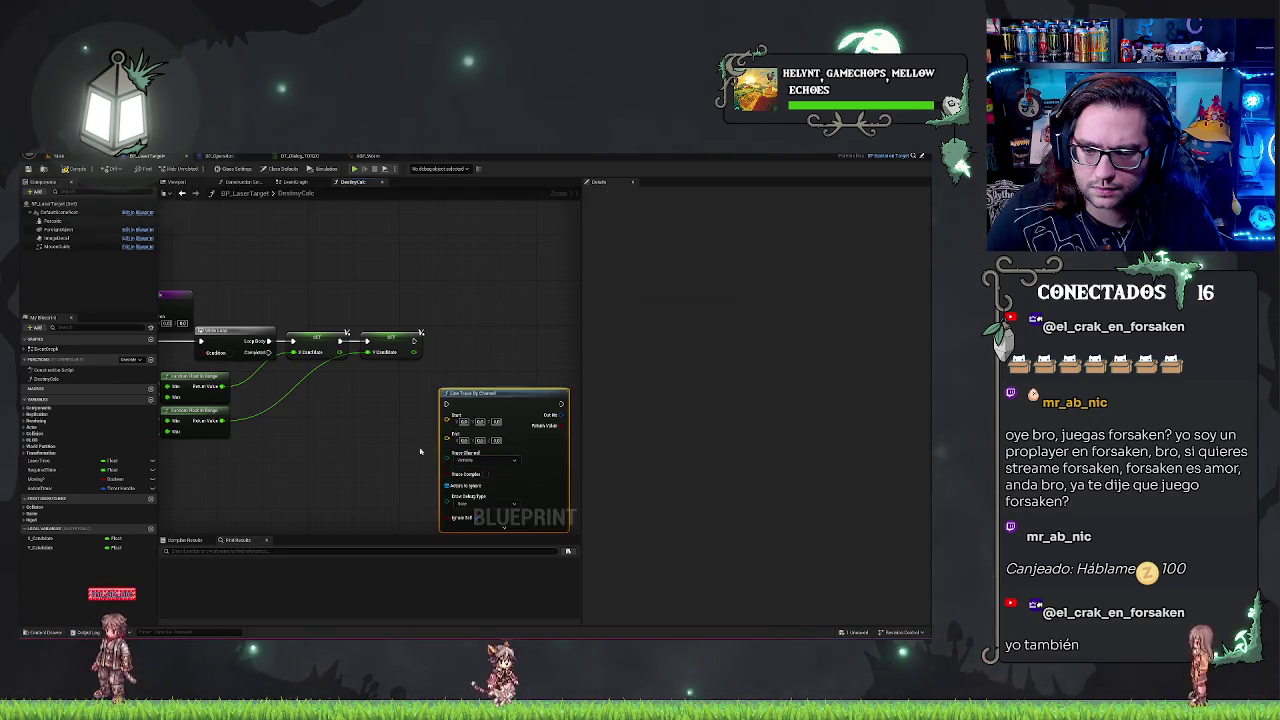
drag(494, 392, 494, 332)
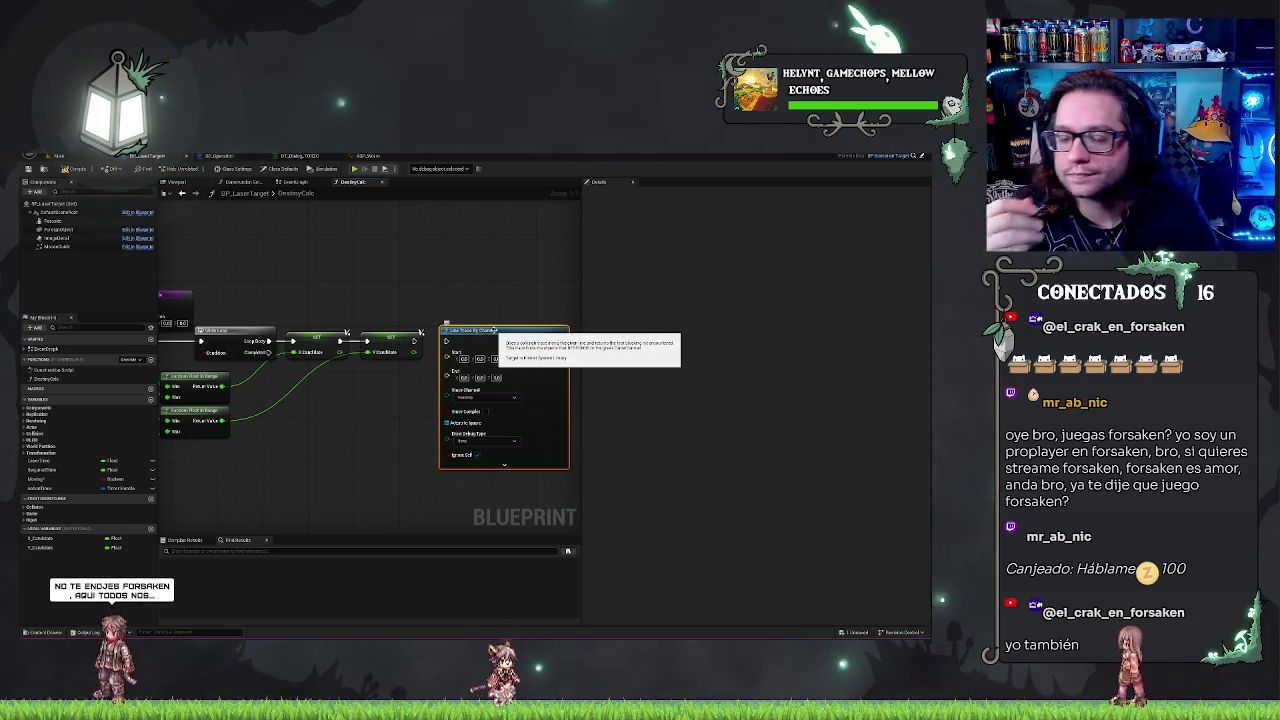
- Add an Add node wired from the random float result
drag(494, 330, 736, 333)
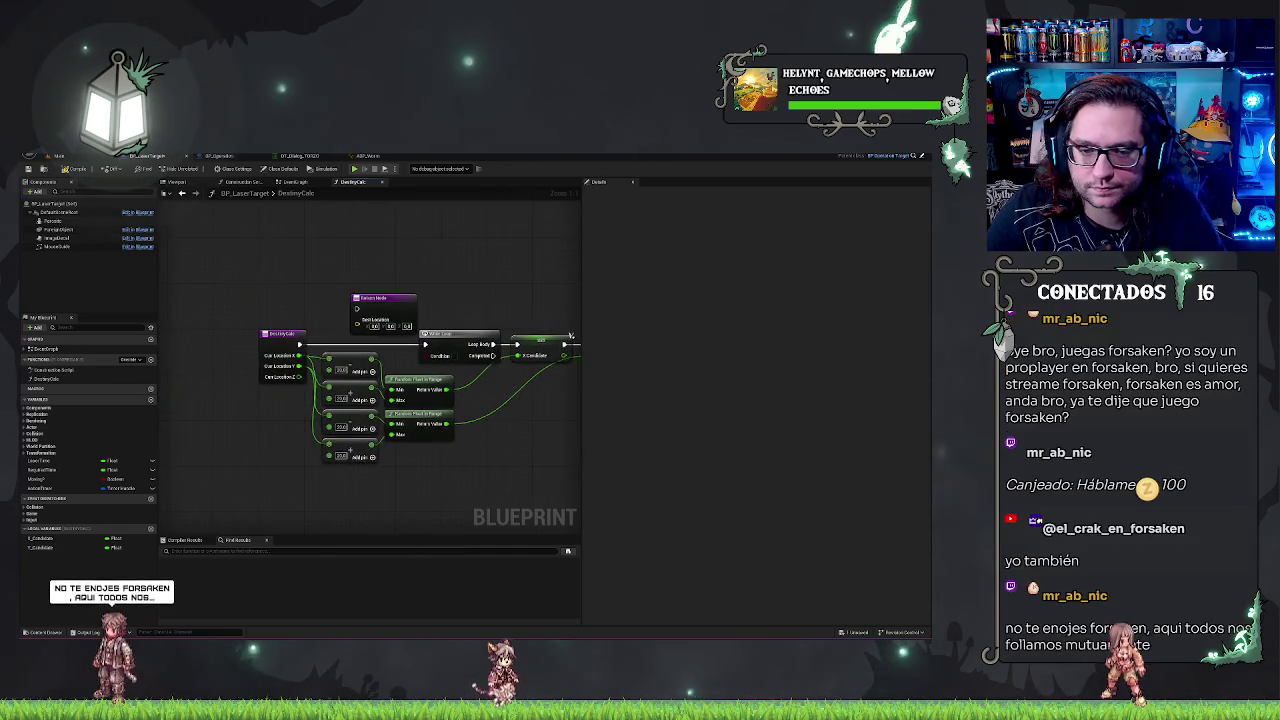
drag(285, 414, 217, 401)
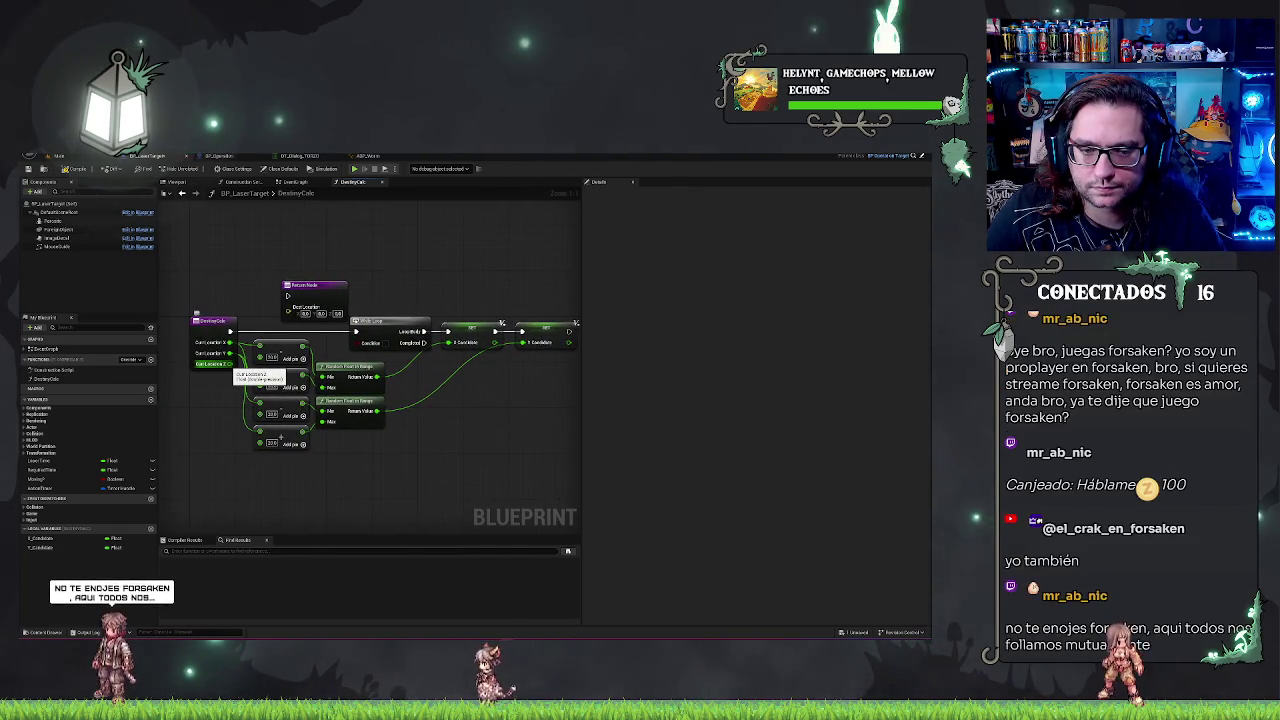
mouse_move(377, 377)
mouse_down()
mouse_move(414, 420)
mouse_move(450, 408)
mouse_up()
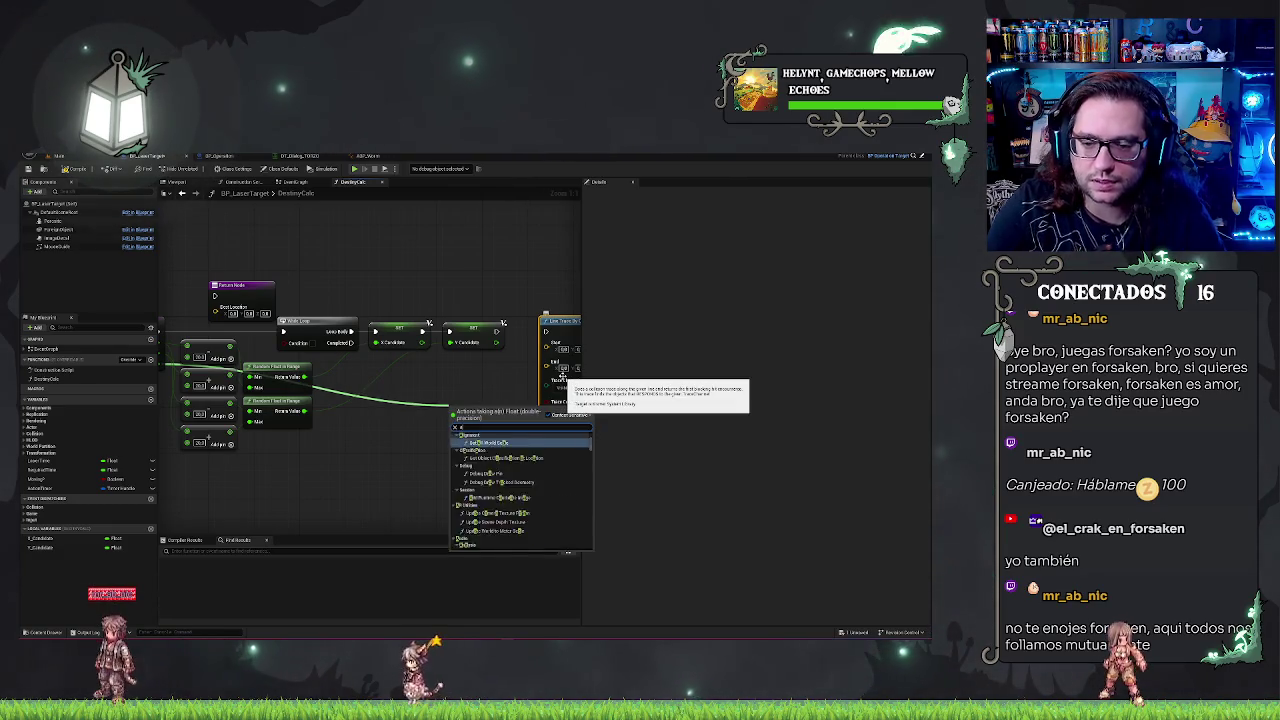
text(dd)
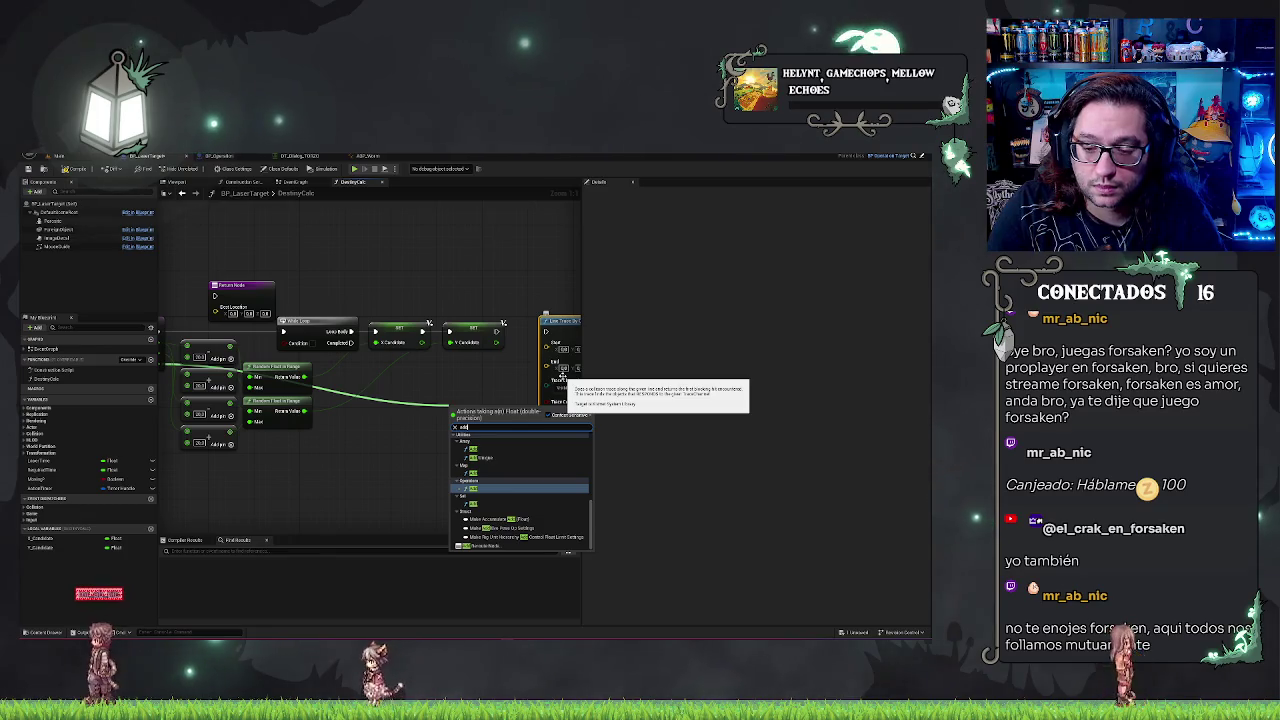
key(Return)
drag(480, 409, 463, 388)
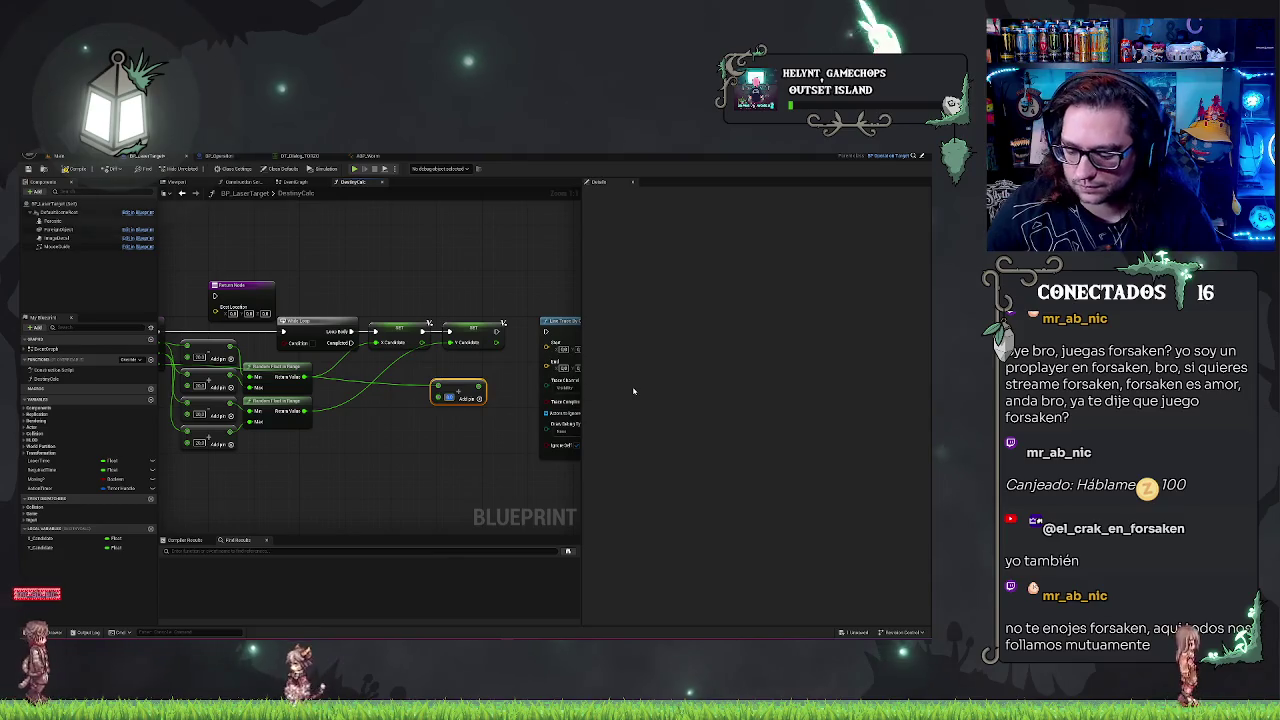
click(478, 372)
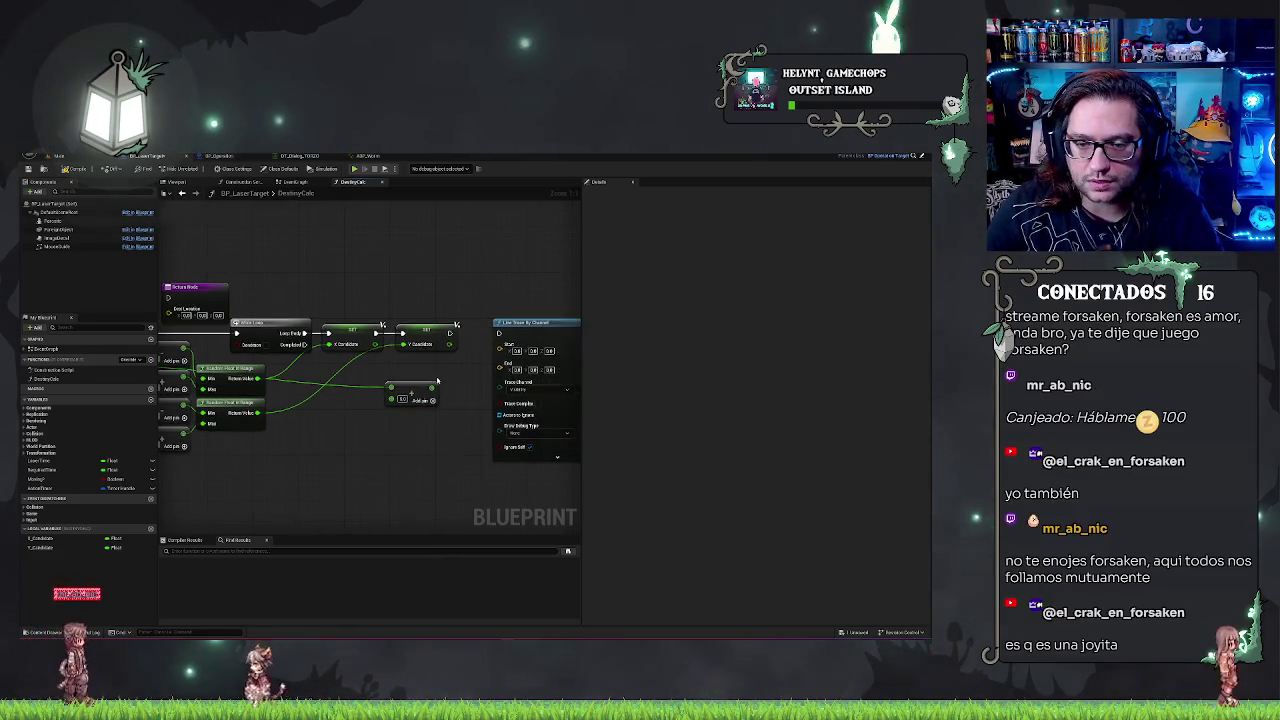
drag(415, 392, 392, 438)
- Split the line trace's Start pin into X, Y, Z and connect it to the entry location
right_click(500, 351)
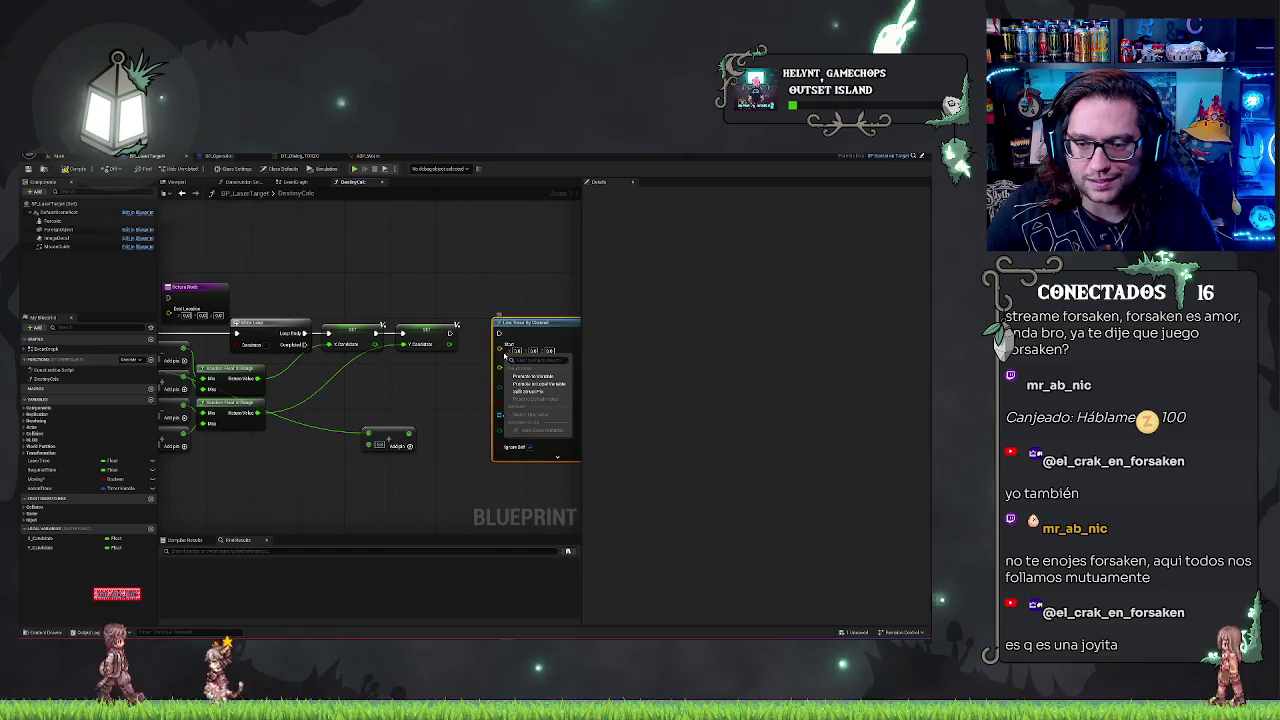
click(537, 393)
drag(330, 420, 512, 436)
mouse_move(290, 362)
mouse_down()
mouse_move(570, 362)
mouse_move(398, 364)
mouse_up()
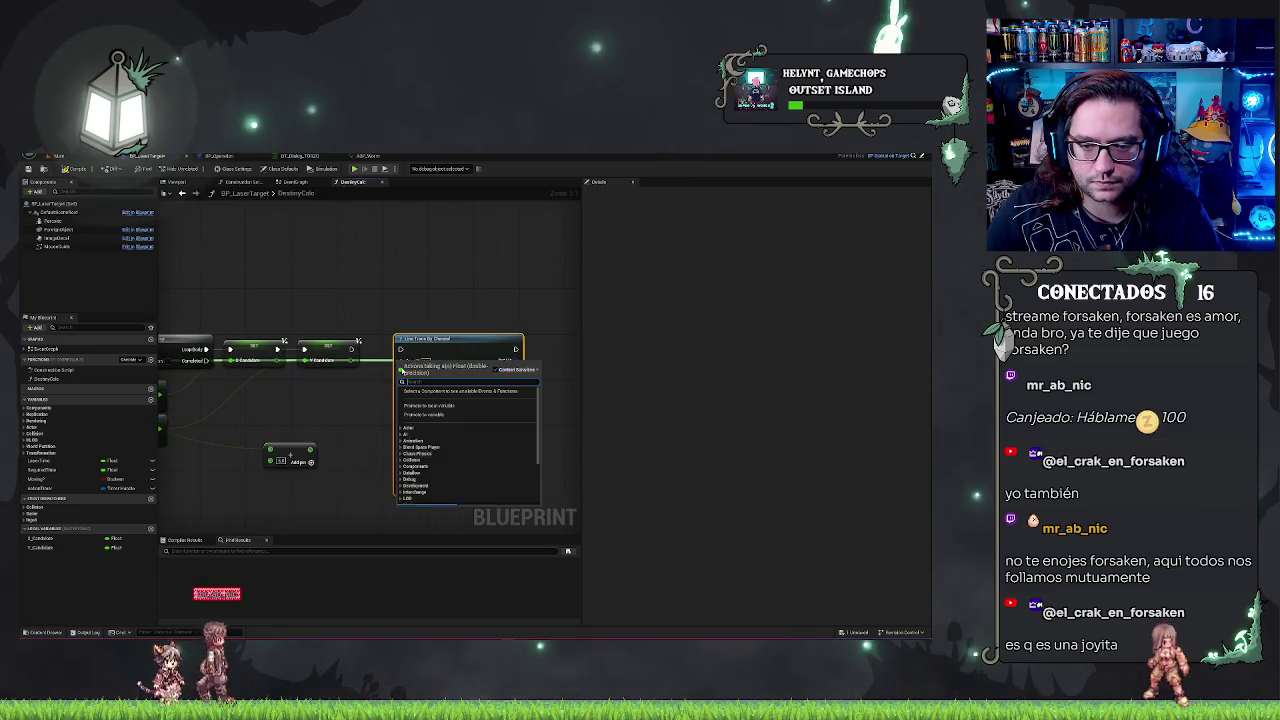
click(359, 388)
scroll(463, 386, down, 4)
scroll(482, 386, up, 1)
mouse_move(535, 357)
mouse_down()
mouse_move(193, 373)
mouse_move(532, 368)
mouse_move(458, 437)
mouse_move(457, 403)
mouse_up()
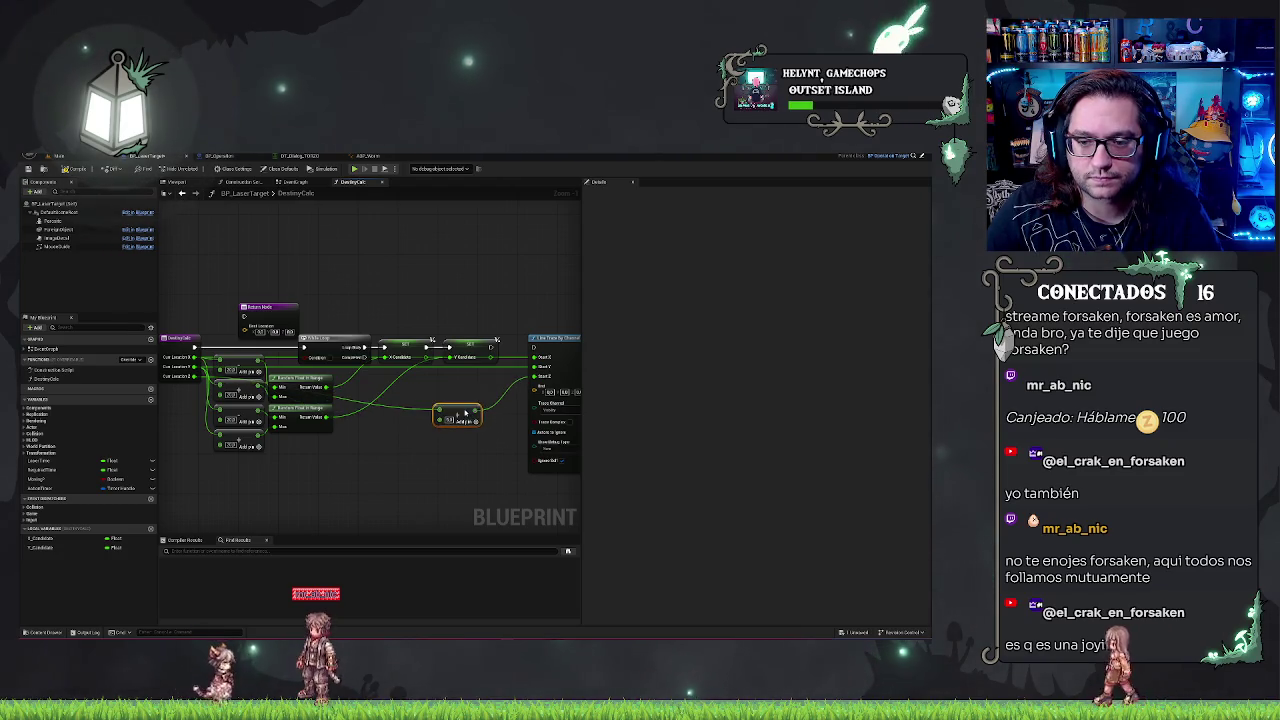
drag(528, 380, 416, 360)
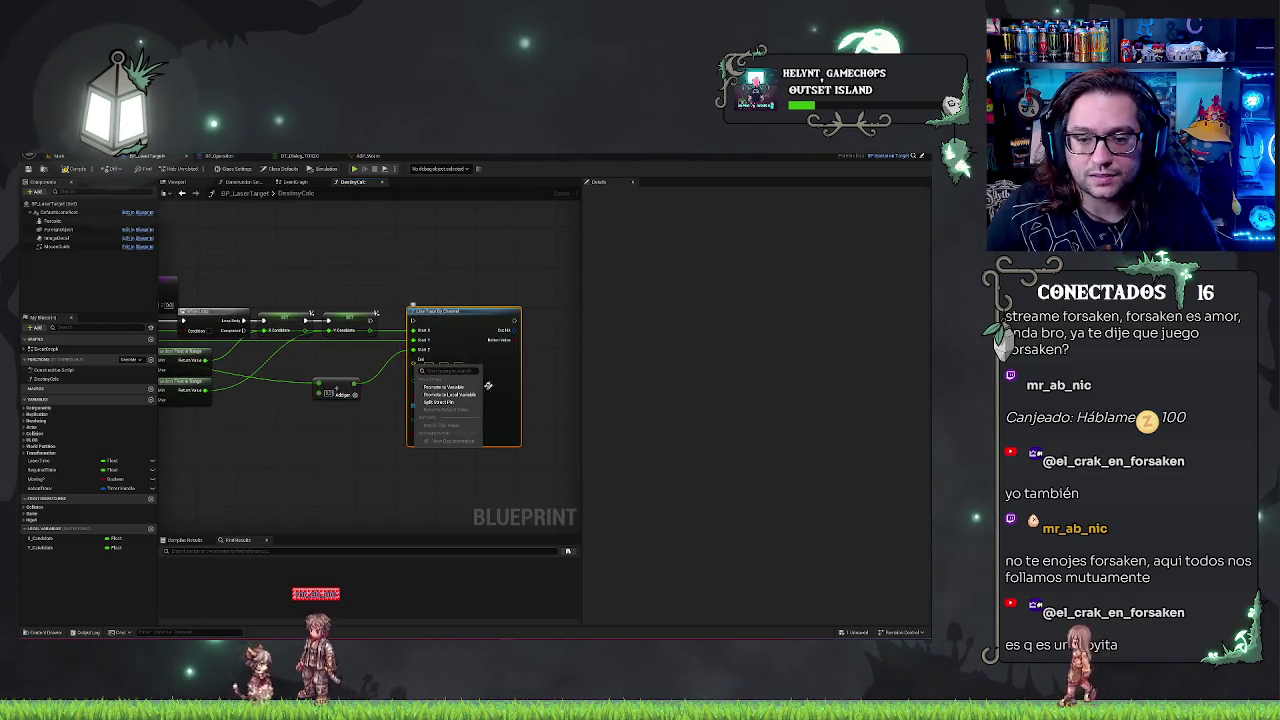
mouse_move(335, 383)
mouse_down()
mouse_move(412, 386)
mouse_move(409, 374)
mouse_up()
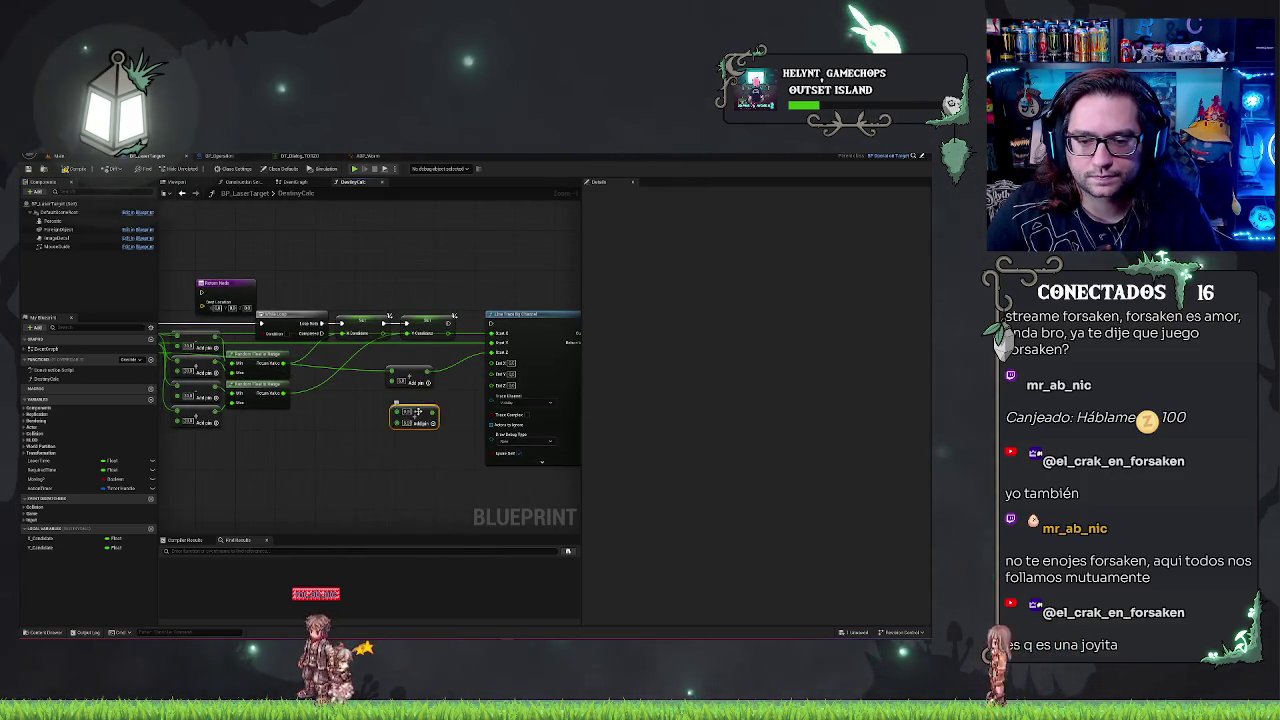
- Add more Add nodes fed by location and wire them and the SET value into the line trace
key(ctrl+c)
key(ctrl+v)
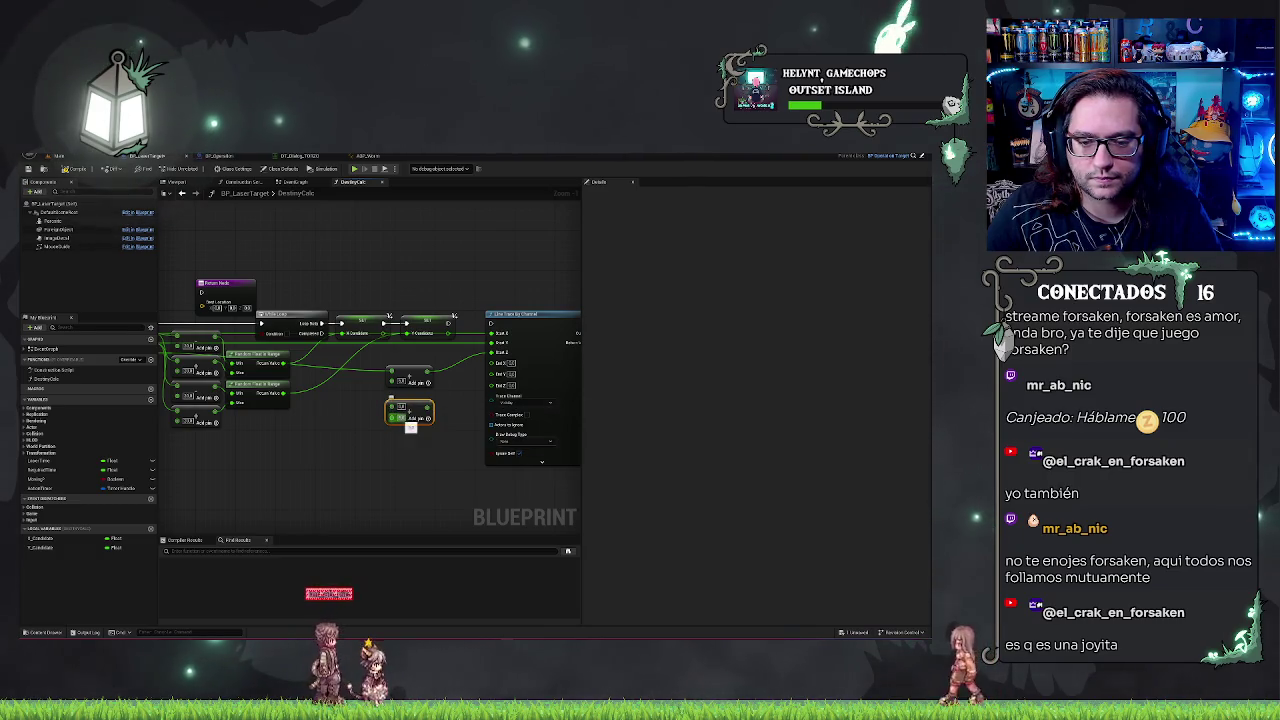
right_click(396, 415)
text(add)
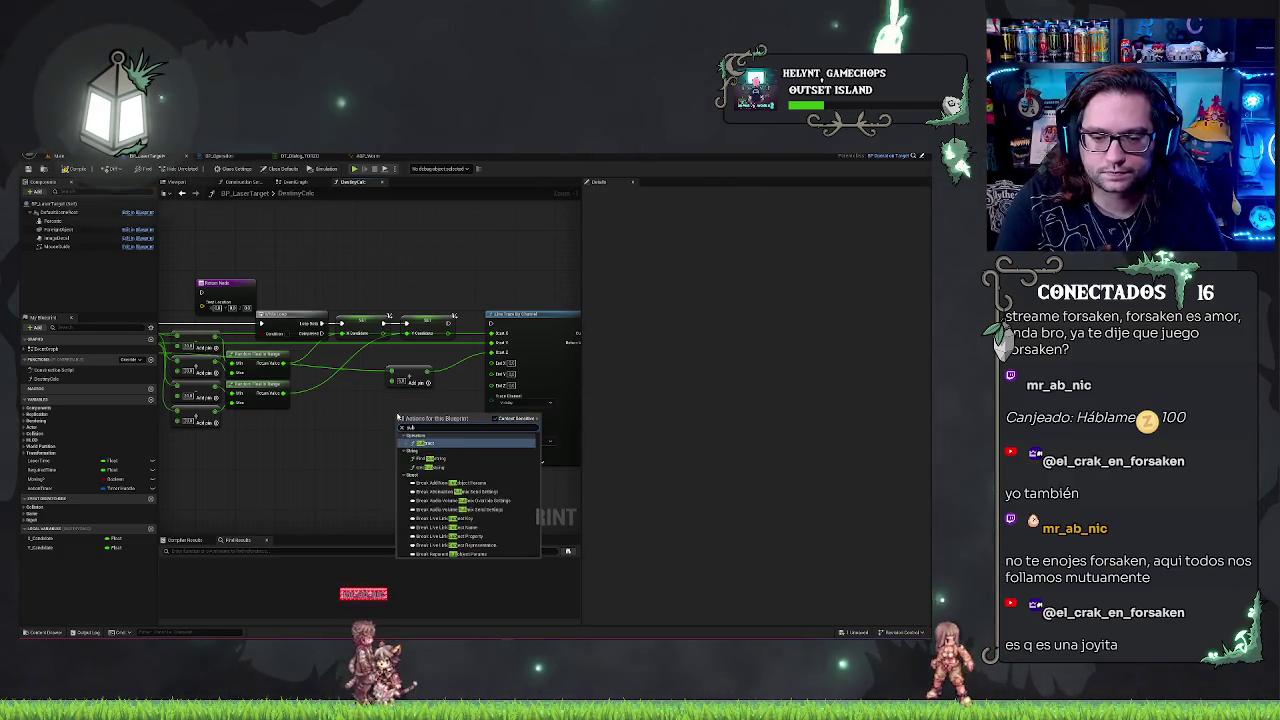
key(Return)
drag(410, 414, 504, 390)
drag(275, 367, 518, 432)
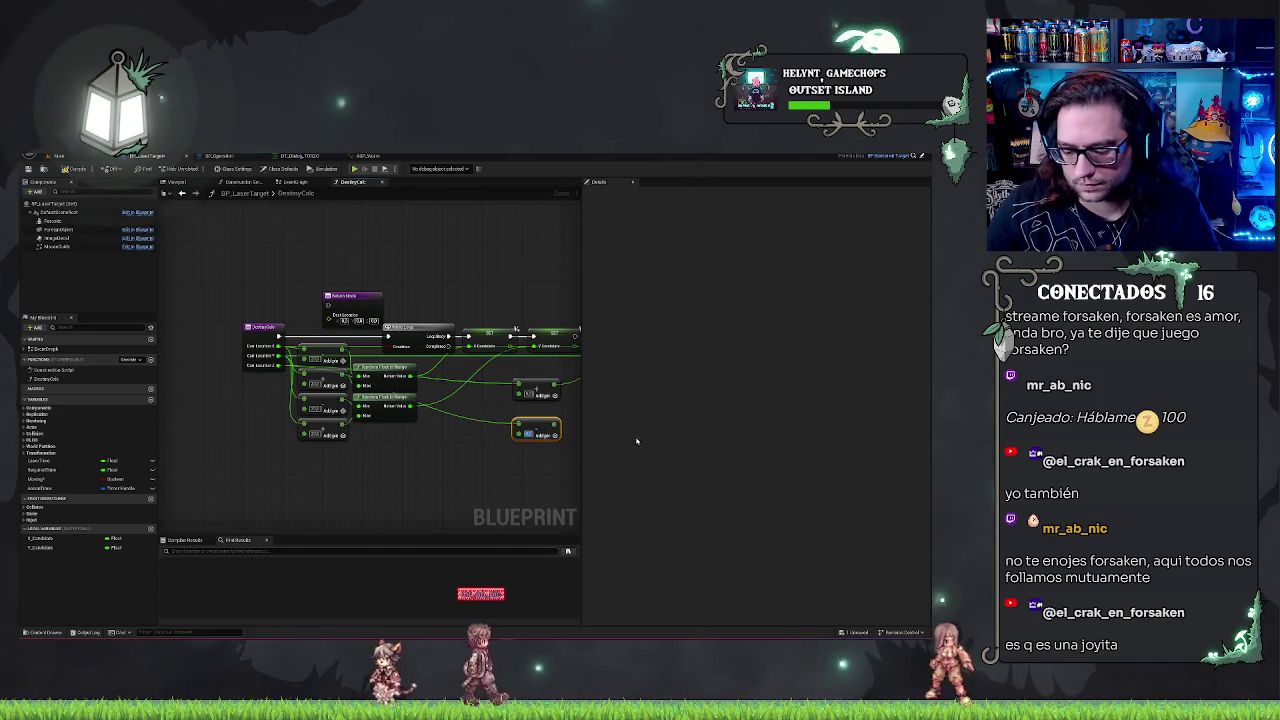
drag(504, 475, 391, 481)
drag(405, 429, 468, 392)
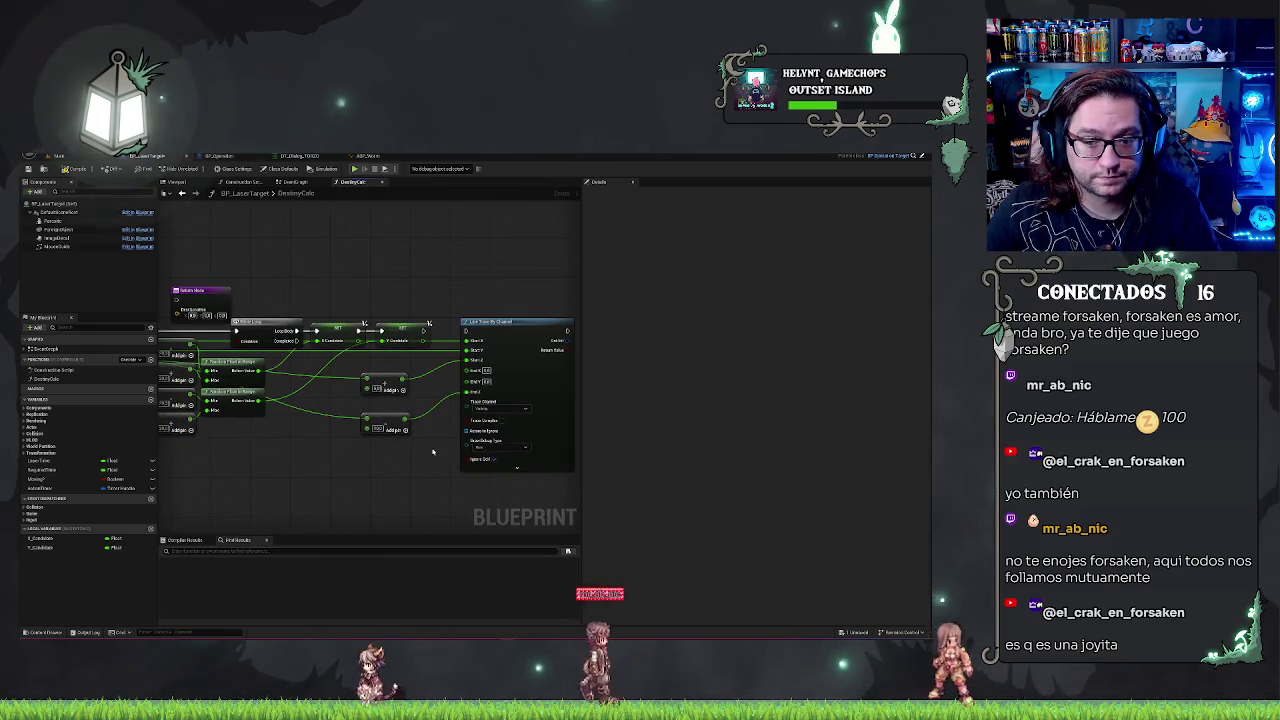
mouse_move(424, 341)
mouse_down()
mouse_move(460, 347)
mouse_move(466, 371)
mouse_up()
drag(474, 381, 476, 380)
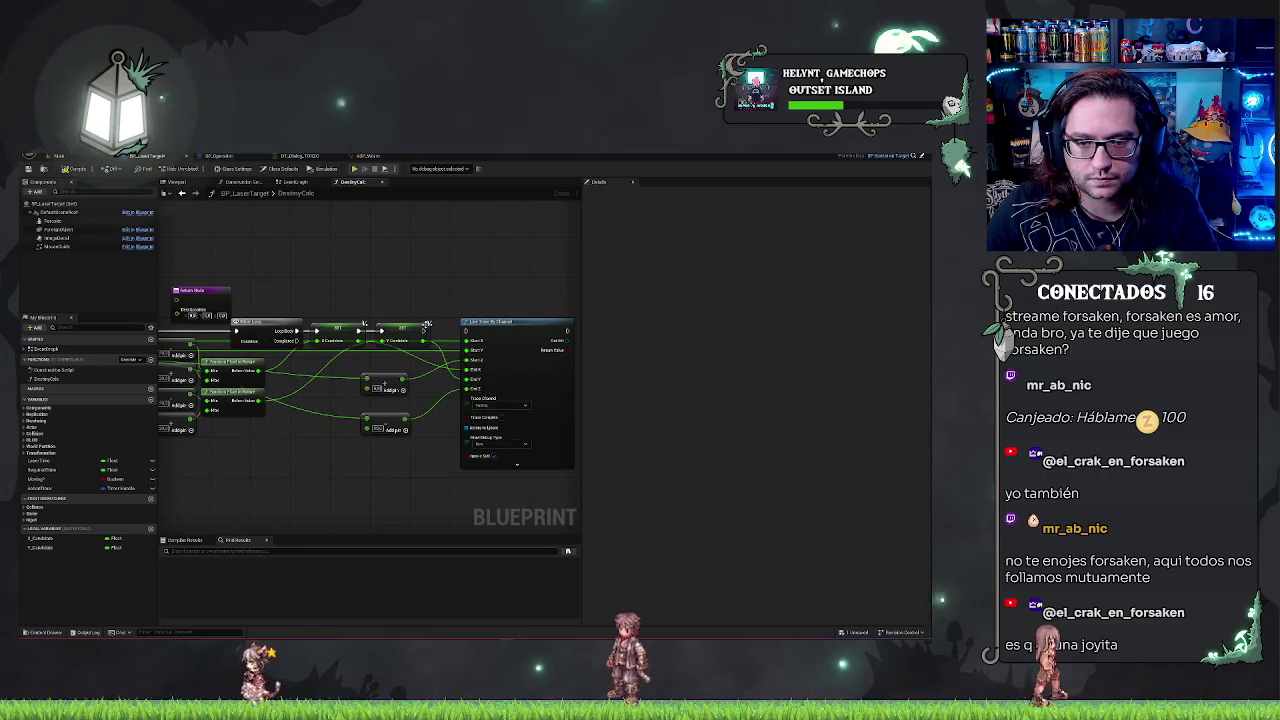
drag(476, 301, 458, 345)
text(prime)
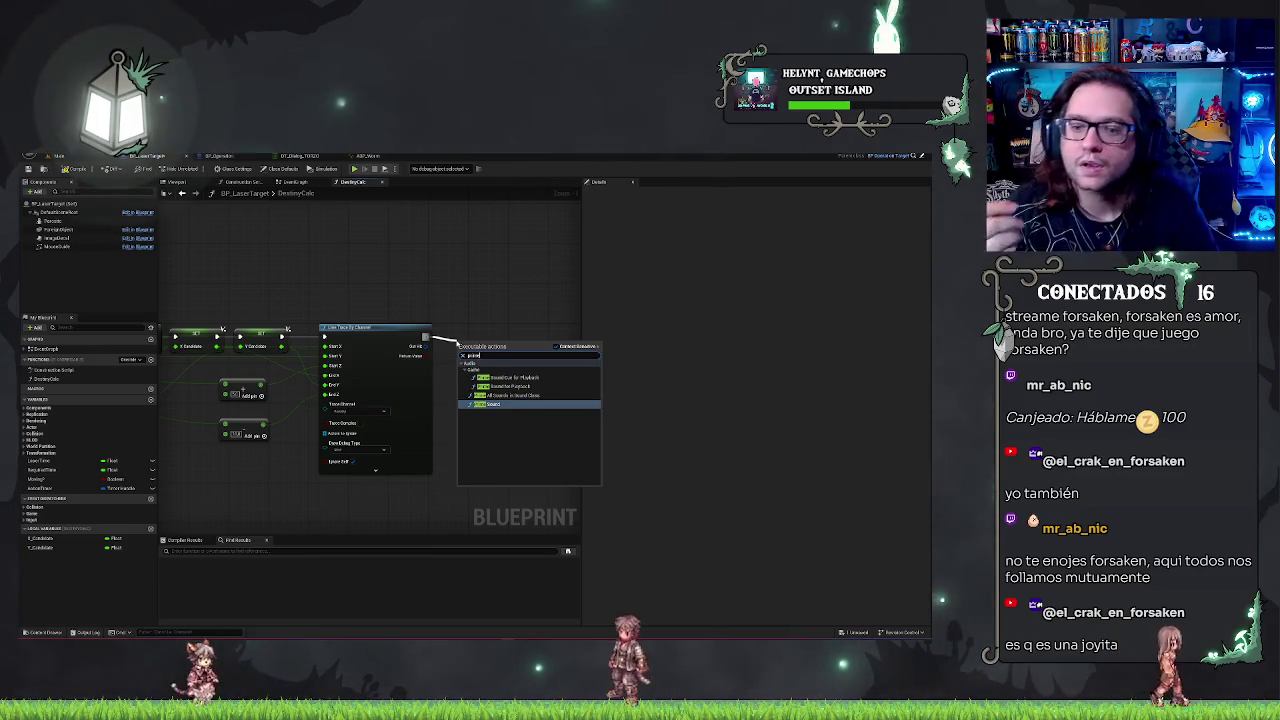
- Break the trace's Out Hit into an expanded Break Hit Result node
click(349, 293)
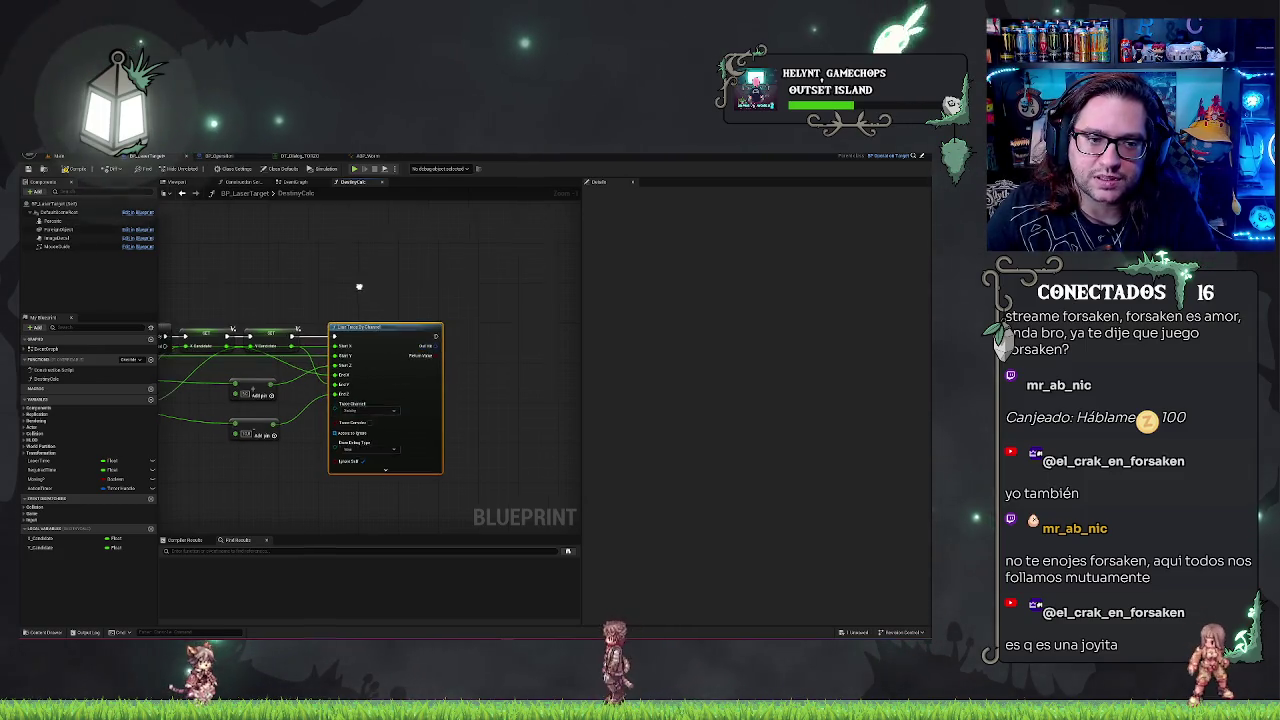
mouse_move(408, 322)
mouse_down()
mouse_move(302, 328)
mouse_move(431, 302)
mouse_move(343, 296)
mouse_up()
drag(400, 337, 450, 342)
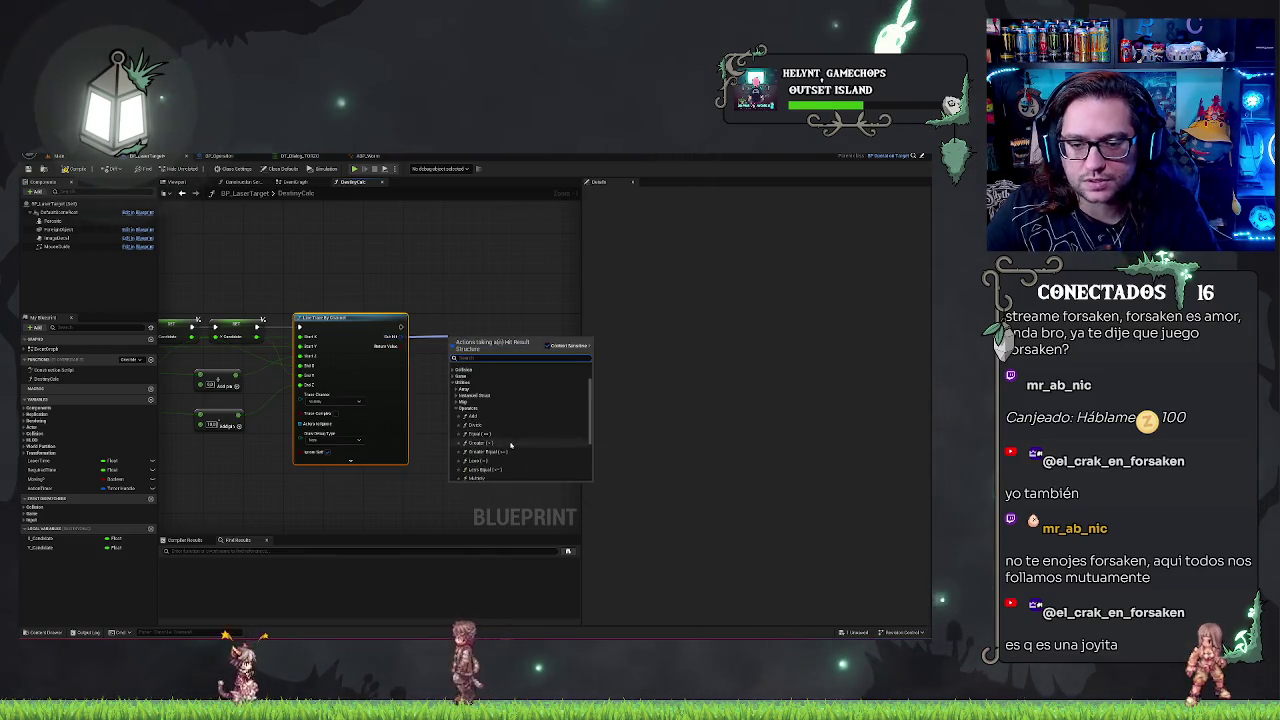
click(493, 470)
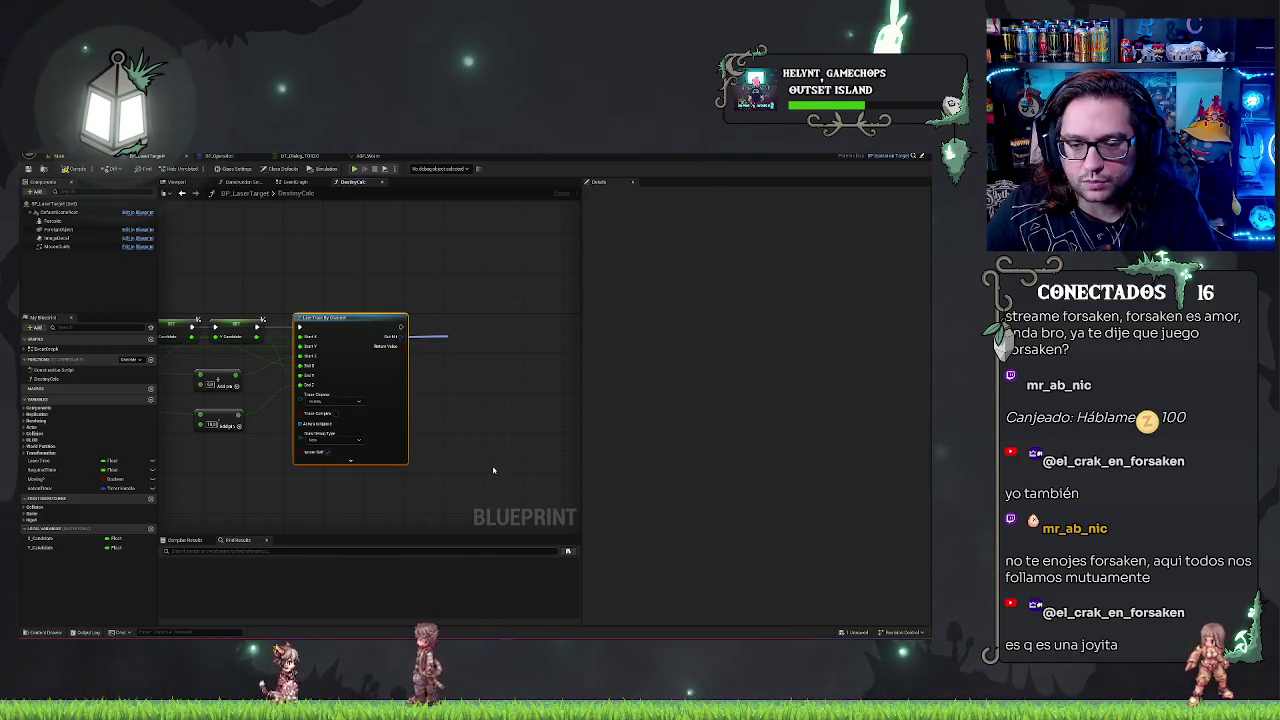
drag(465, 336, 440, 375)
click(449, 399)
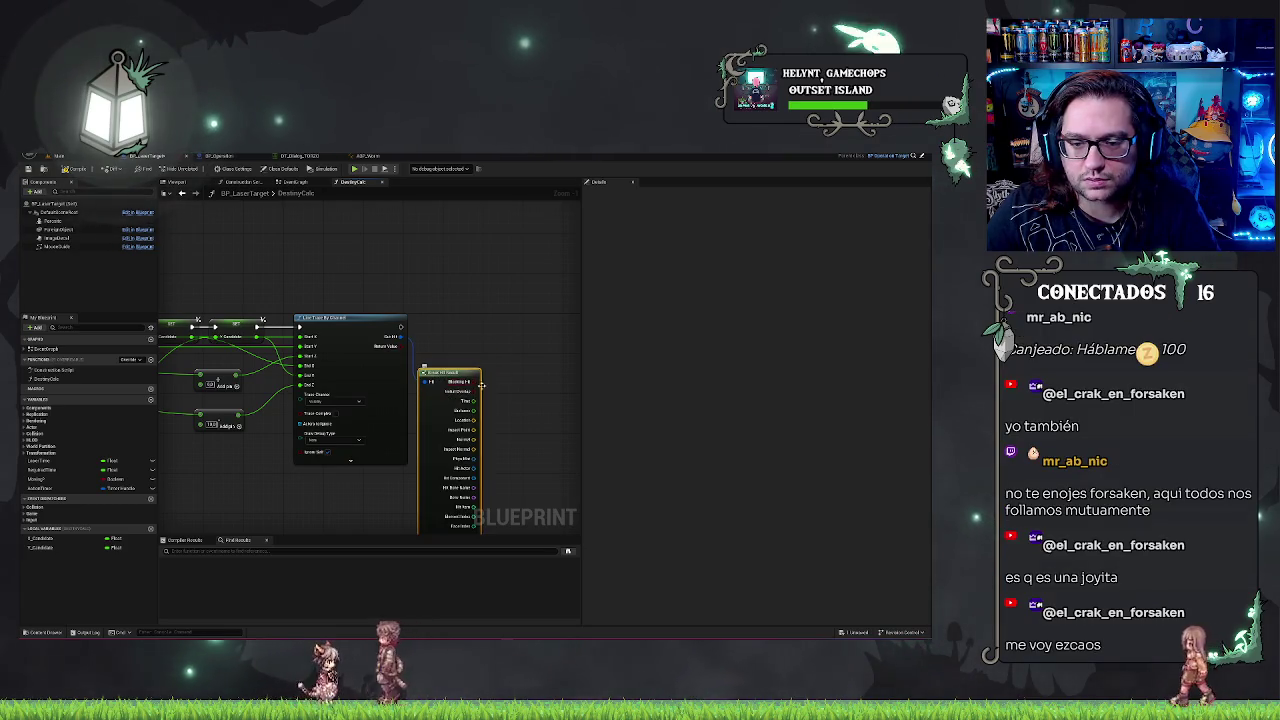
- Feed the line trace's return value into a Branch and lay out the graph
mouse_move(333, 341)
mouse_down()
mouse_move(350, 349)
mouse_move(353, 322)
mouse_up()
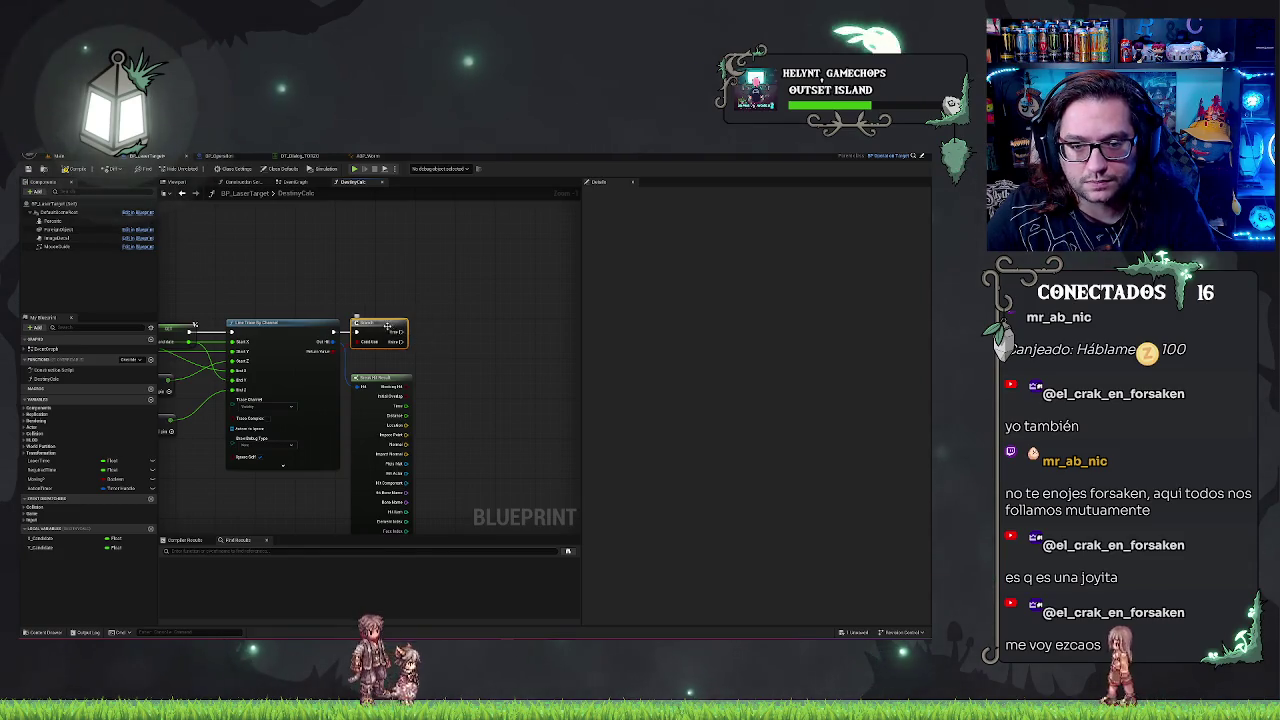
drag(401, 313, 537, 313)
mouse_move(421, 290)
mouse_down()
mouse_move(506, 313)
mouse_move(450, 313)
mouse_up()
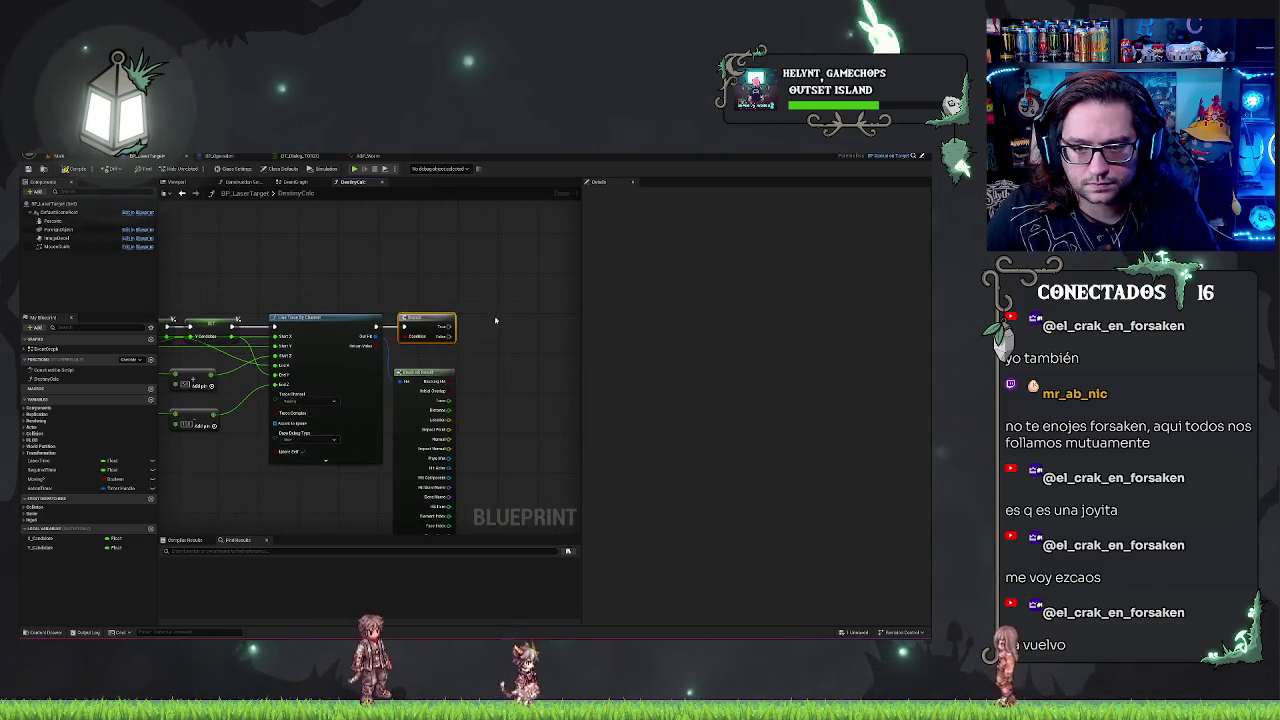
drag(490, 352, 396, 332)
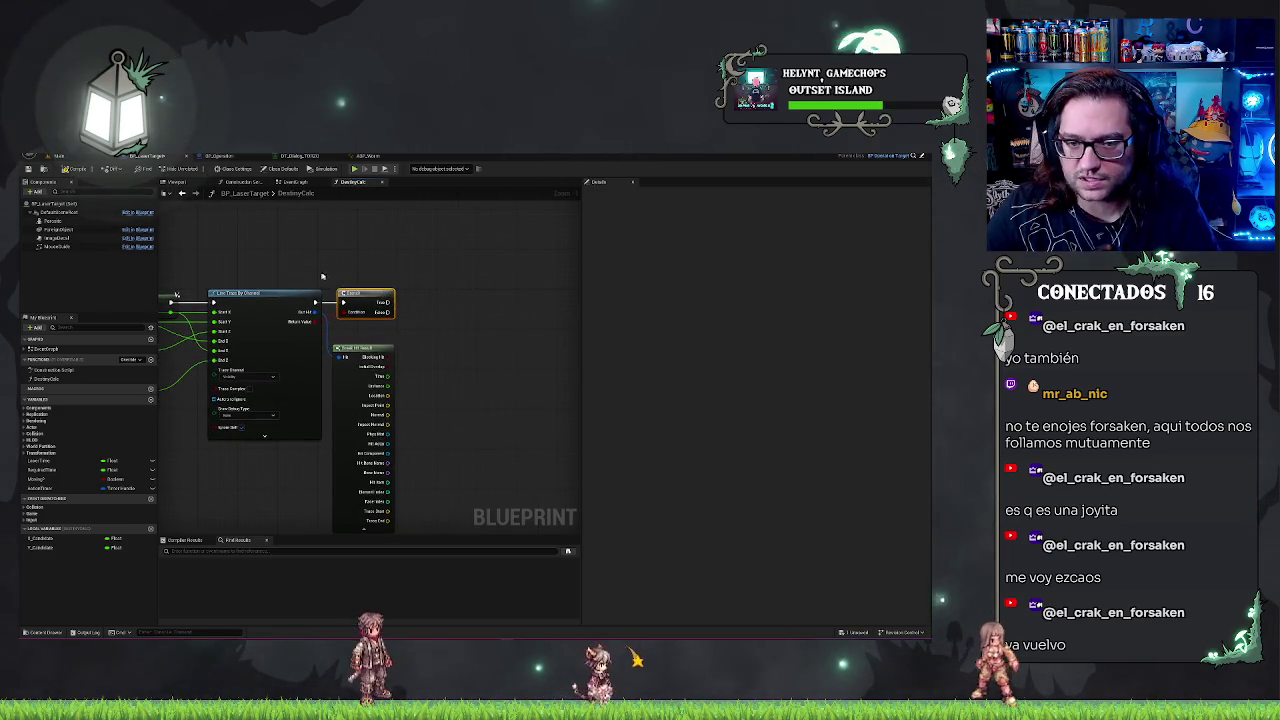
scroll(322, 338, up, 2)
drag(440, 380, 395, 331)
drag(348, 409, 402, 320)
- Add an Equal node on the hit result and feed it into a new AND node
text(equ)
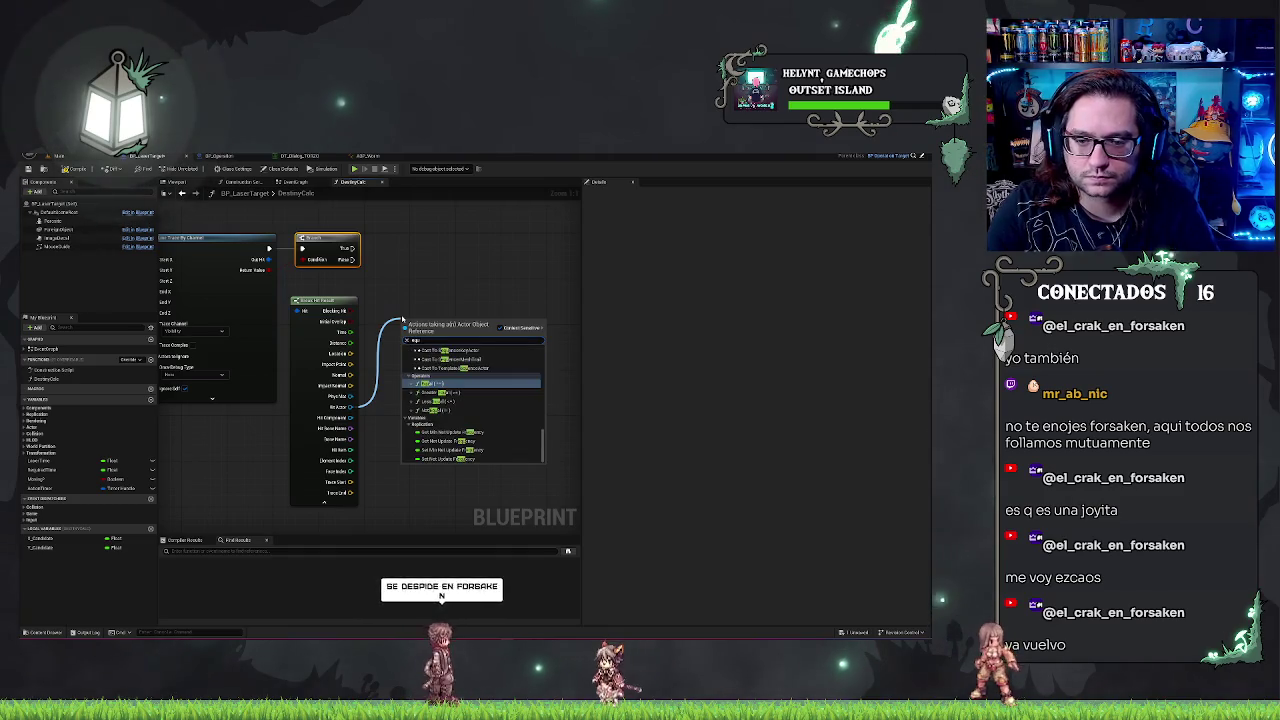
key(Return)
click(430, 333)
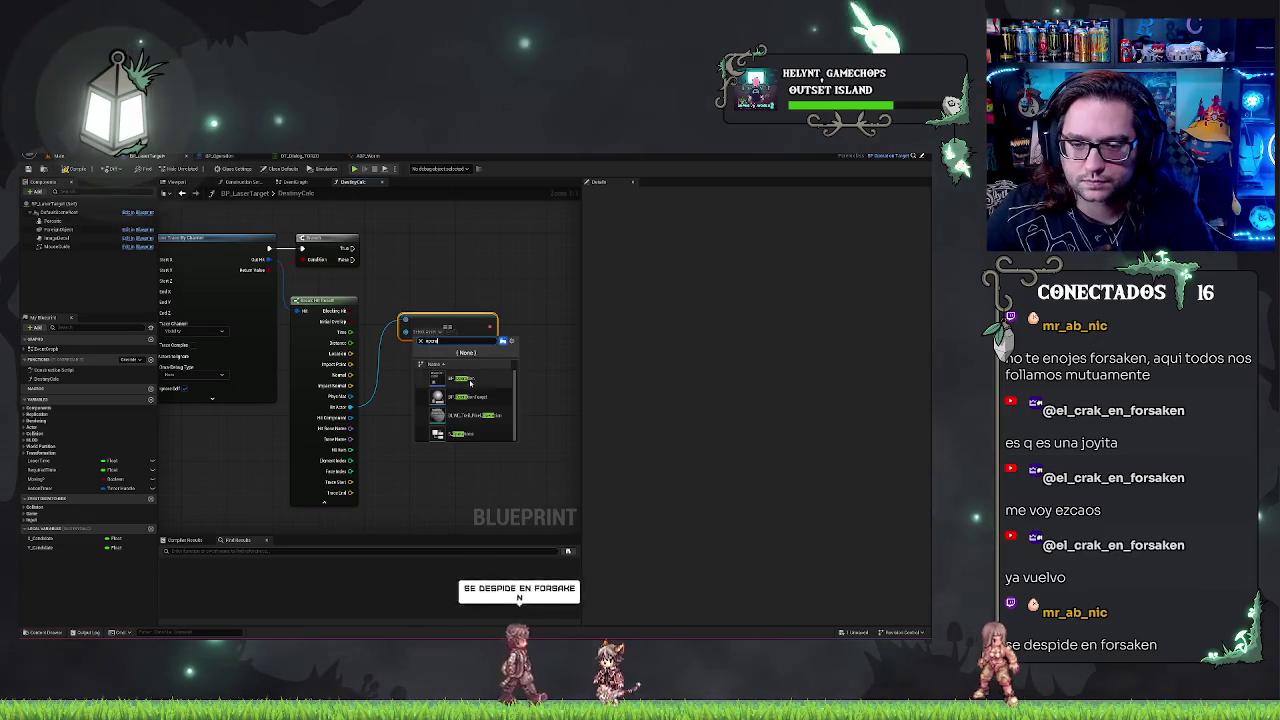
click(450, 323)
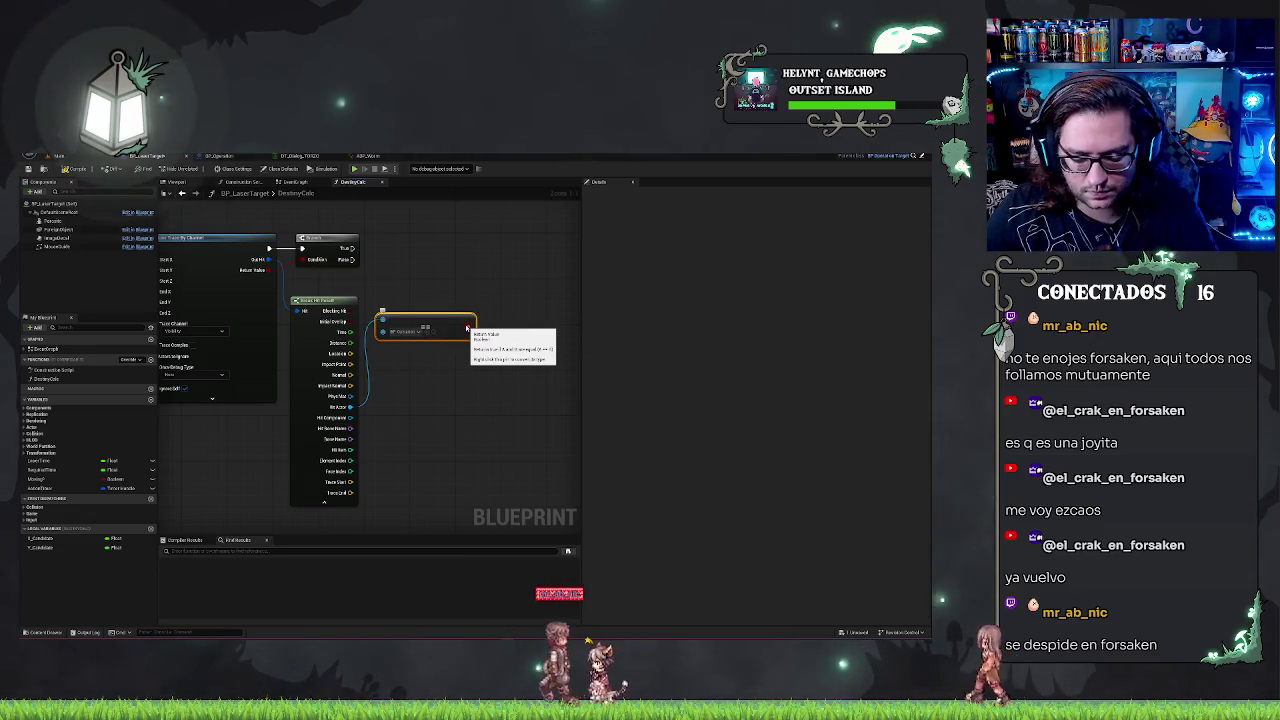
drag(468, 328, 501, 322)
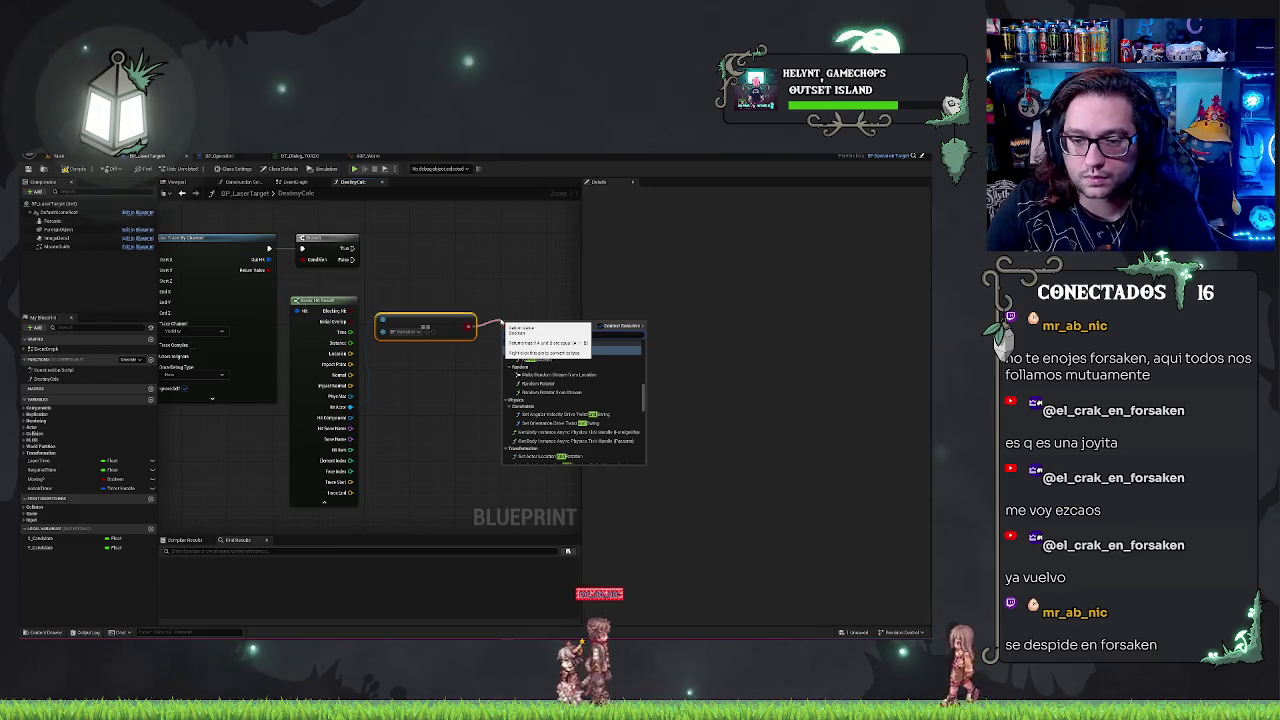
click(550, 354)
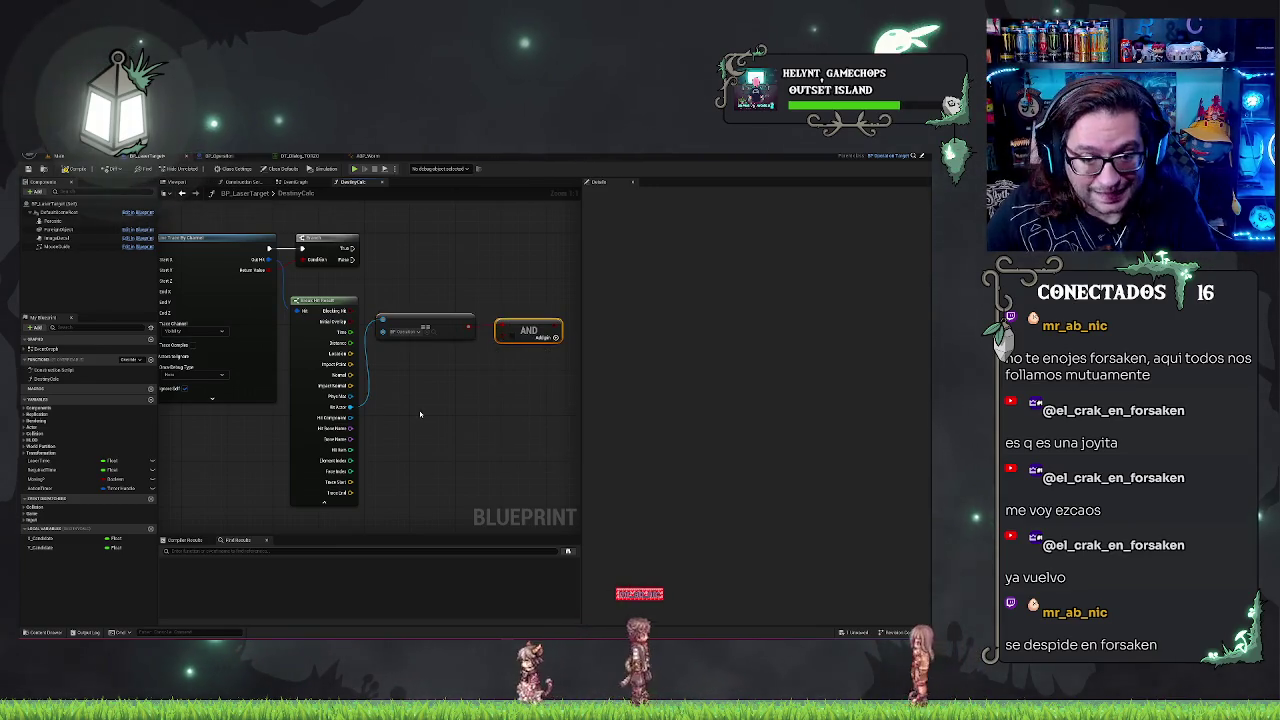
- Add an Equal (==) node wired from Hit Component
drag(350, 417, 415, 411)
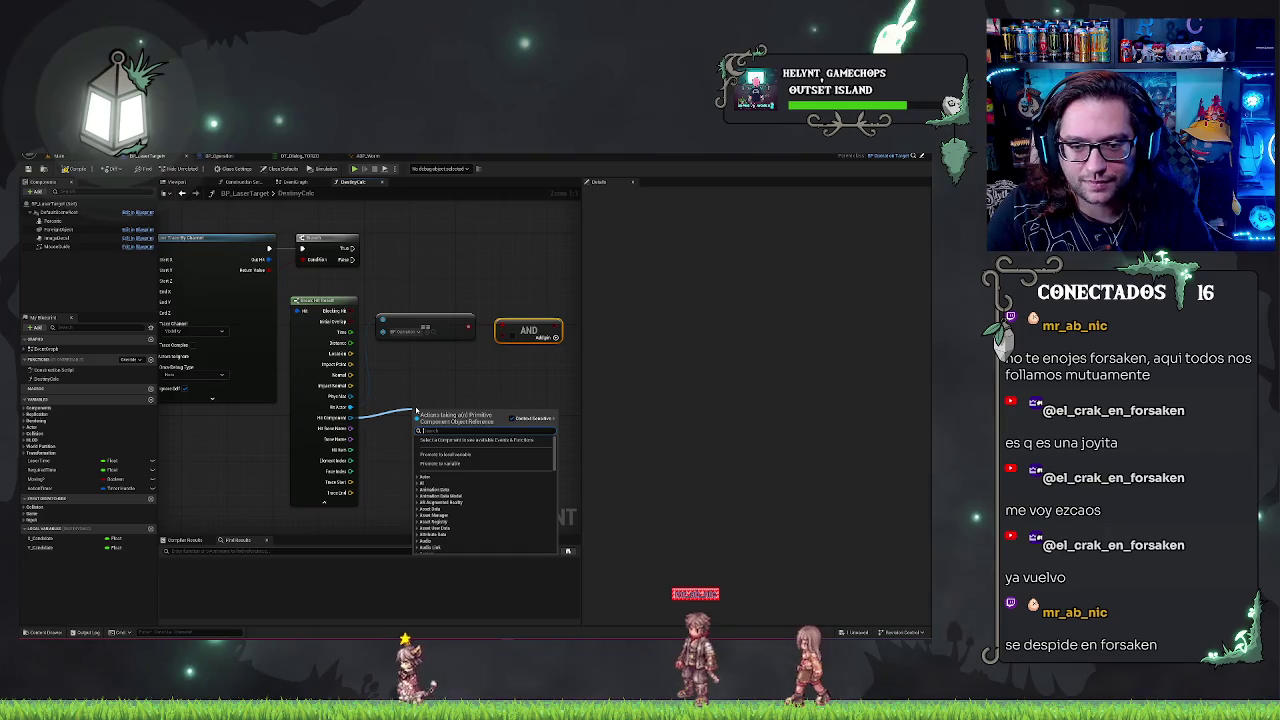
text(==)
key(Return)
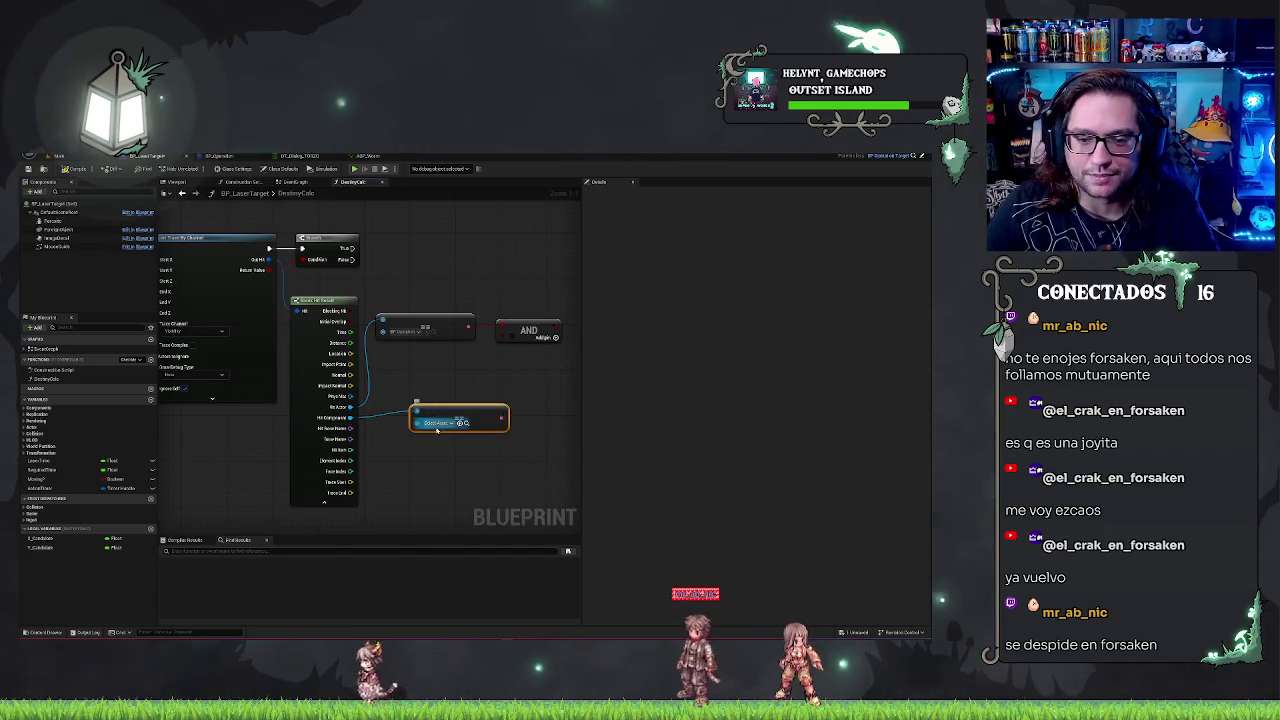
click(462, 423)
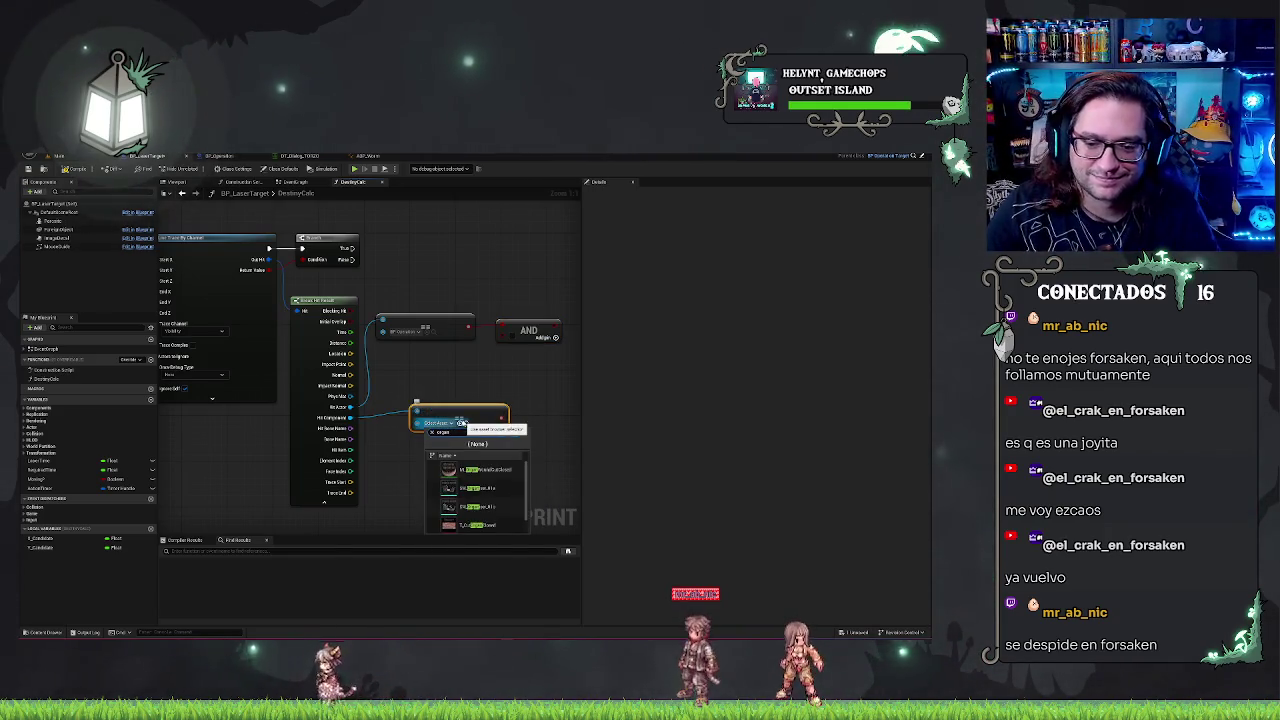
click(432, 397)
drag(492, 410, 492, 383)
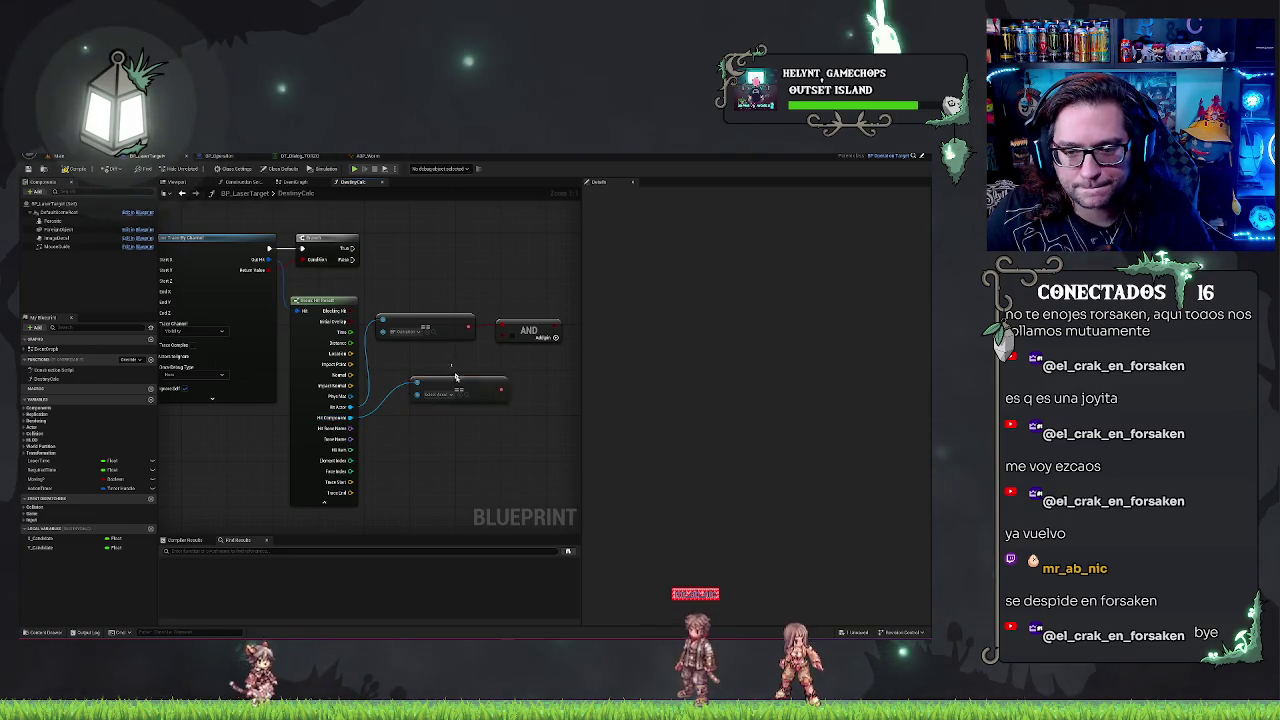
drag(350, 417, 403, 408)
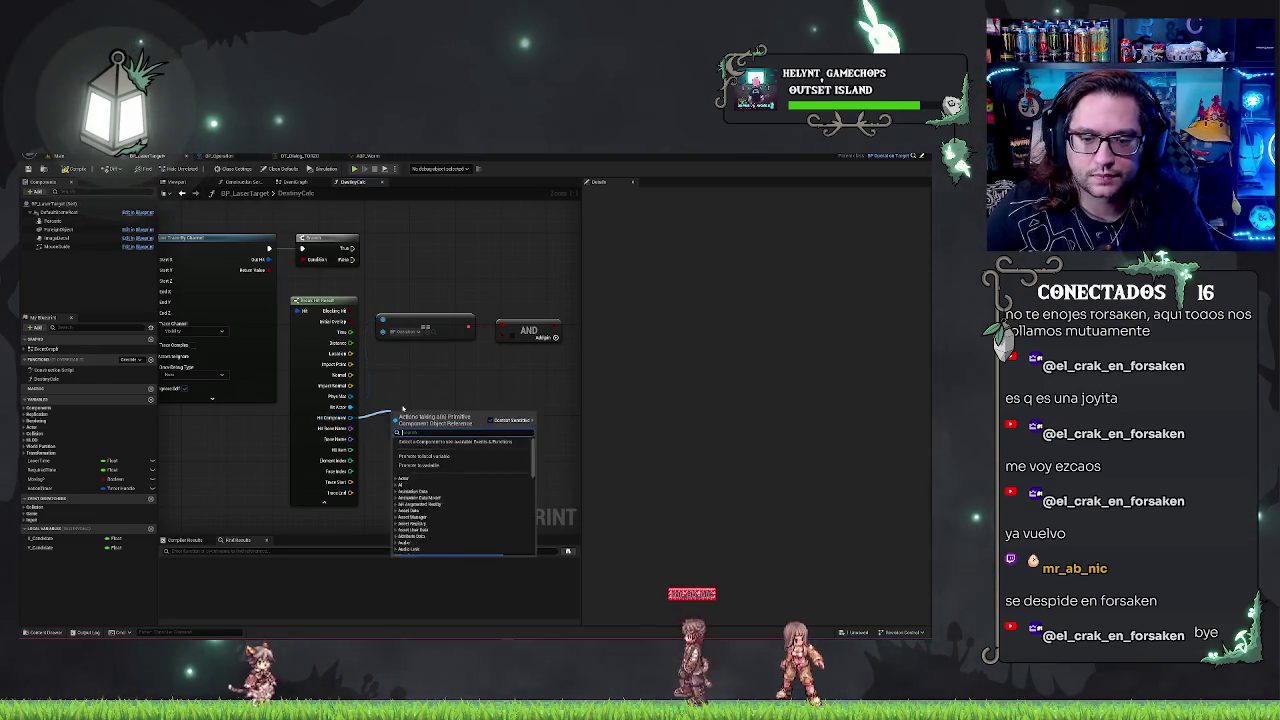
text(o oper)
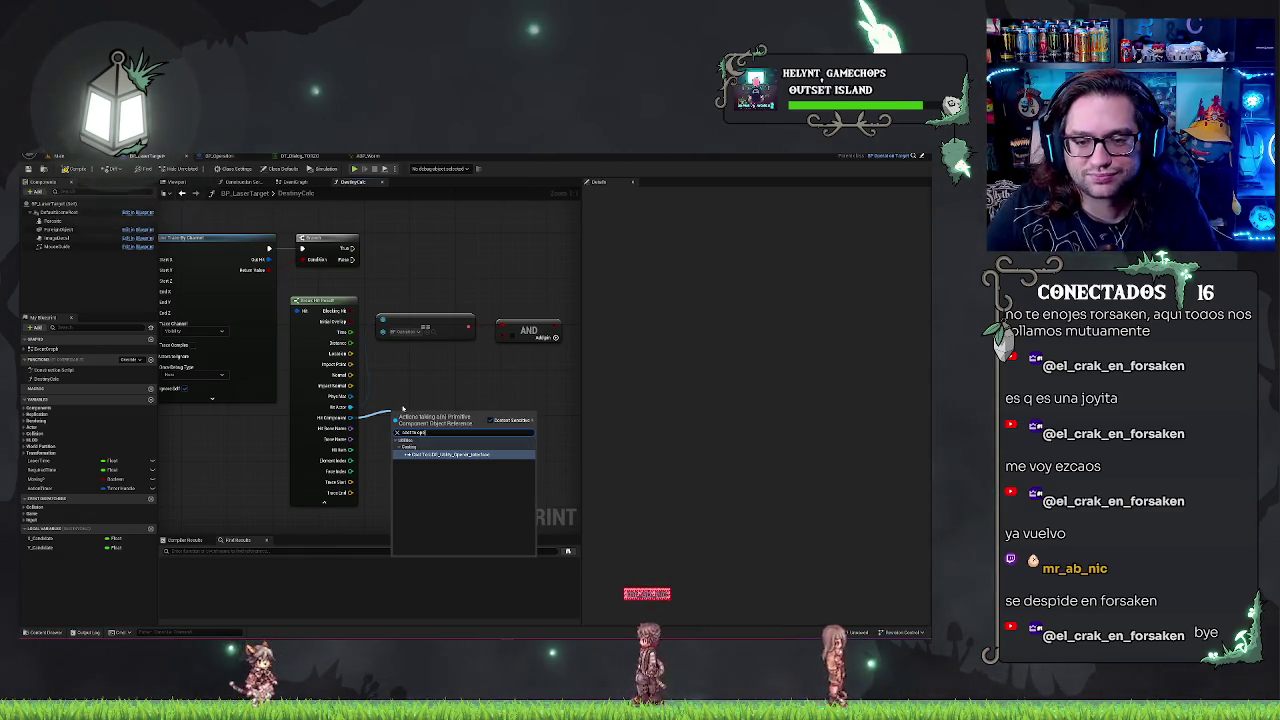
key(Escape)
- Cast Hit Actor to BP_Operation and add a getter from the As BP Operation output
mouse_move(382, 320)
mouse_down()
mouse_move(350, 408)
mouse_move(407, 409)
mouse_up()
text(cas)
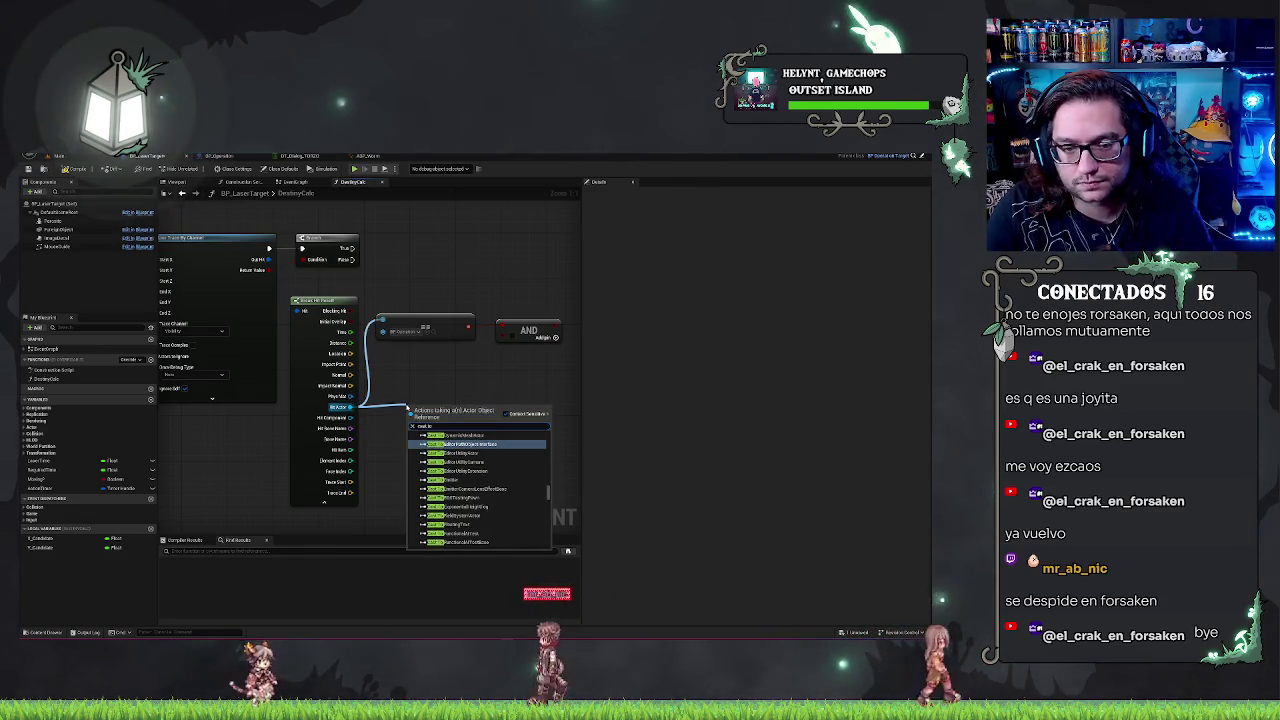
text(bp_op)
key(Return)
drag(405, 405, 400, 371)
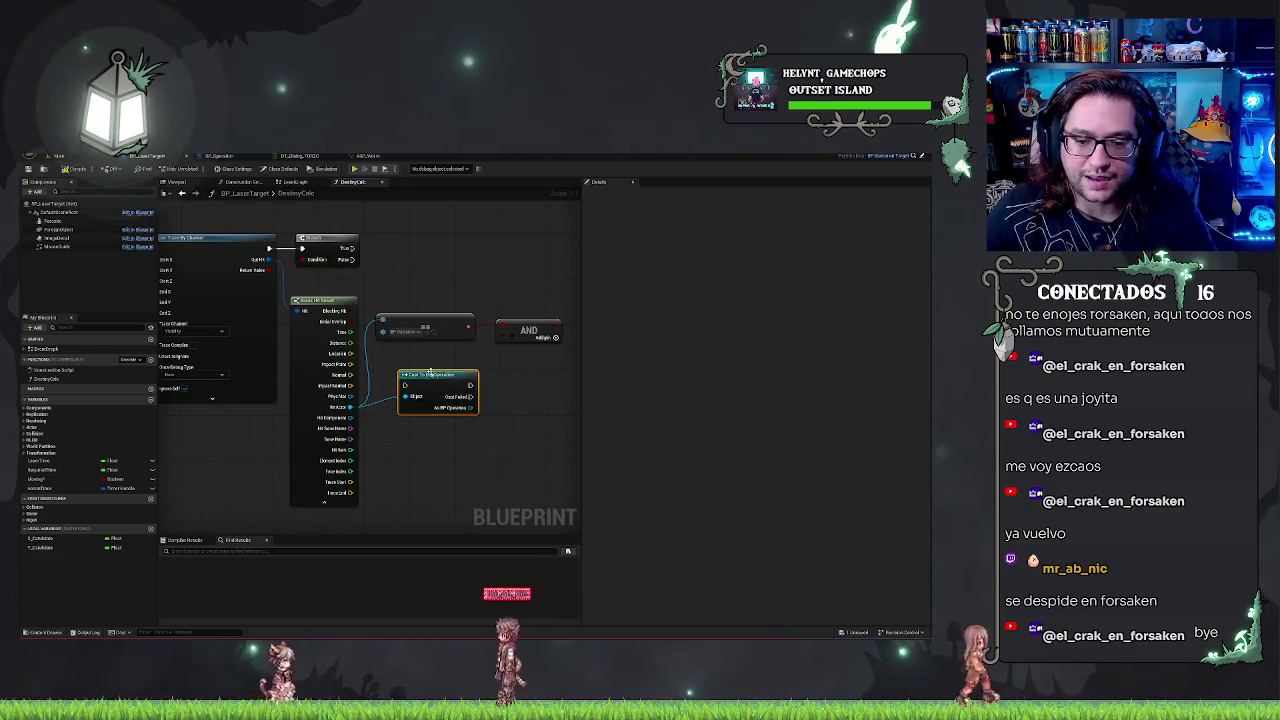
drag(470, 407, 481, 432)
text(get mass)
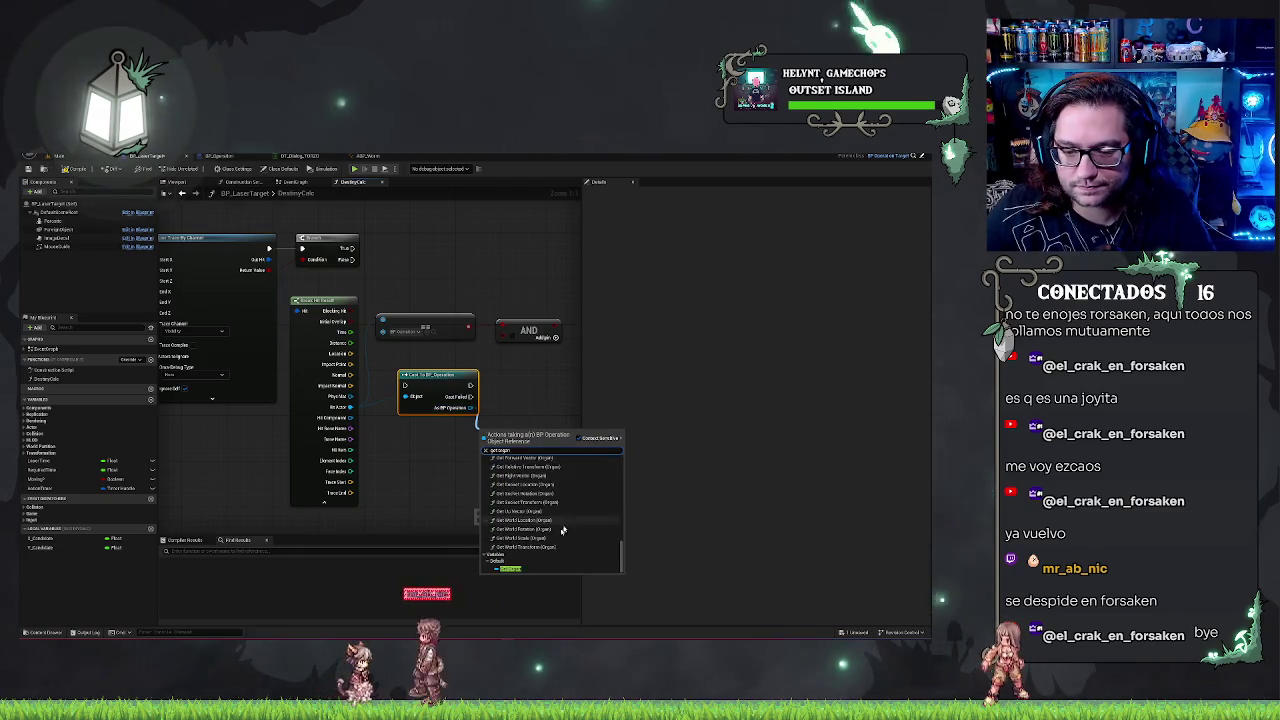
key(Return)
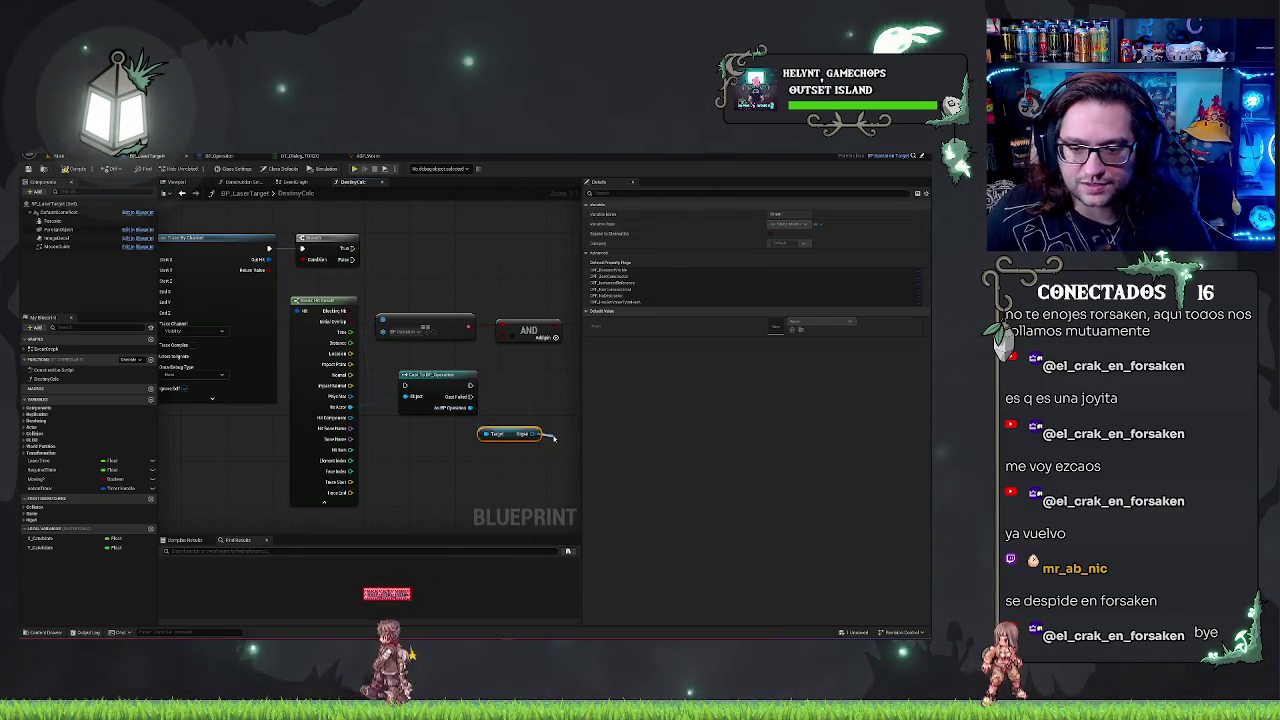
- Place a new node on the getter's Object output
drag(535, 436, 548, 437)
key(Return)
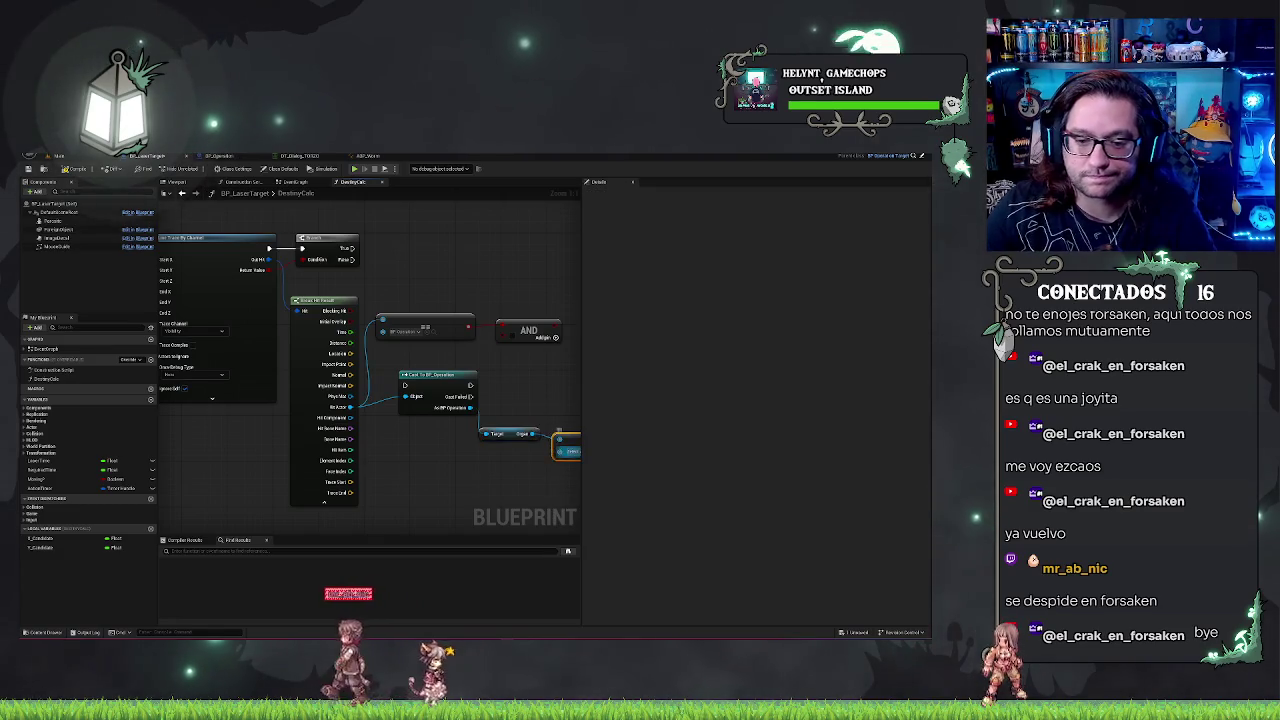
mouse_move(550, 450)
mouse_down()
mouse_move(450, 427)
mouse_move(490, 453)
mouse_up()
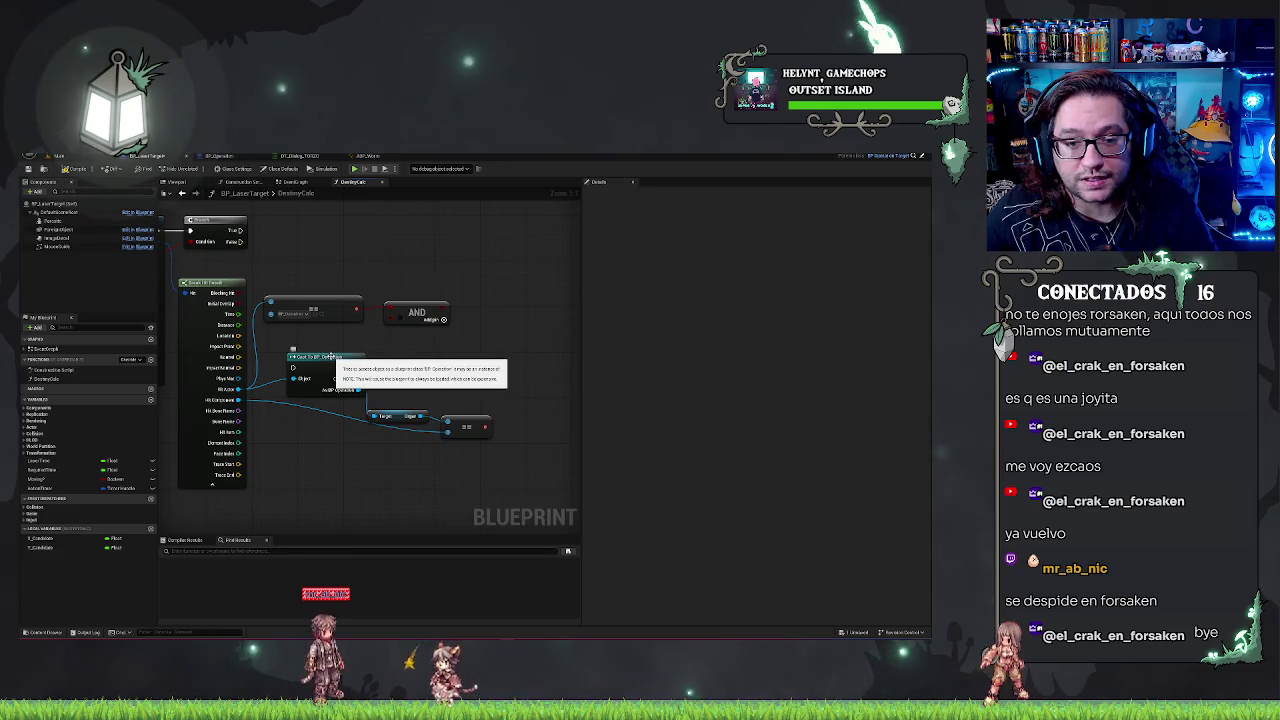
- Put Cast To BP_Operation on the Branch's execution line and wire the Equal result to the AND
drag(337, 356, 339, 337)
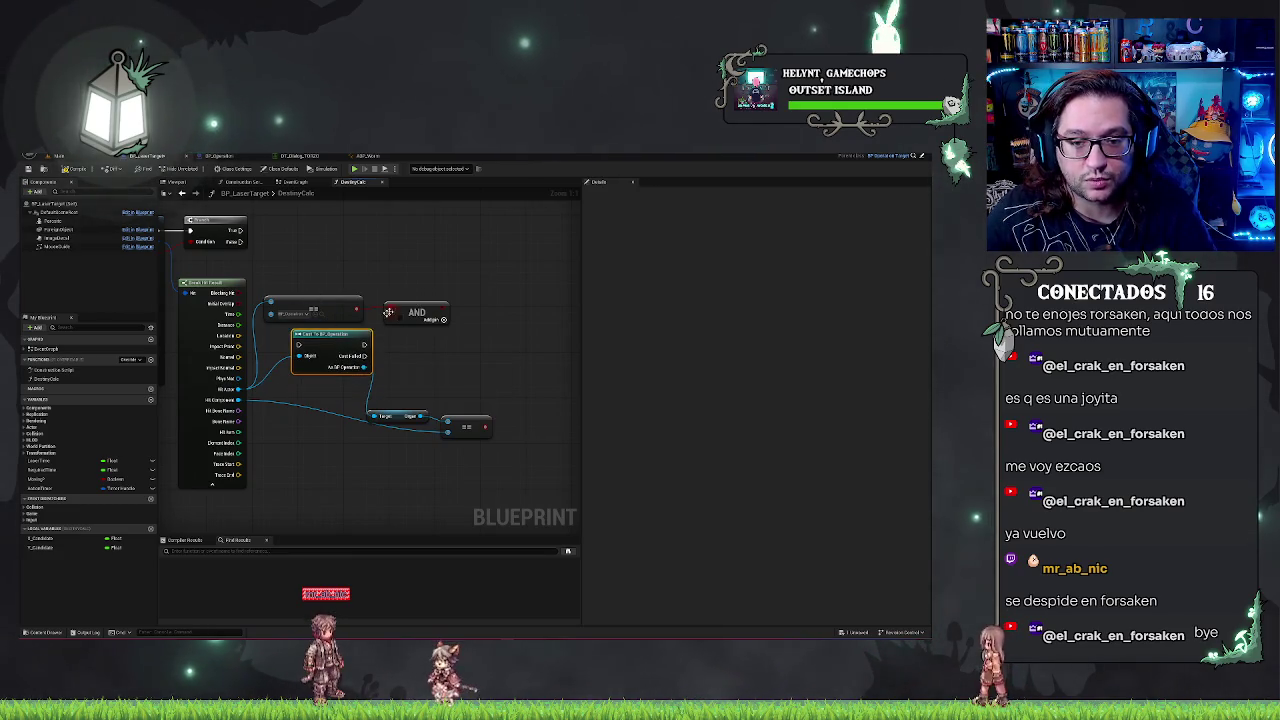
right_click(329, 337)
click(411, 347)
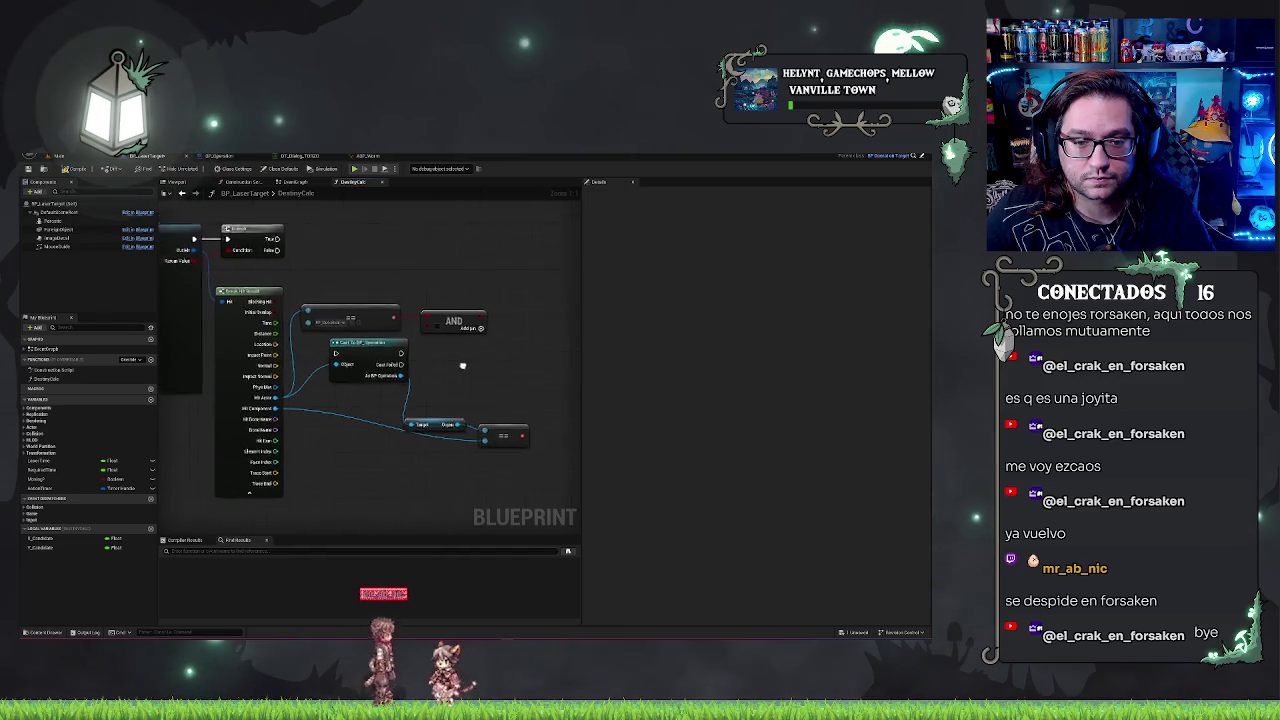
mouse_move(416, 346)
mouse_down()
mouse_move(388, 240)
mouse_move(364, 246)
mouse_up()
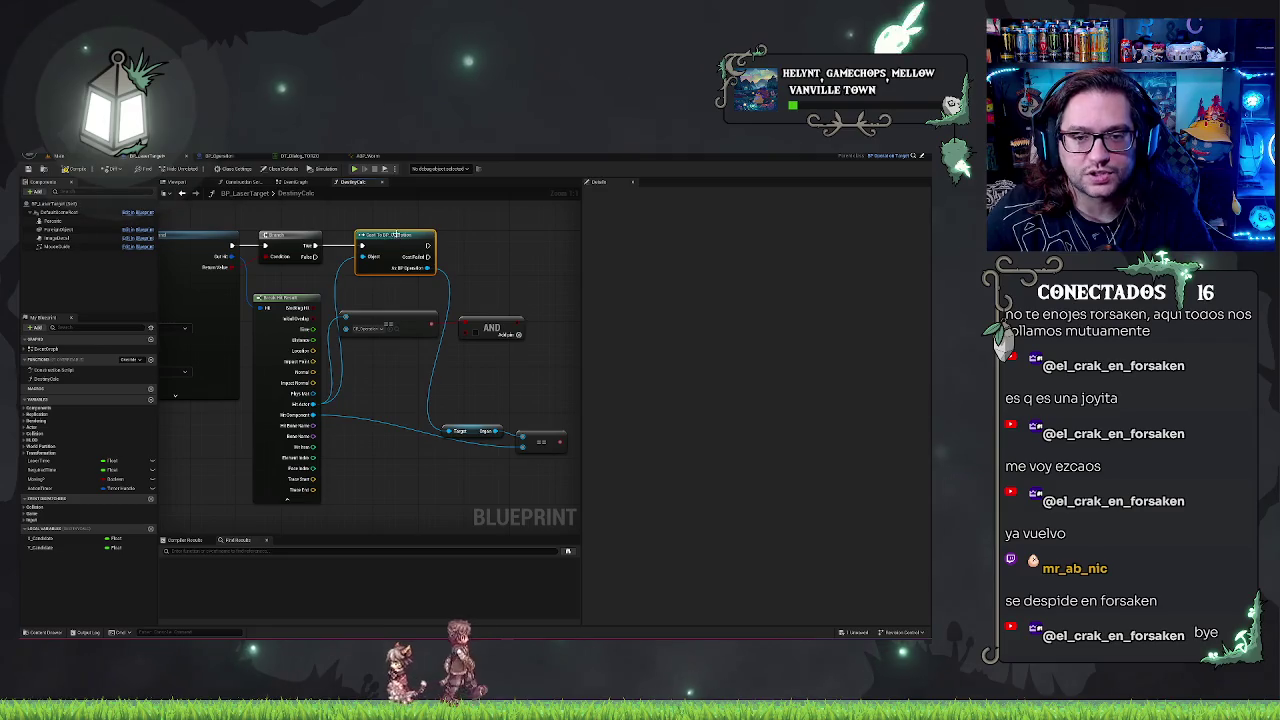
mouse_move(560, 441)
mouse_down()
mouse_move(480, 344)
mouse_move(540, 336)
mouse_move(470, 236)
mouse_move(430, 245)
mouse_up()
drag(460, 304, 505, 304)
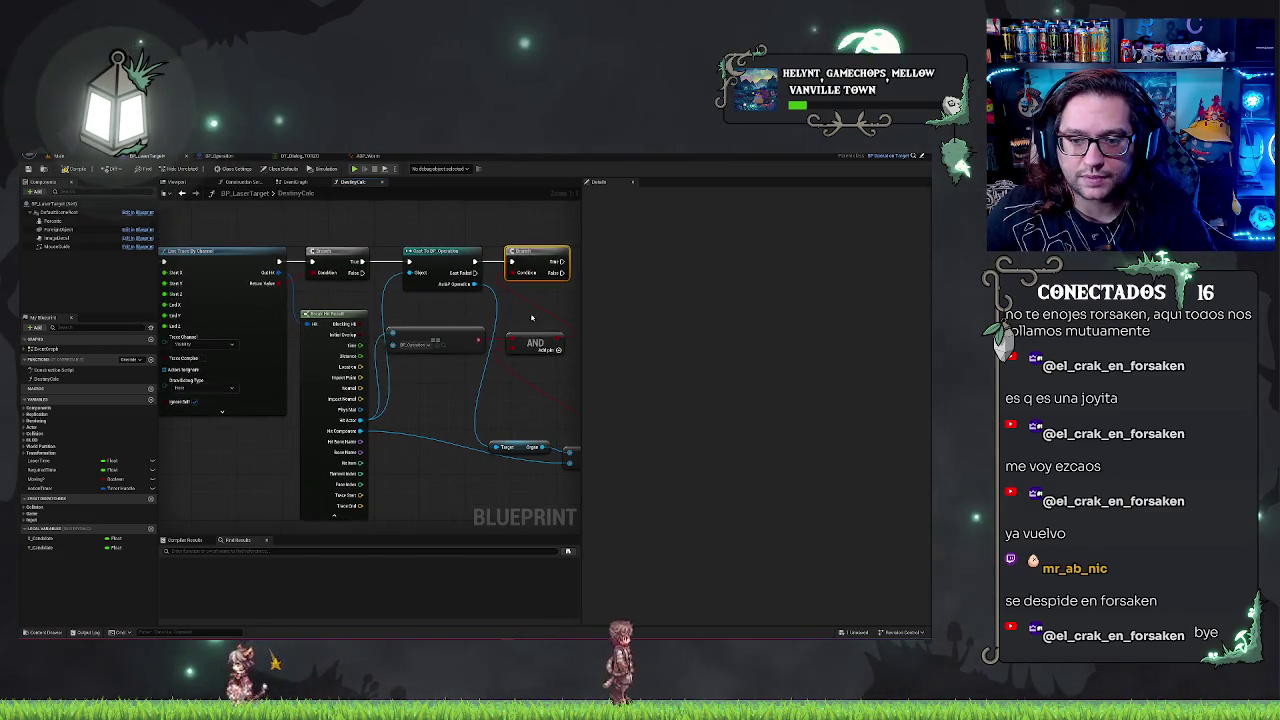
mouse_move(522, 395)
mouse_down()
mouse_move(409, 411)
mouse_move(480, 465)
mouse_move(400, 376)
mouse_move(511, 408)
mouse_up()
click(439, 397)
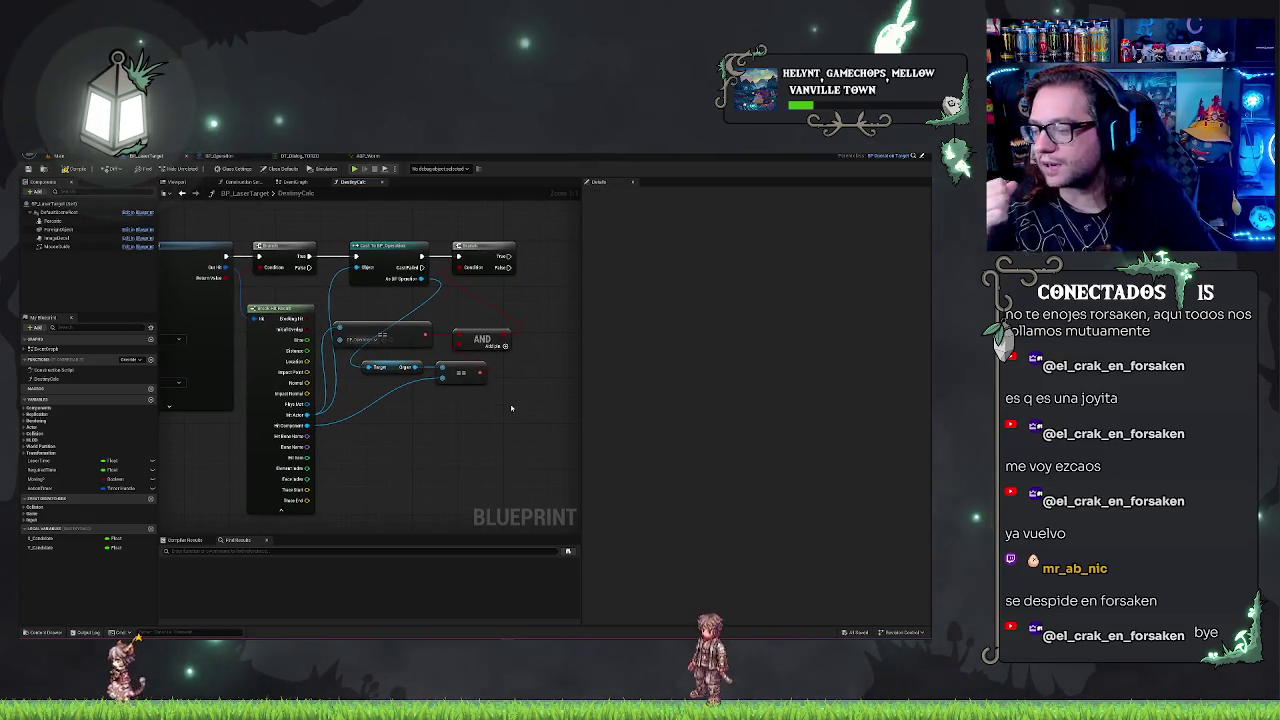
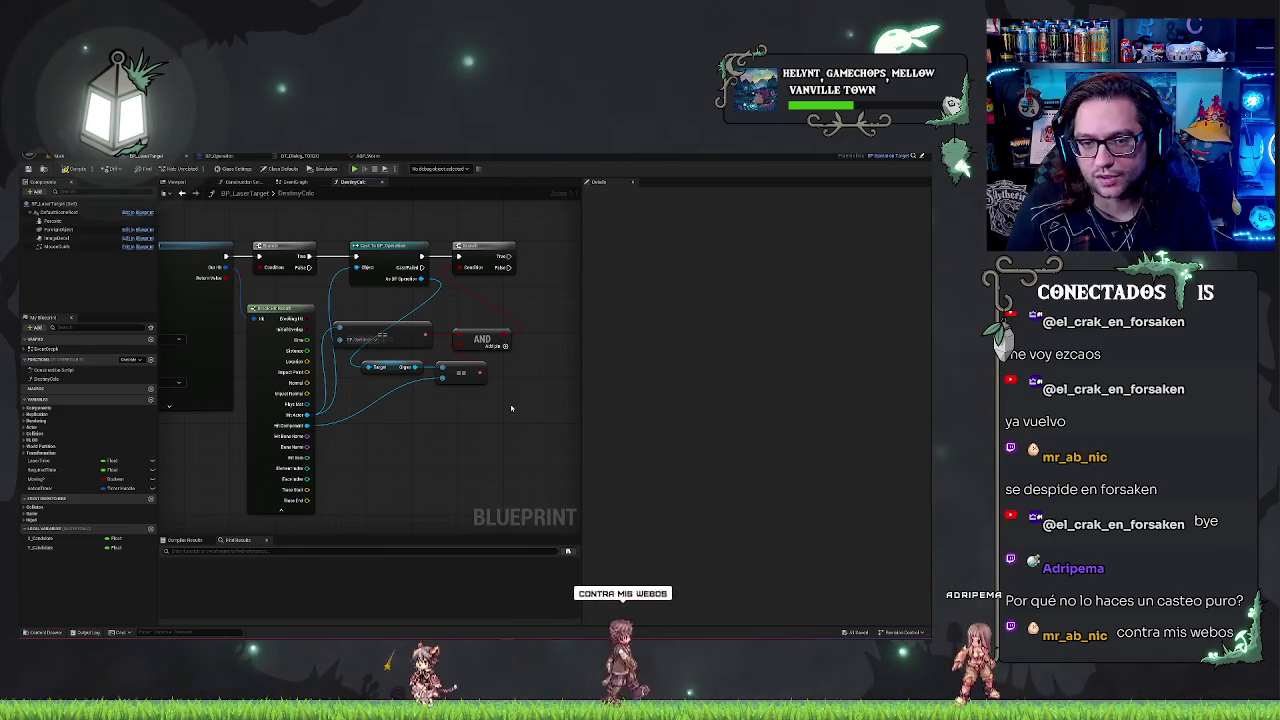
- Convert Cast To BP_Operation to a pure cast and move it under the Target/Origin node
click(418, 268)
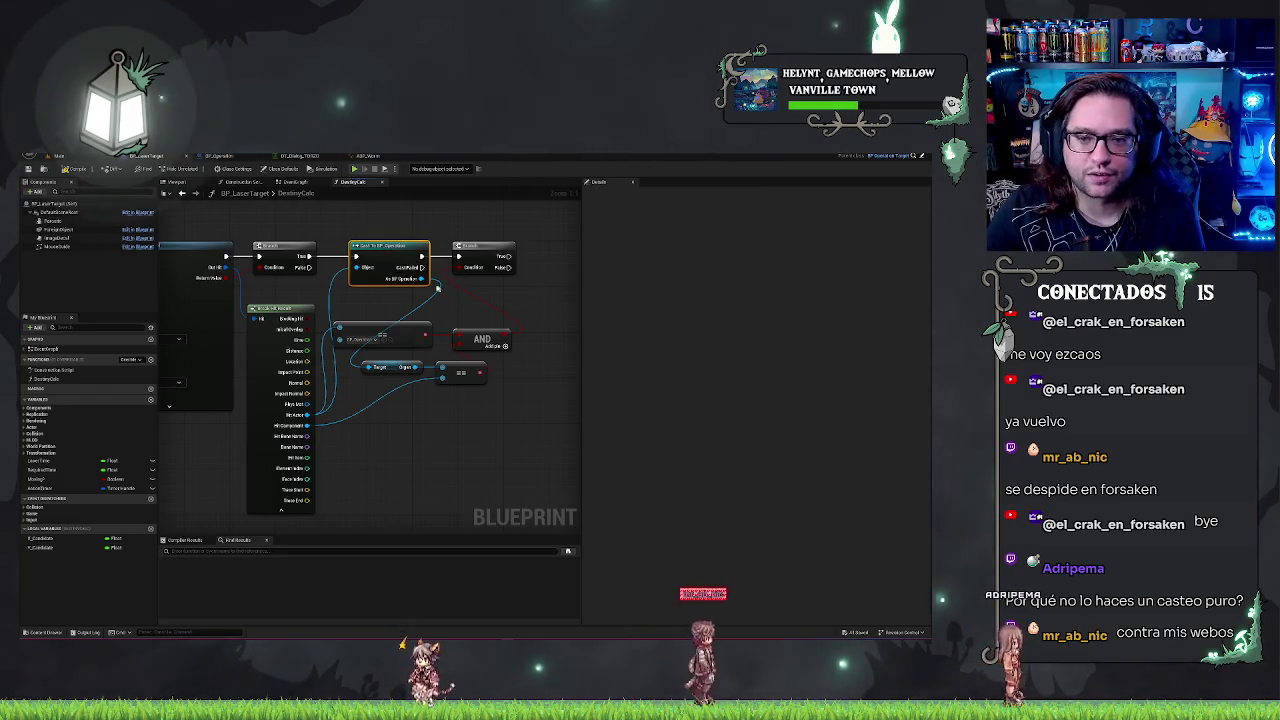
right_click(394, 260)
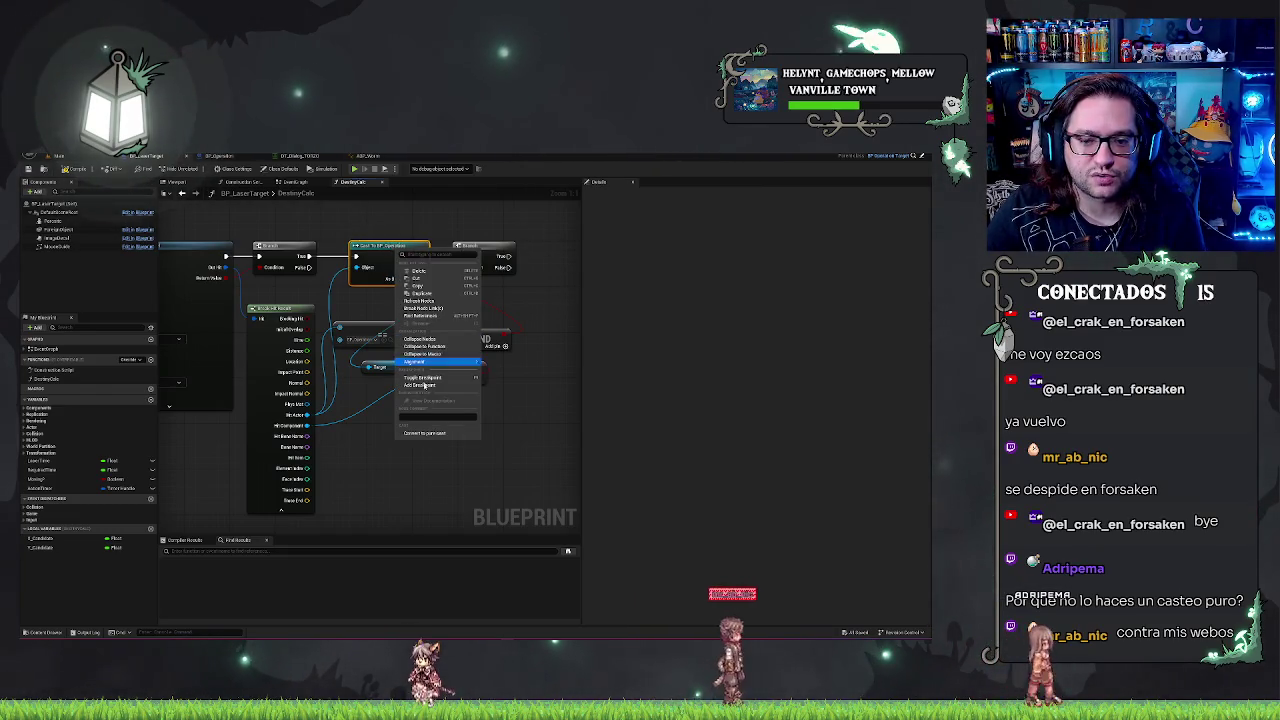
click(436, 437)
drag(399, 250, 382, 278)
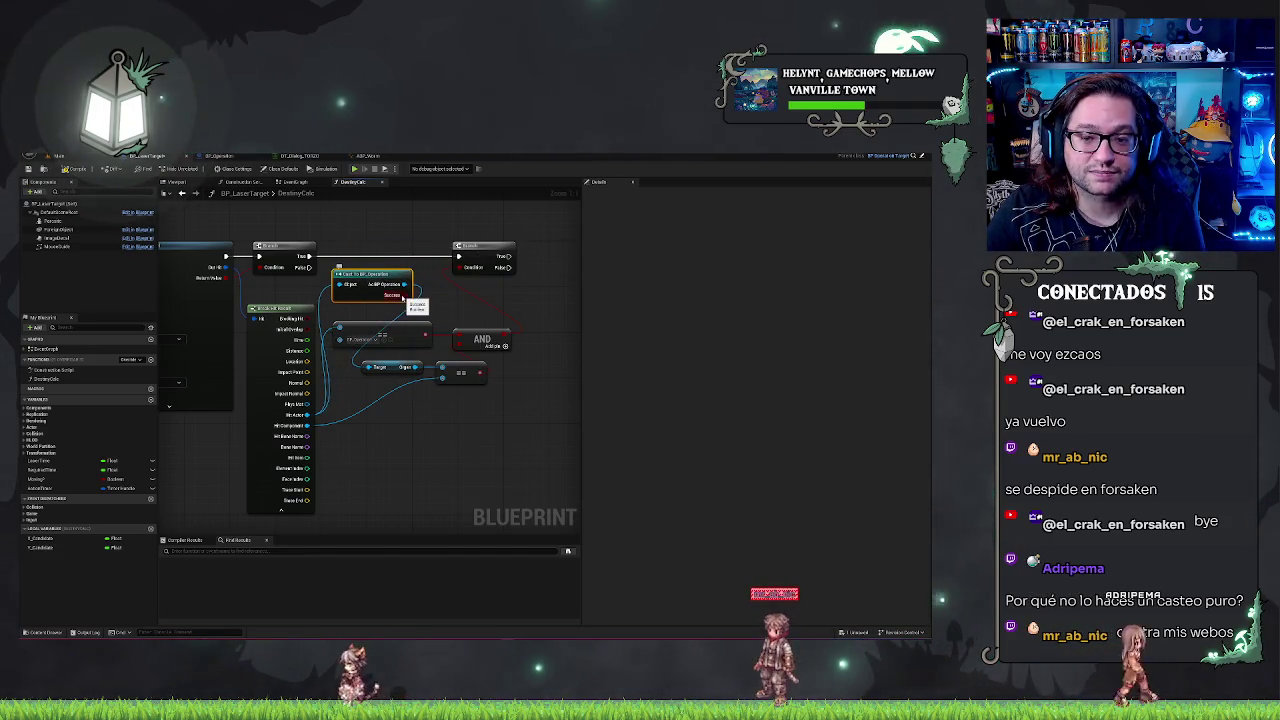
mouse_move(393, 275)
mouse_down()
mouse_move(396, 418)
mouse_move(398, 394)
mouse_up()
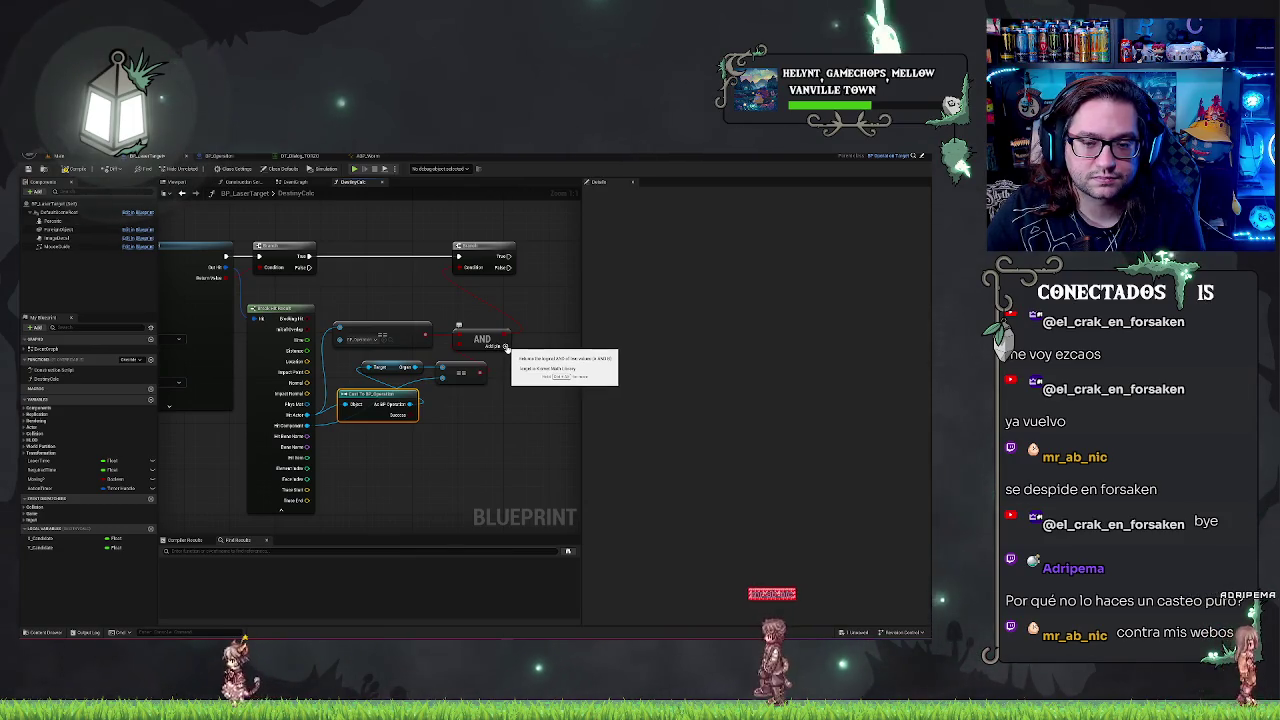
drag(370, 356, 462, 375)
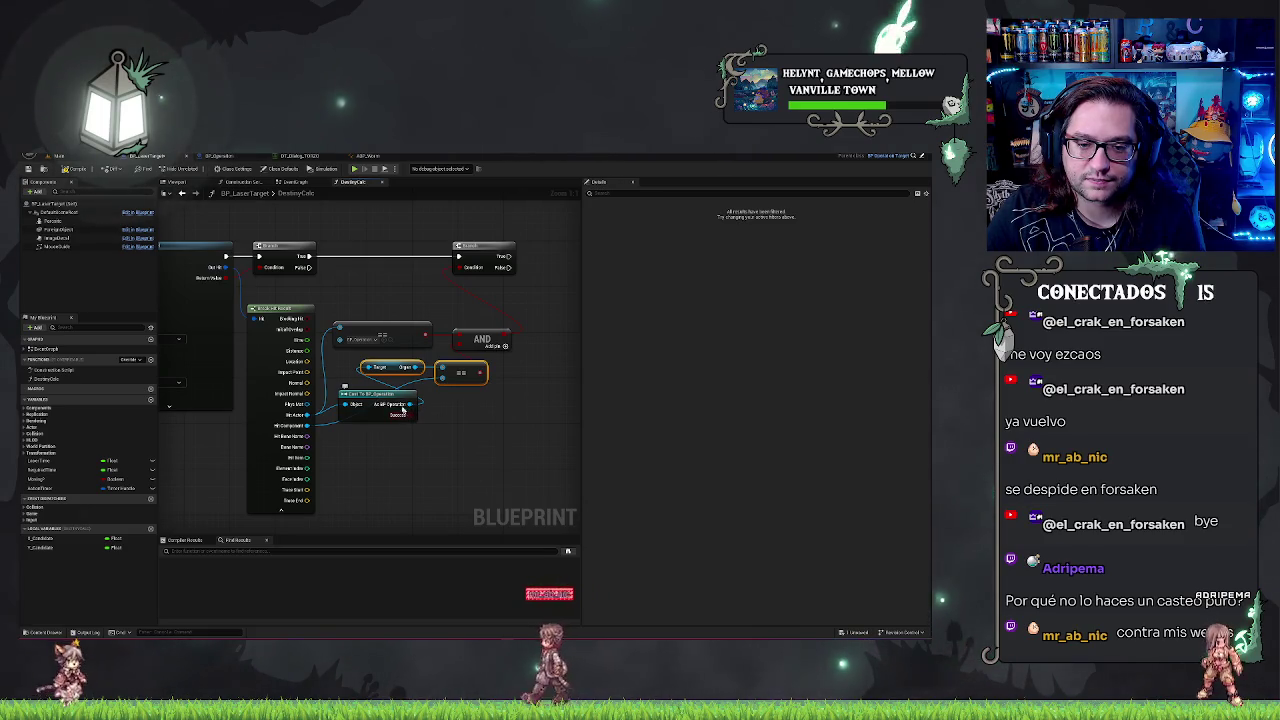
- Try wiring the cast's boolean output, then dismiss the suggestions and undo the changes
drag(408, 418, 340, 282)
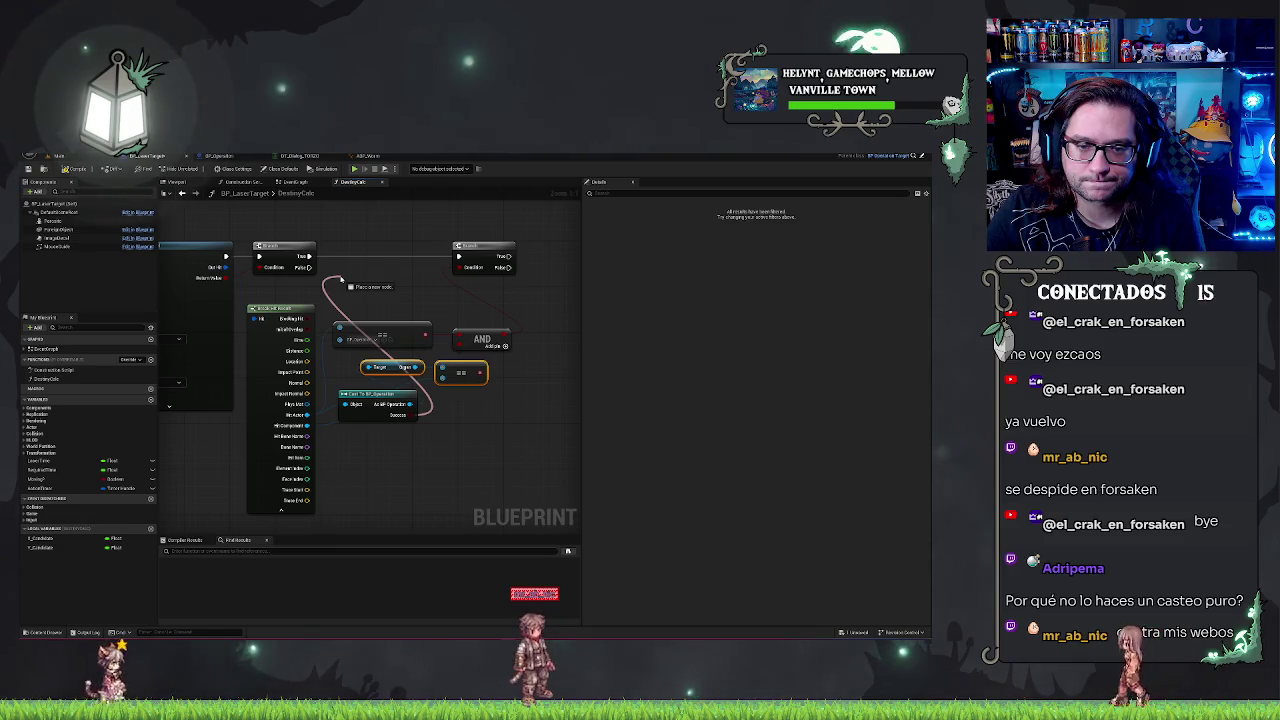
drag(340, 282, 340, 282)
click(451, 452)
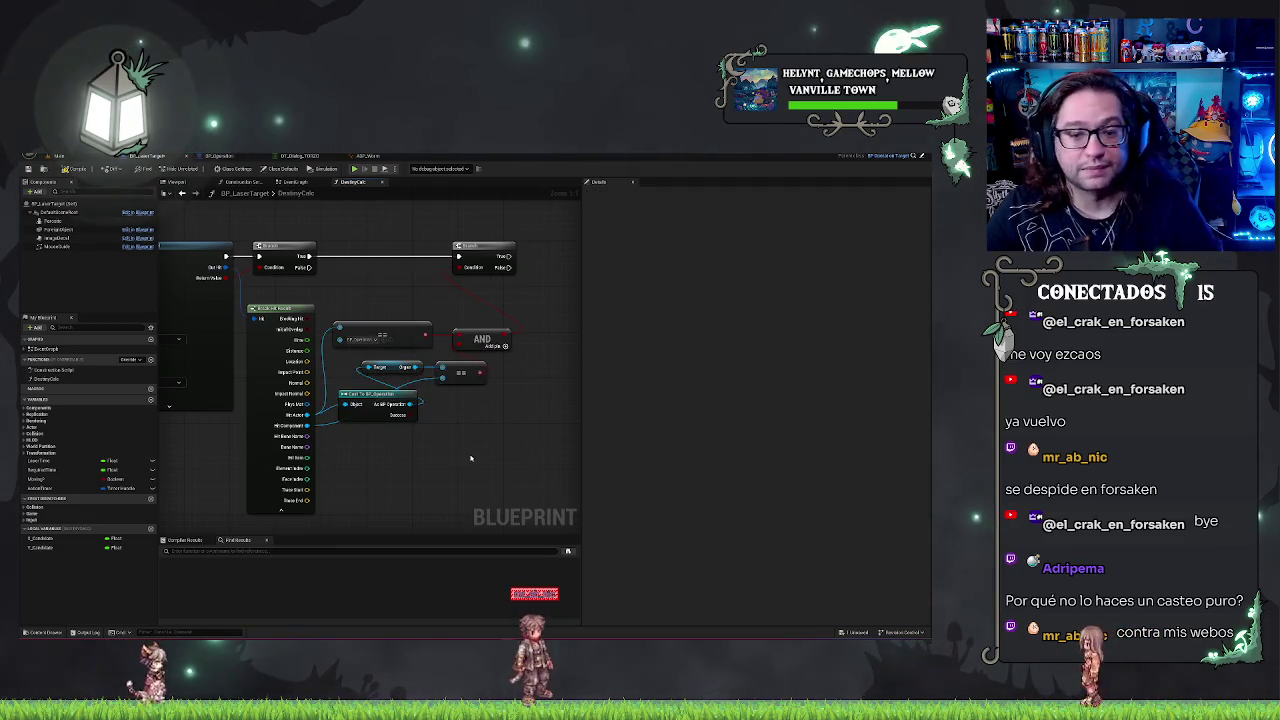
key(ctrl+z)
key(ctrl+z)
key(ctrl+z)
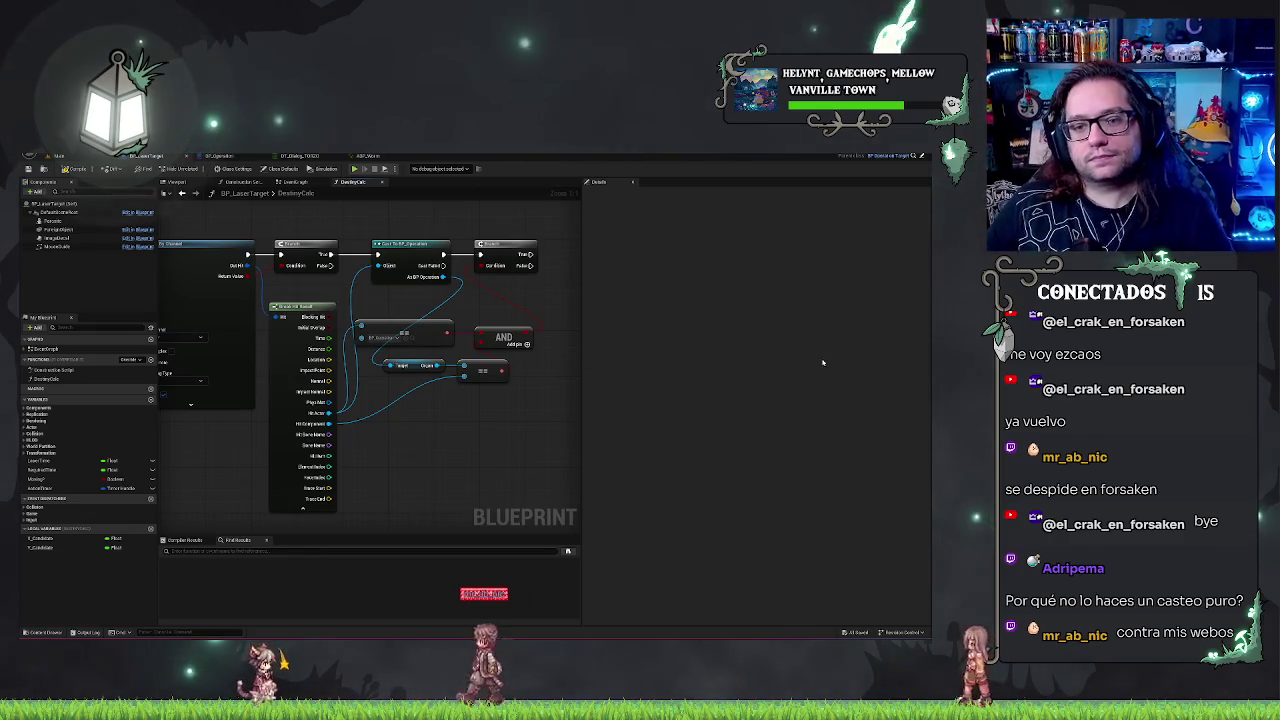
- Rearrange the Cast and Branch nodes so the Line Trace chain is visible, then reselect the cast
mouse_move(414, 216)
mouse_down()
mouse_move(507, 287)
mouse_move(495, 258)
mouse_up()
mouse_move(481, 298)
mouse_down()
mouse_move(526, 305)
mouse_move(455, 283)
mouse_up()
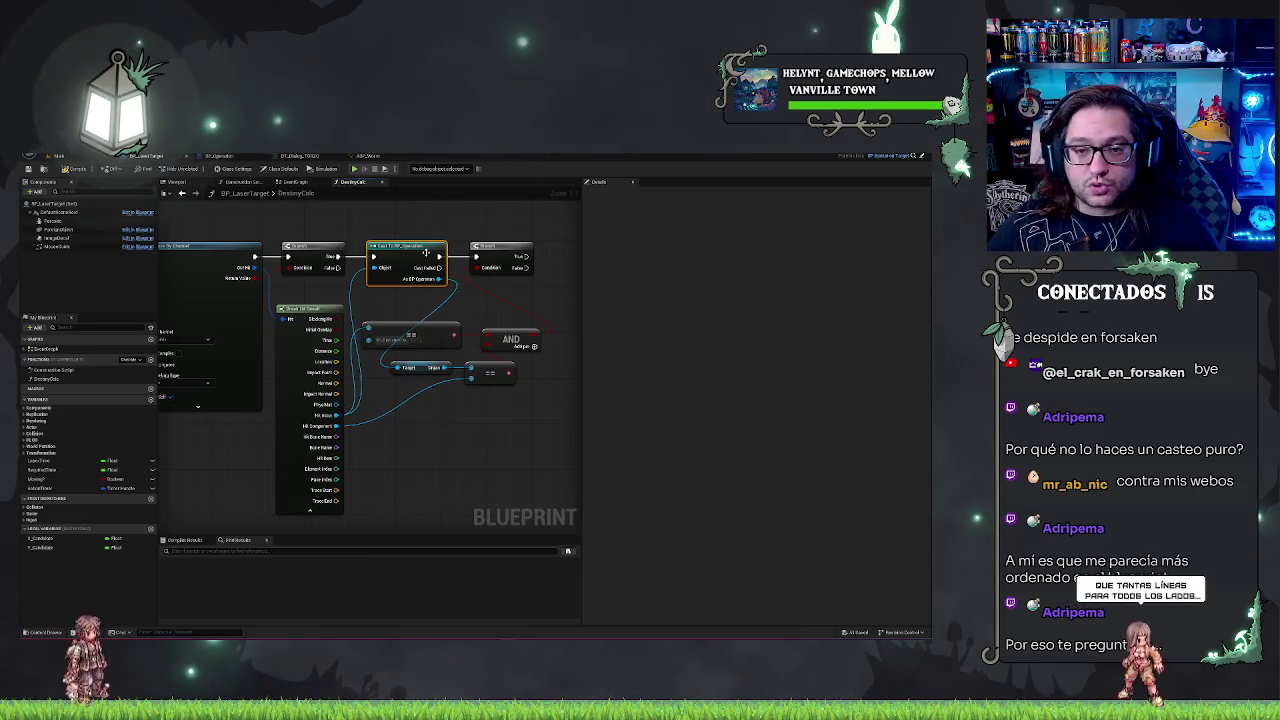
click(399, 295)
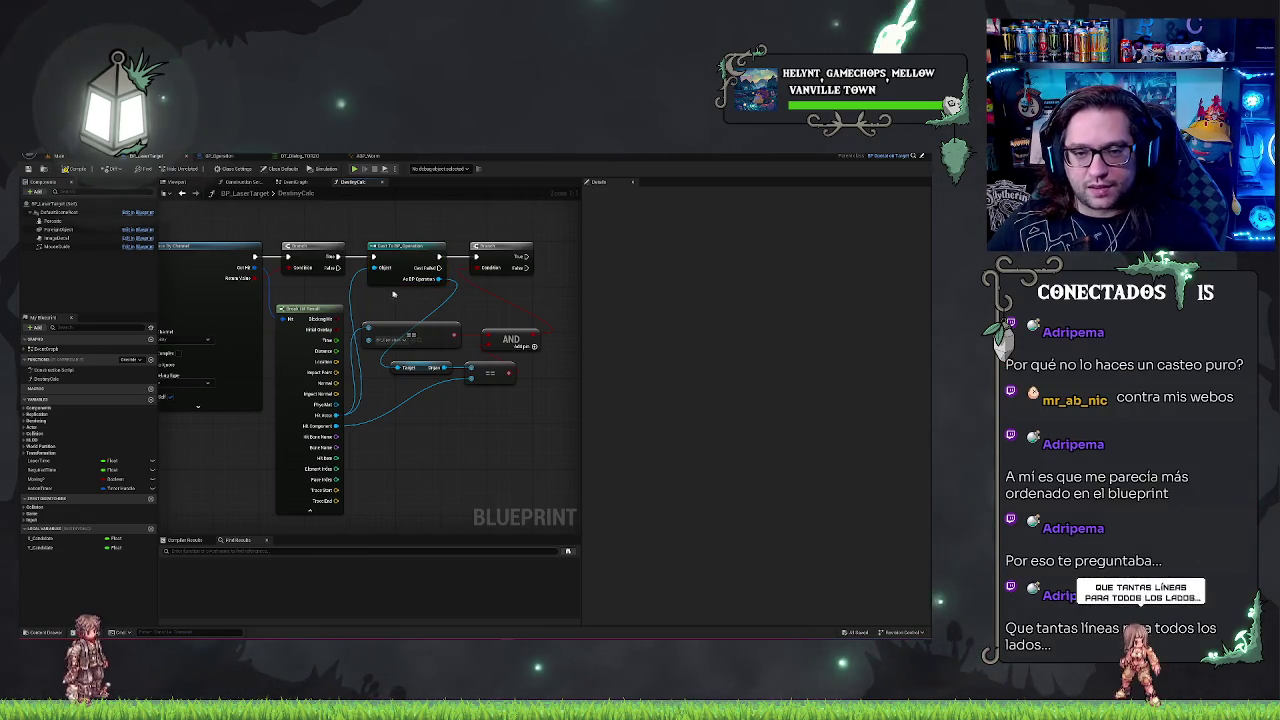
drag(399, 295, 387, 362)
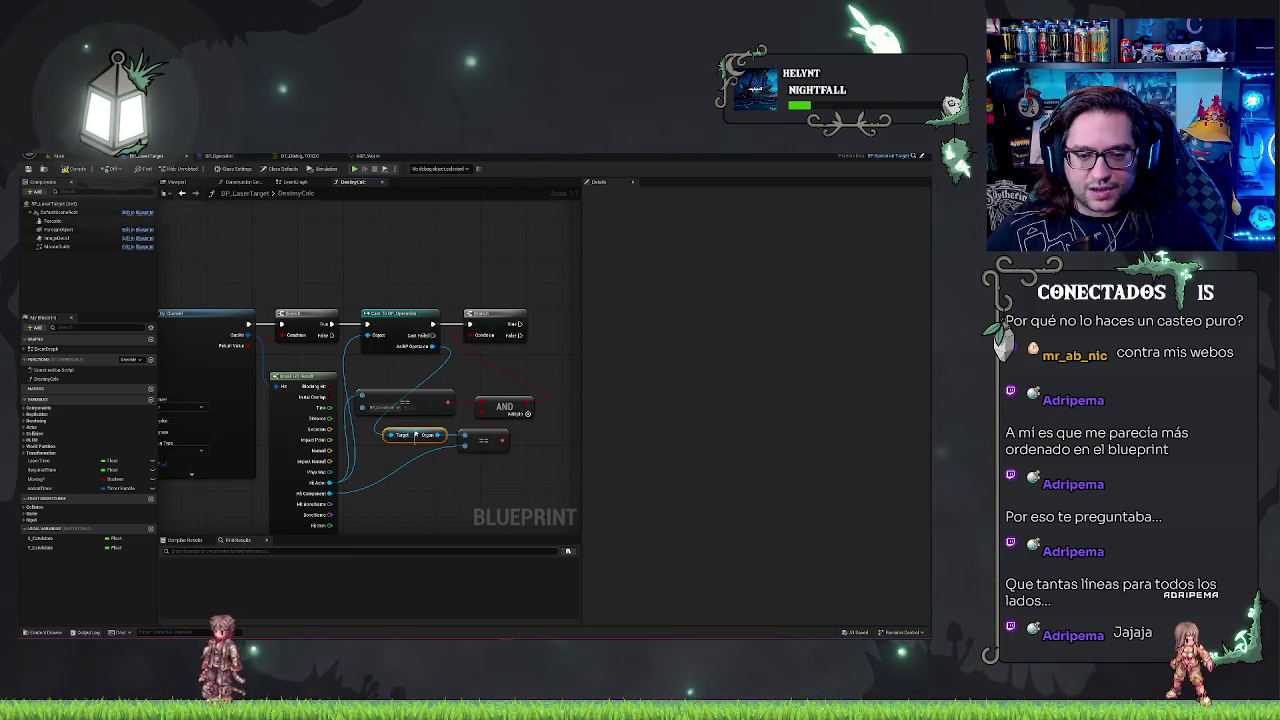
click(400, 316)
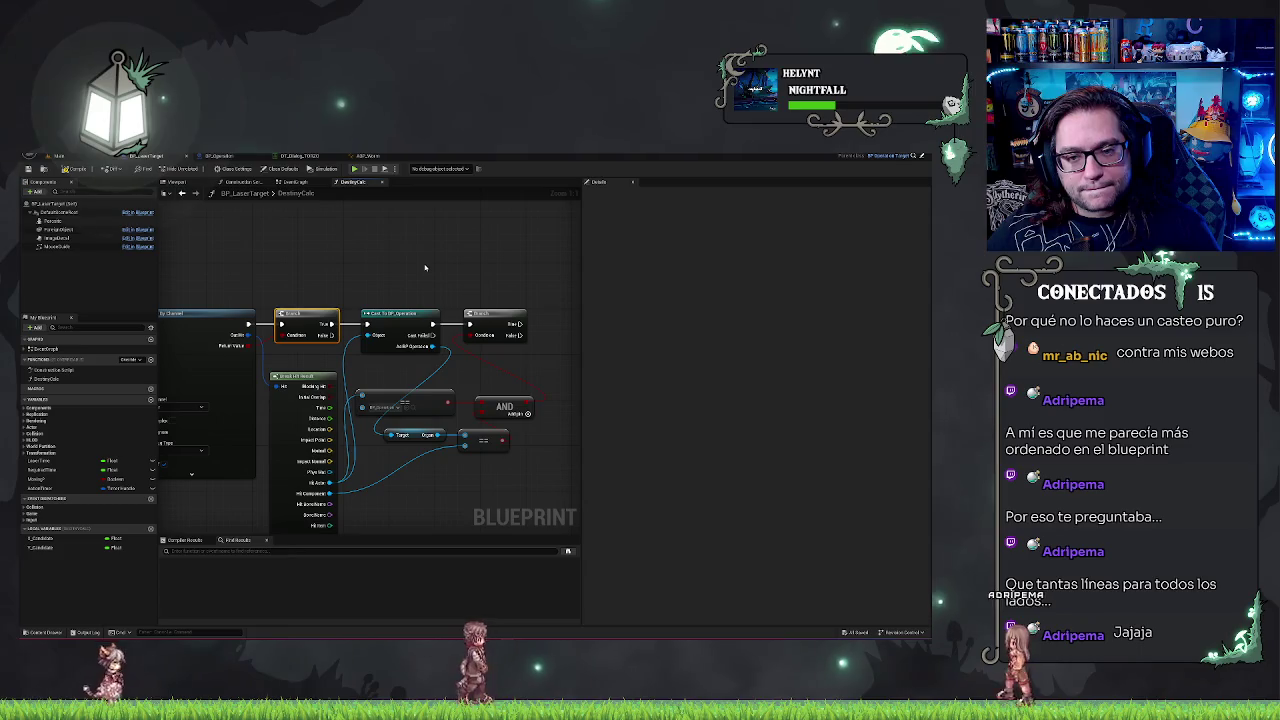
scroll(424, 268, down, 1)
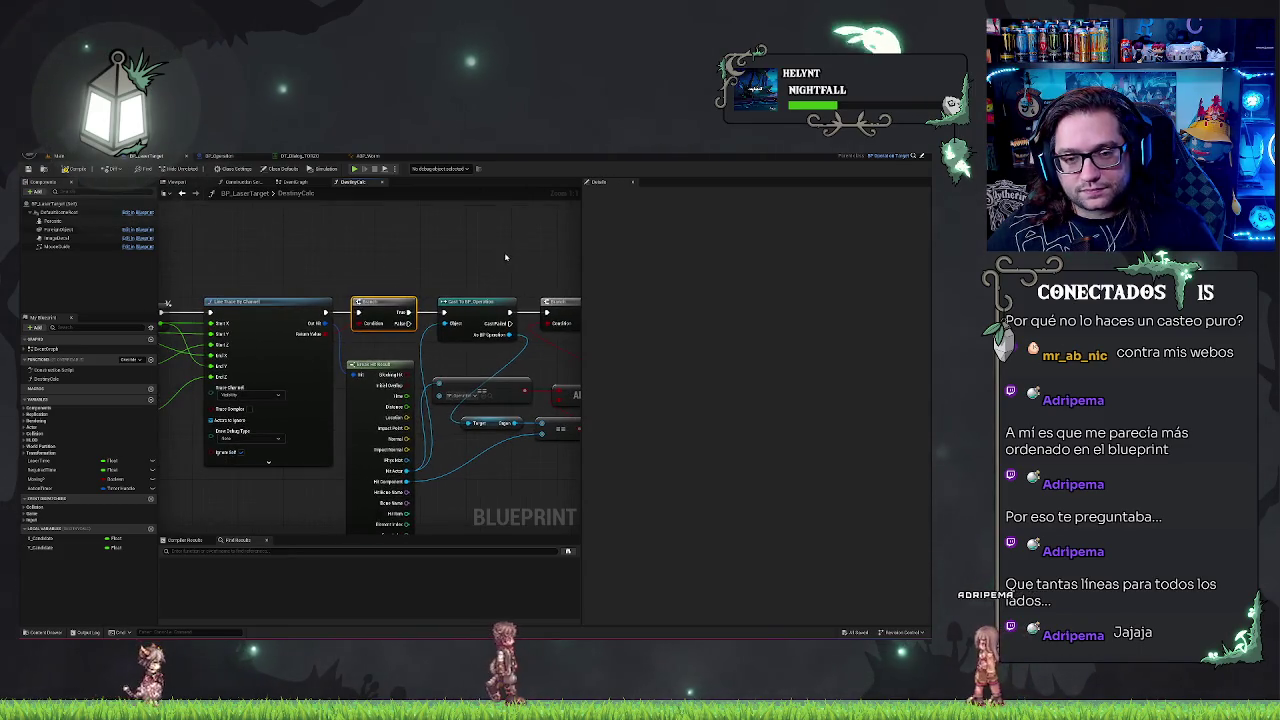
- Compile BP_LaserTarget and return to the Main level editor
scroll(424, 272, up, 2)
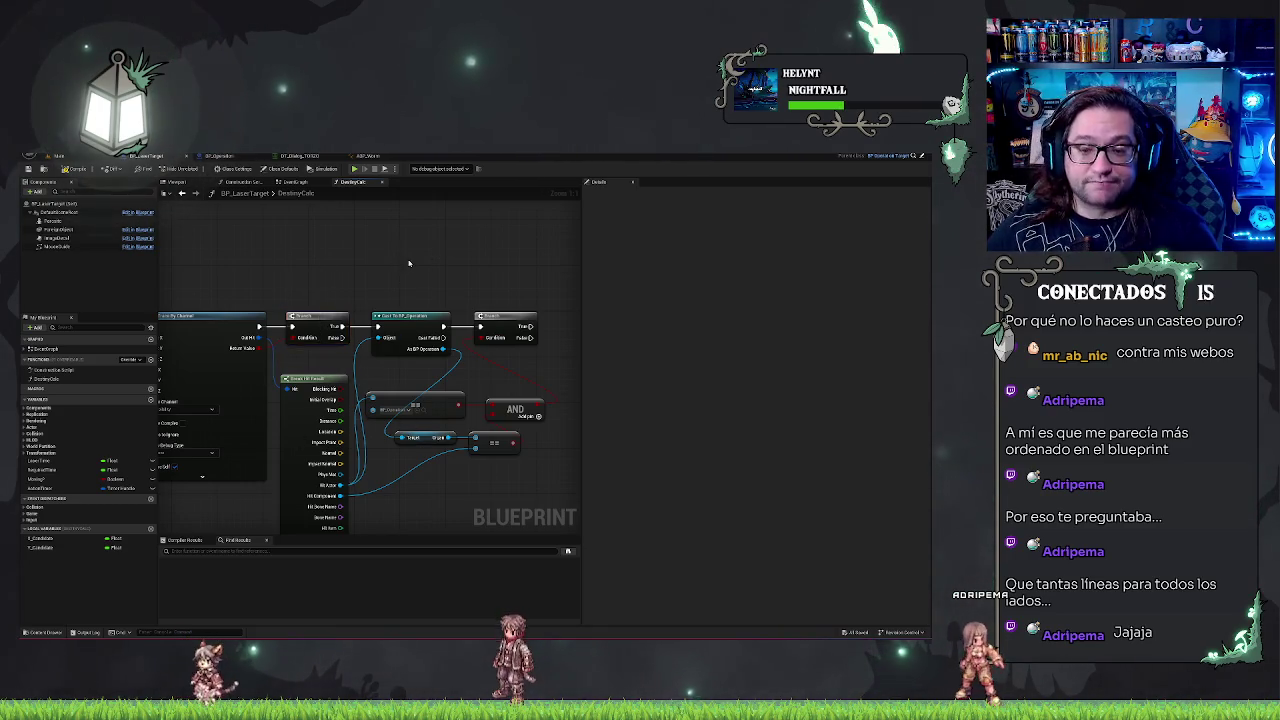
scroll(404, 247, up, 1)
click(36, 172)
mouse_move(485, 261)
mouse_down()
mouse_move(420, 242)
mouse_move(432, 242)
mouse_up()
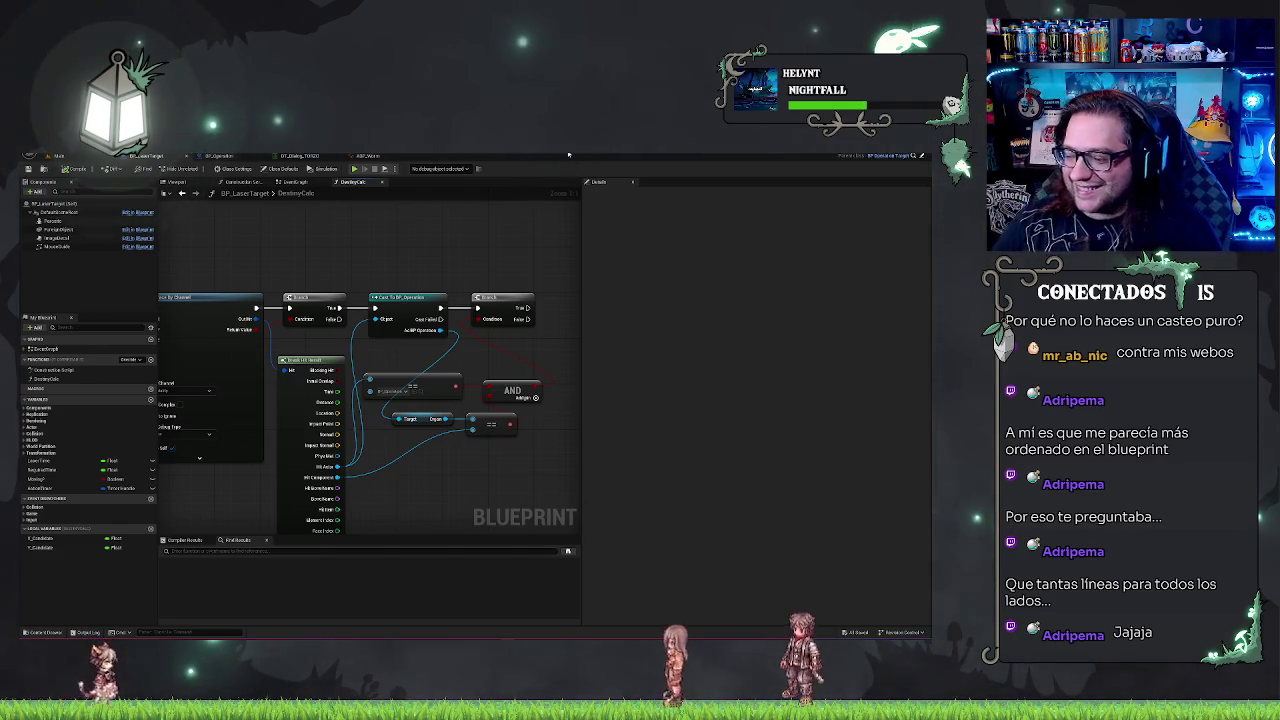
mouse_move(437, 256)
mouse_down()
mouse_move(403, 257)
mouse_move(385, 276)
mouse_up()
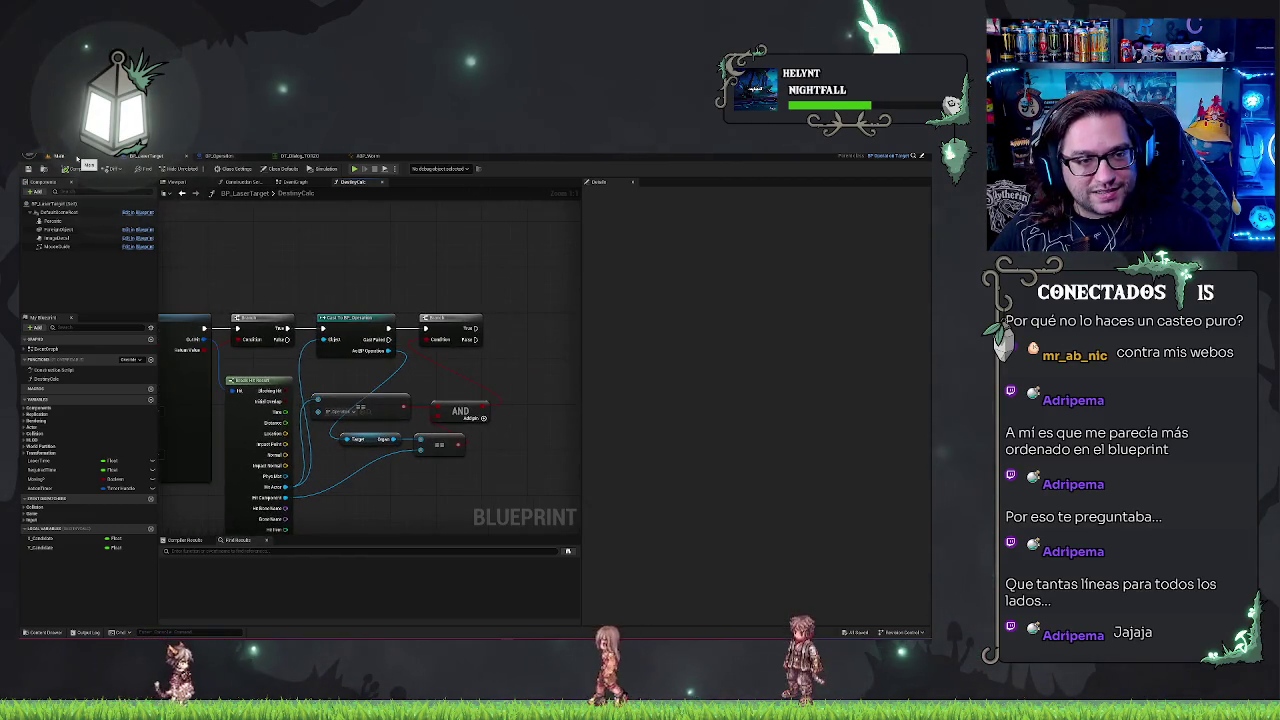
click(78, 157)
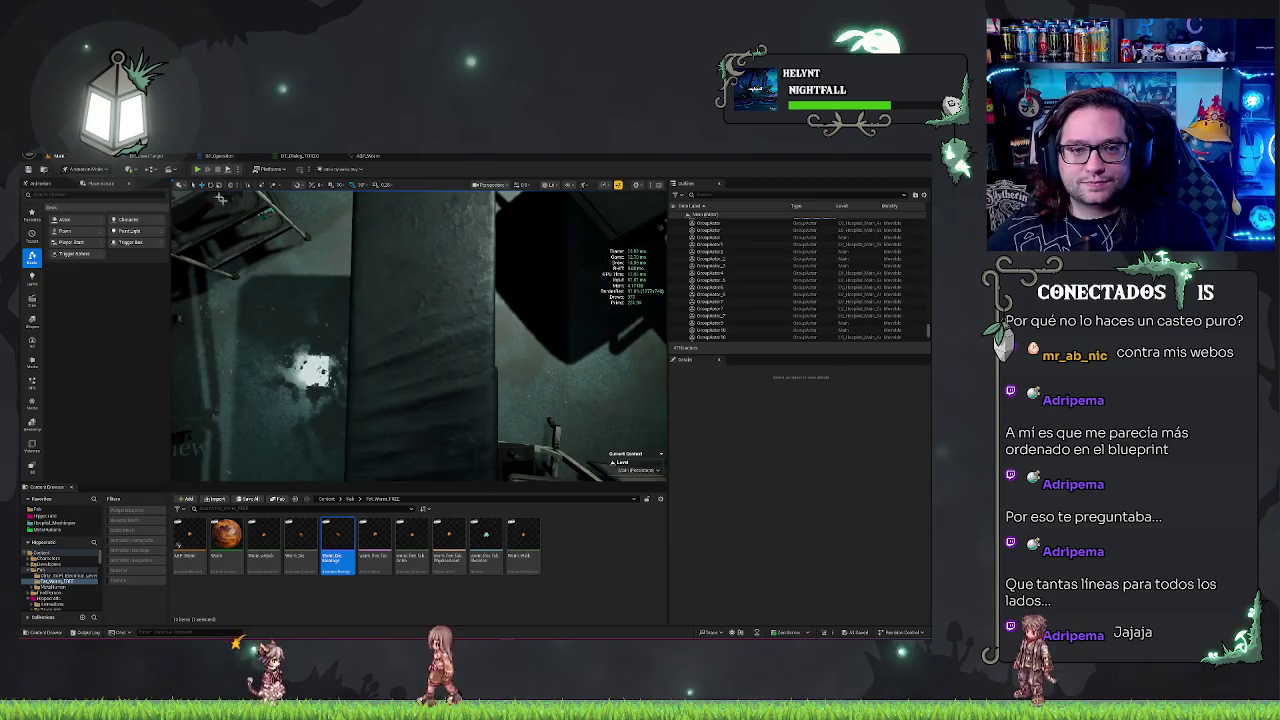
- In BP_Operation's event graph, add a Break Hit Result node from the Mouse Hit result
click(220, 156)
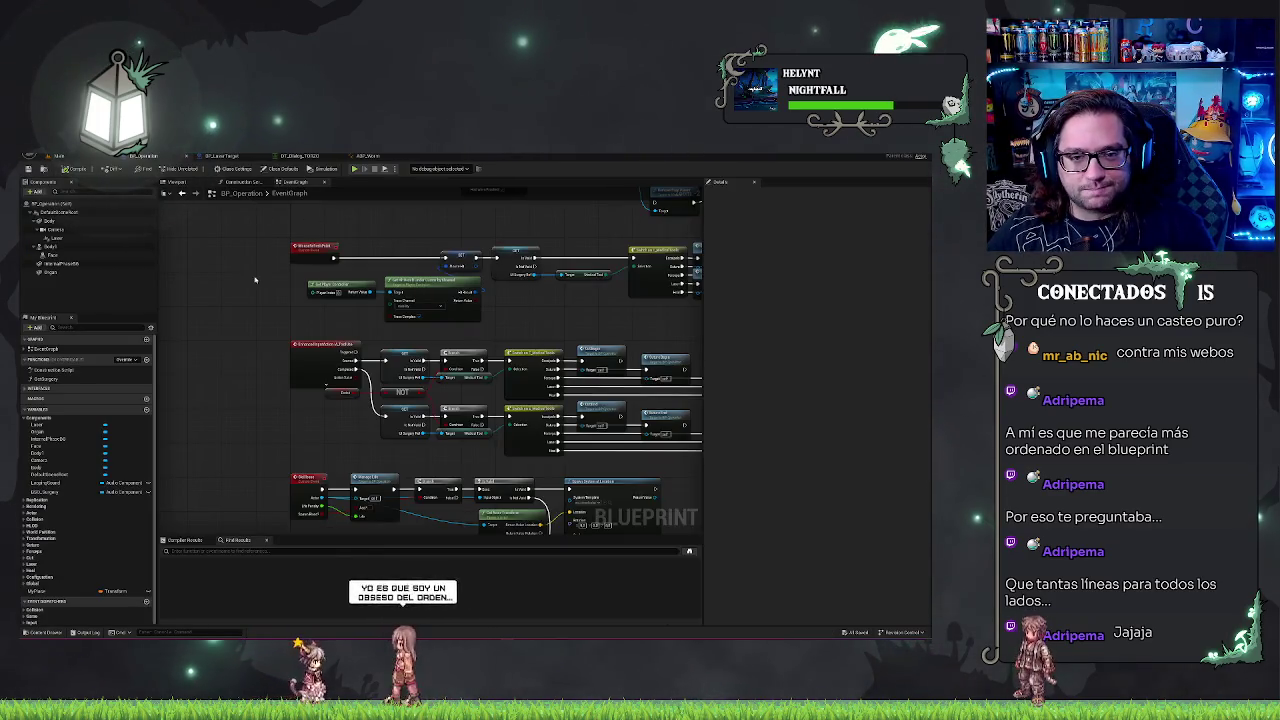
scroll(434, 318, up, 2)
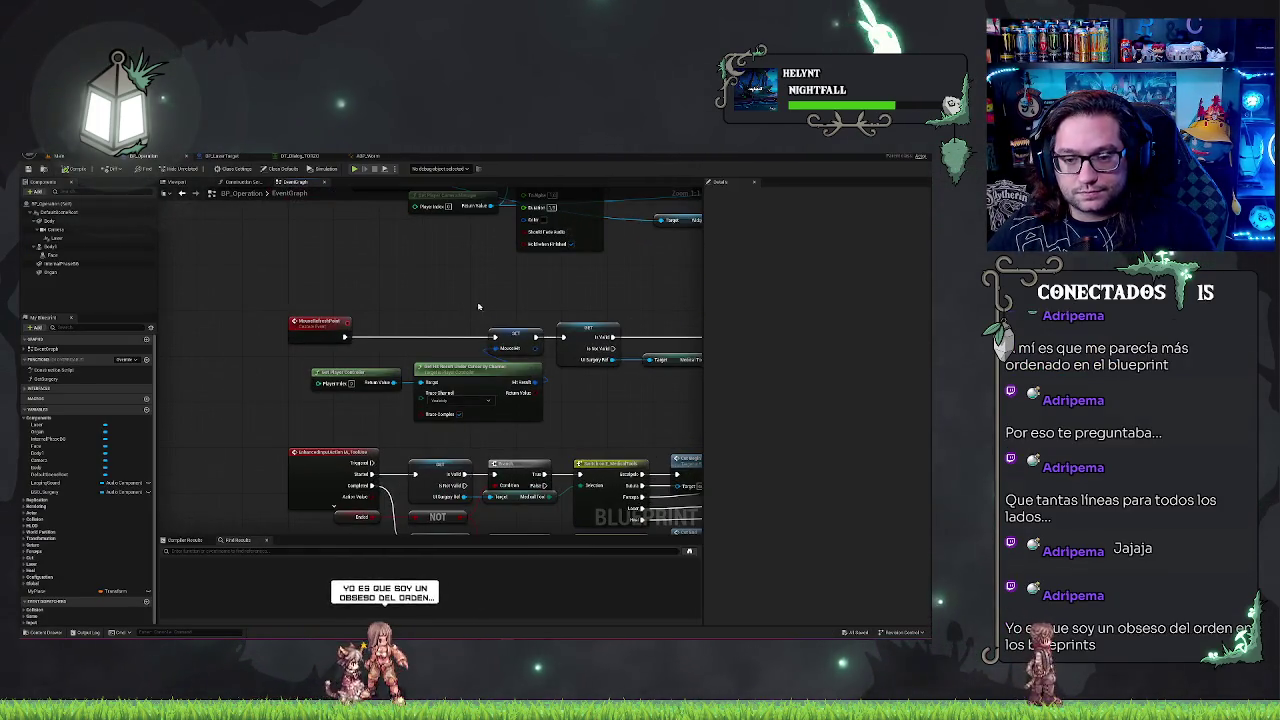
drag(604, 428, 475, 396)
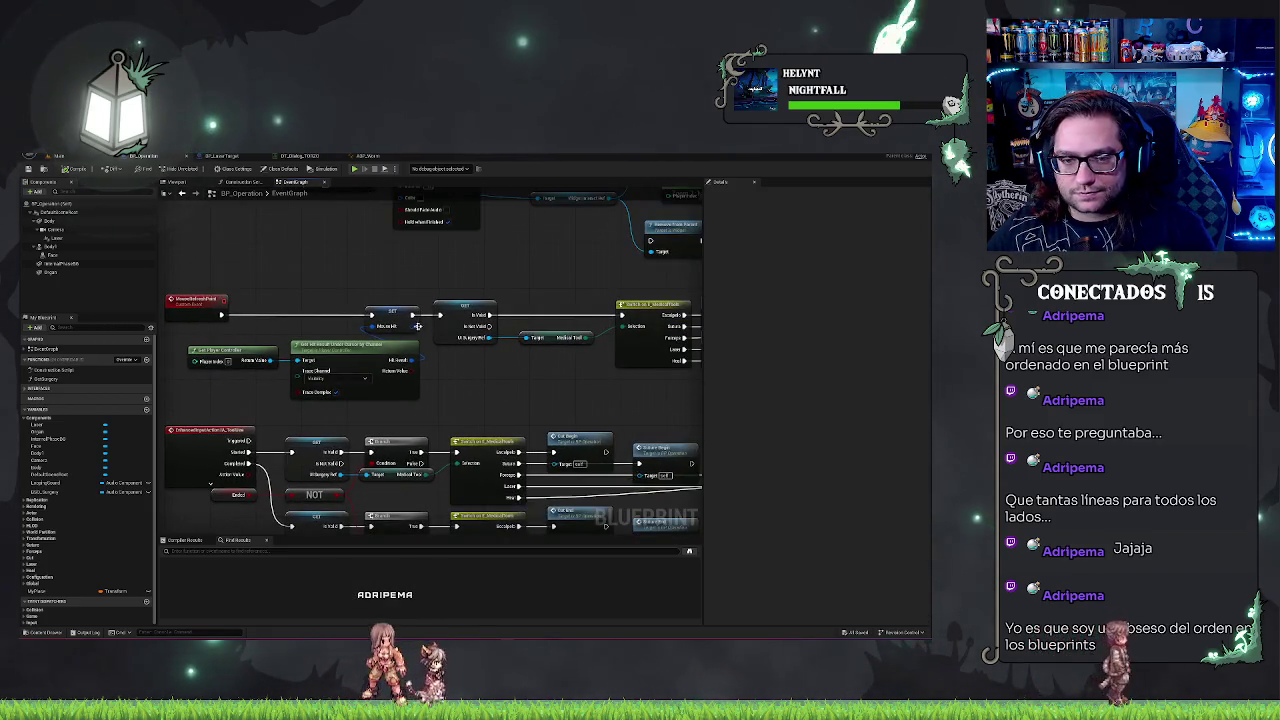
drag(412, 326, 490, 376)
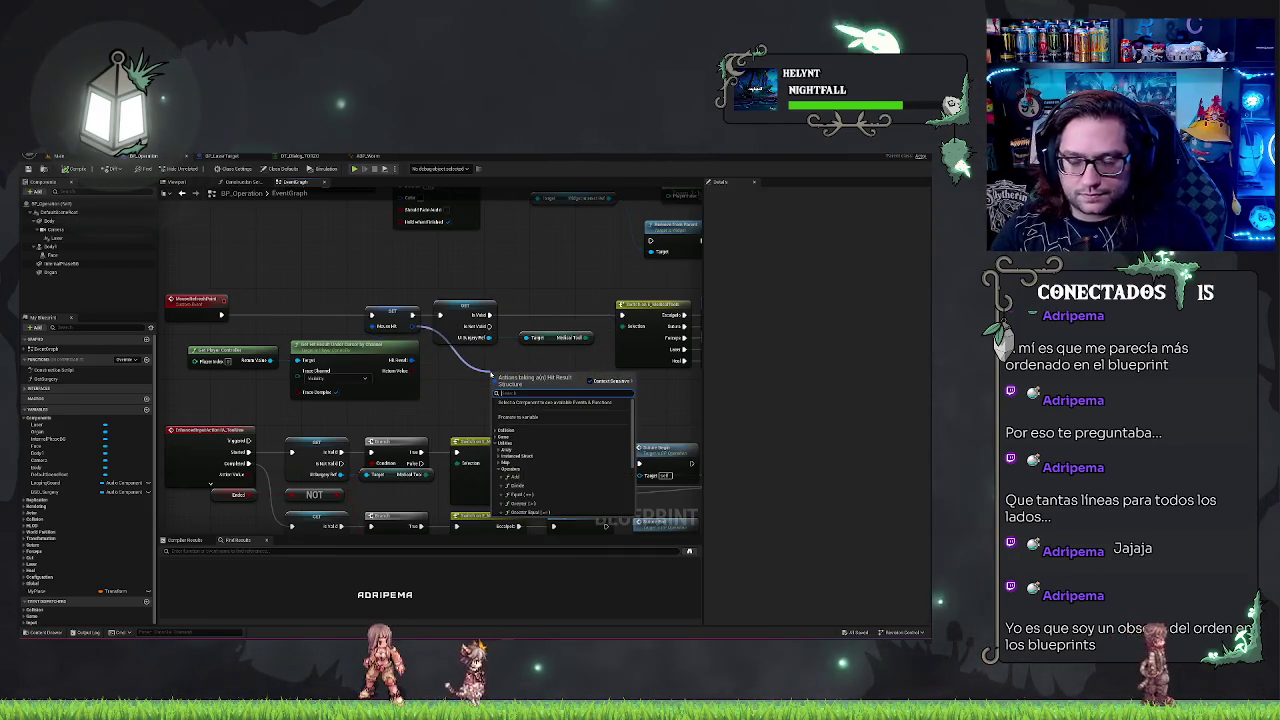
text(break)
click(528, 404)
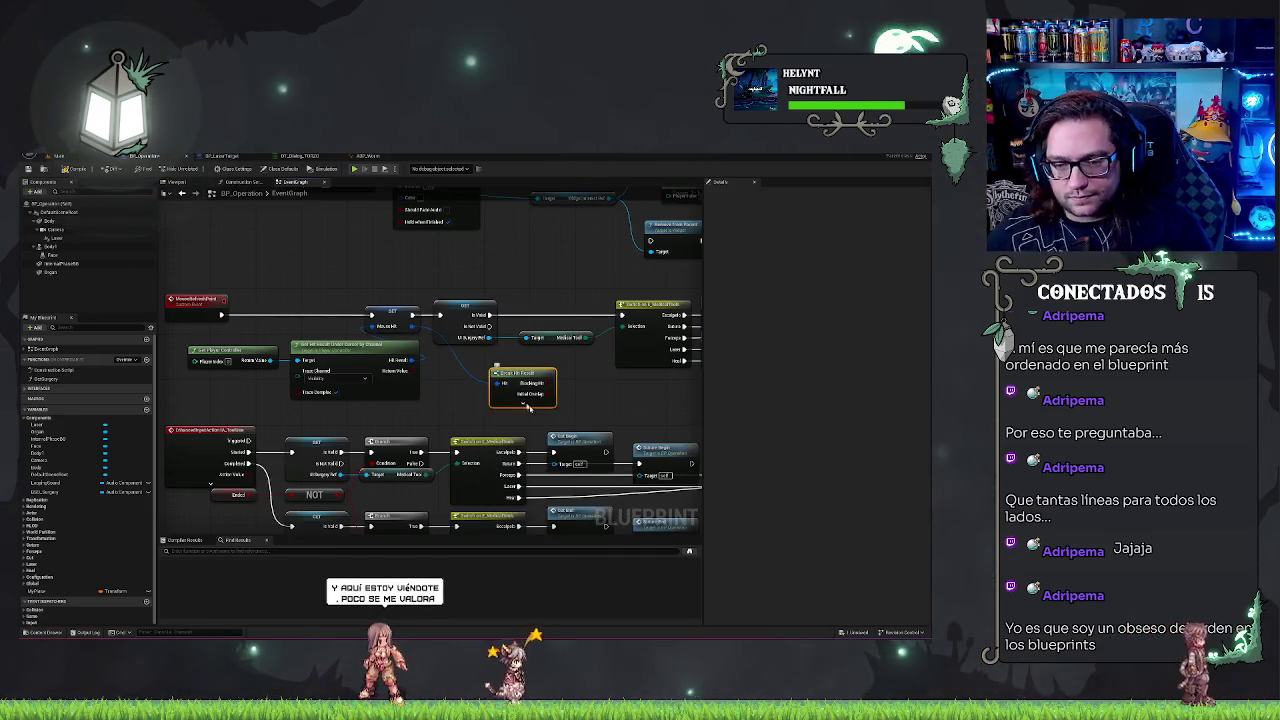
- Add a Print String node that prints the hit Location
mouse_move(523, 378)
mouse_down()
mouse_move(499, 340)
mouse_move(558, 391)
mouse_up()
text(proj)
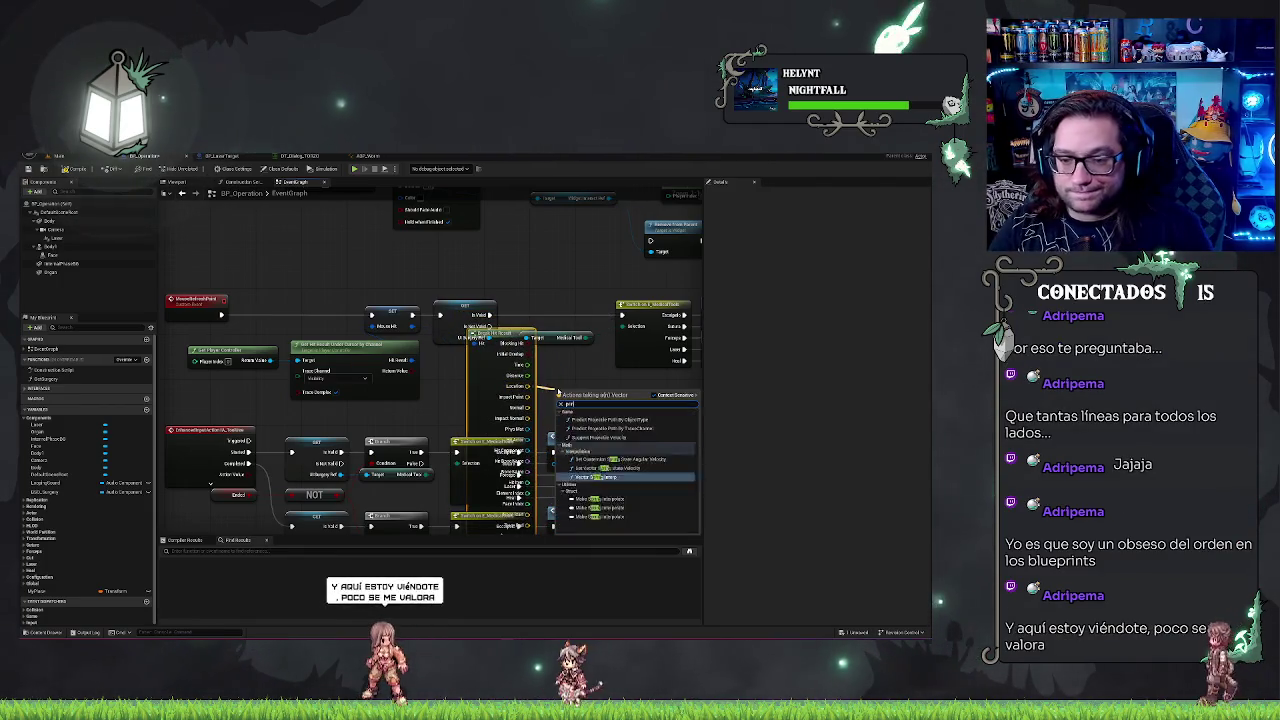
right_click(557, 380)
text(m)
text(rint)
click(561, 404)
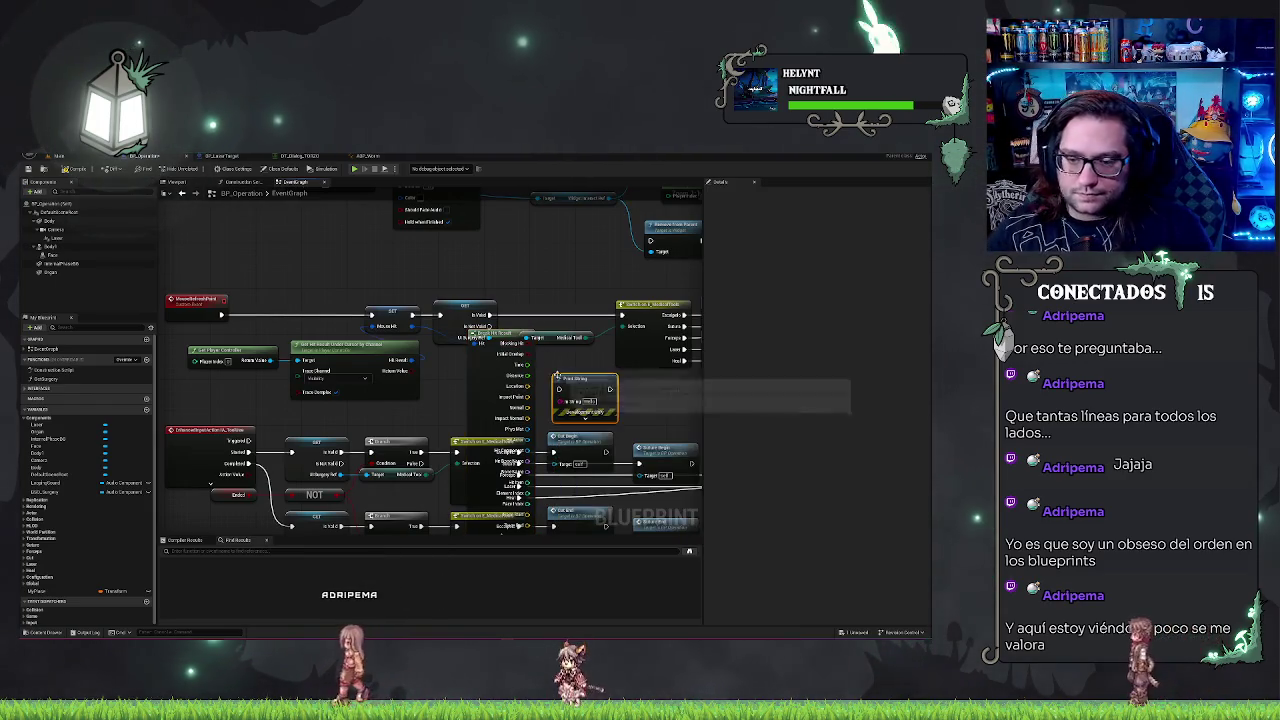
drag(563, 401, 531, 387)
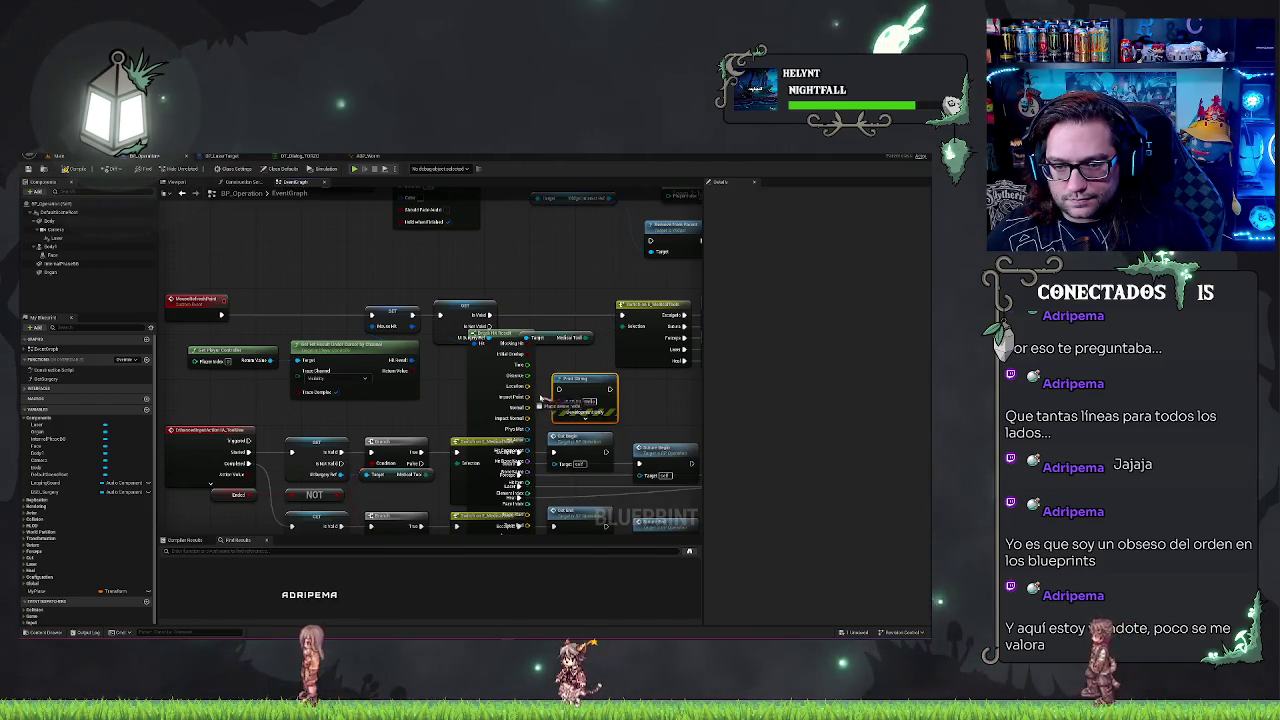
mouse_move(578, 379)
mouse_down()
mouse_move(618, 379)
mouse_move(545, 364)
mouse_up()
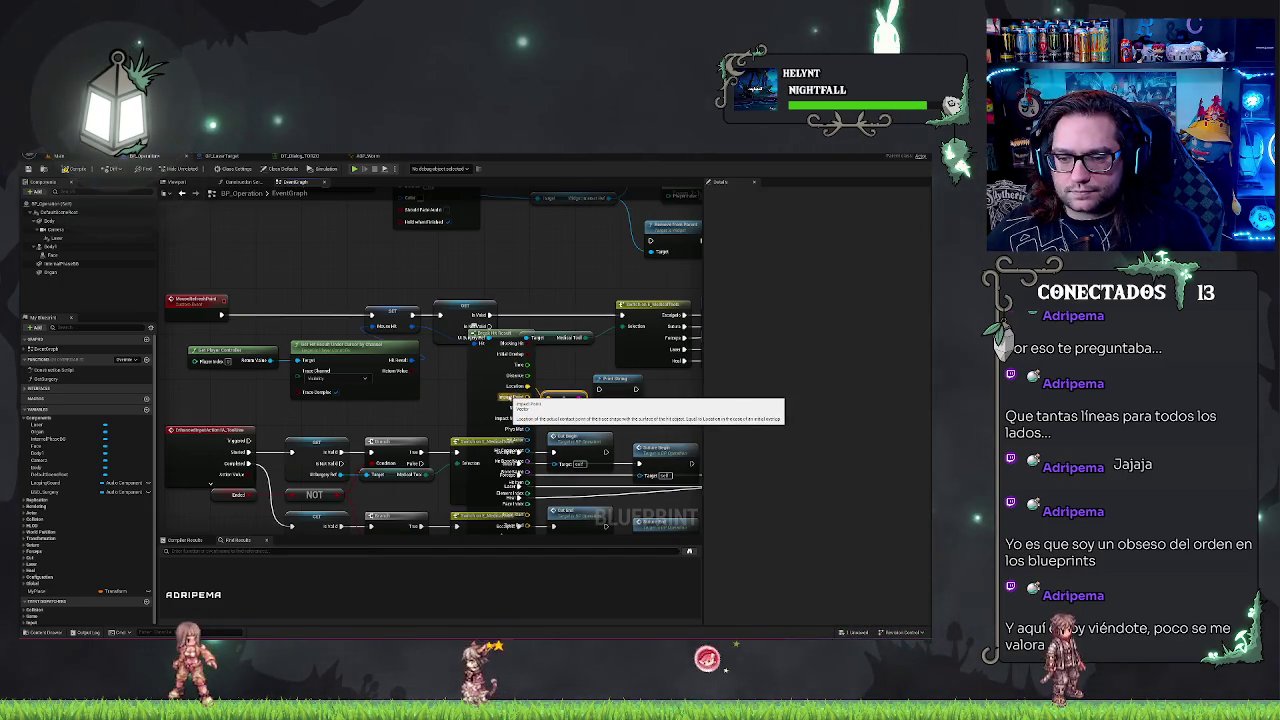
- Move Break Hit Result off the Is Valid node and shift the Impact Point reroute left
click(510, 398)
drag(510, 398, 504, 398)
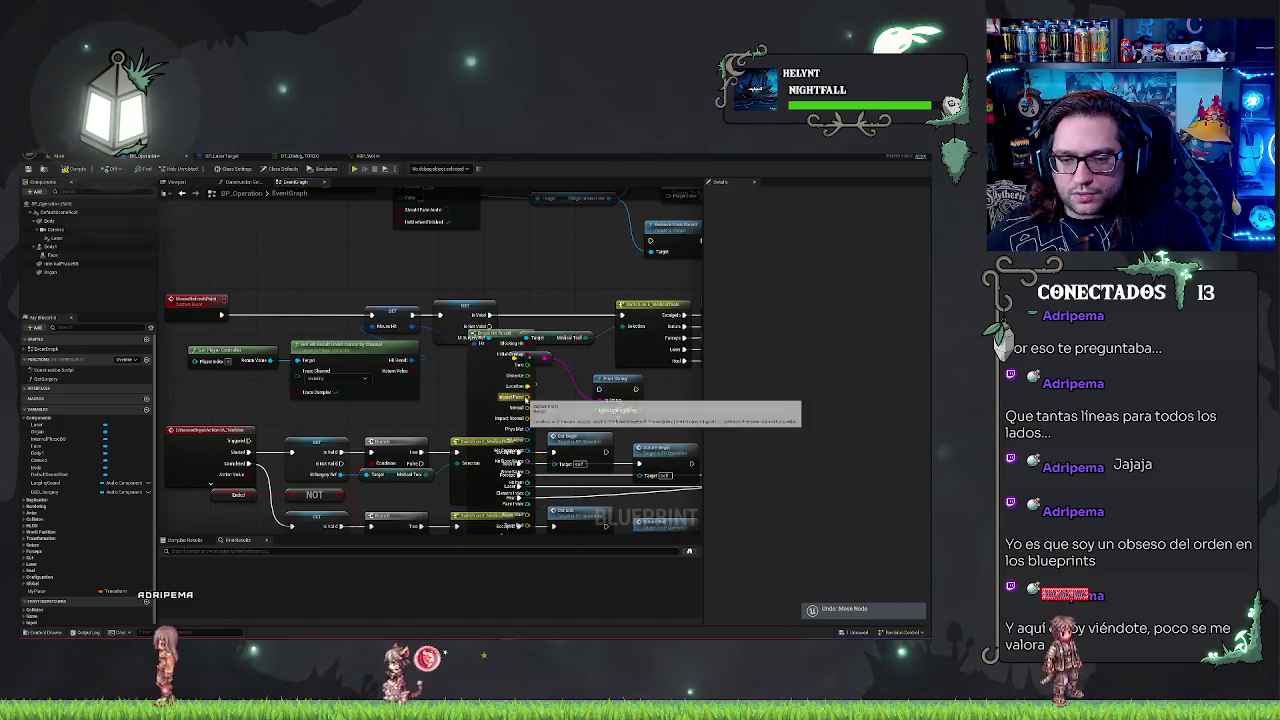
key(ctrl+z)
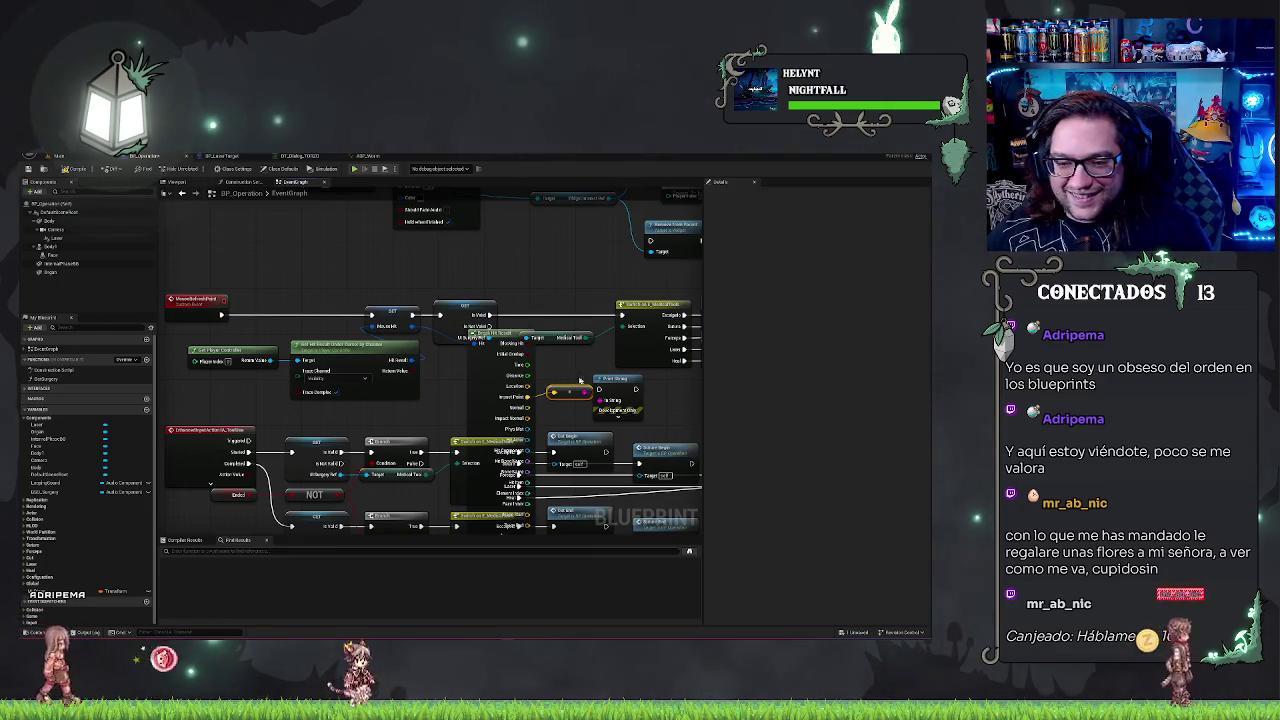
mouse_move(572, 391)
mouse_down()
mouse_move(560, 400)
mouse_move(555, 307)
mouse_move(621, 315)
mouse_up()
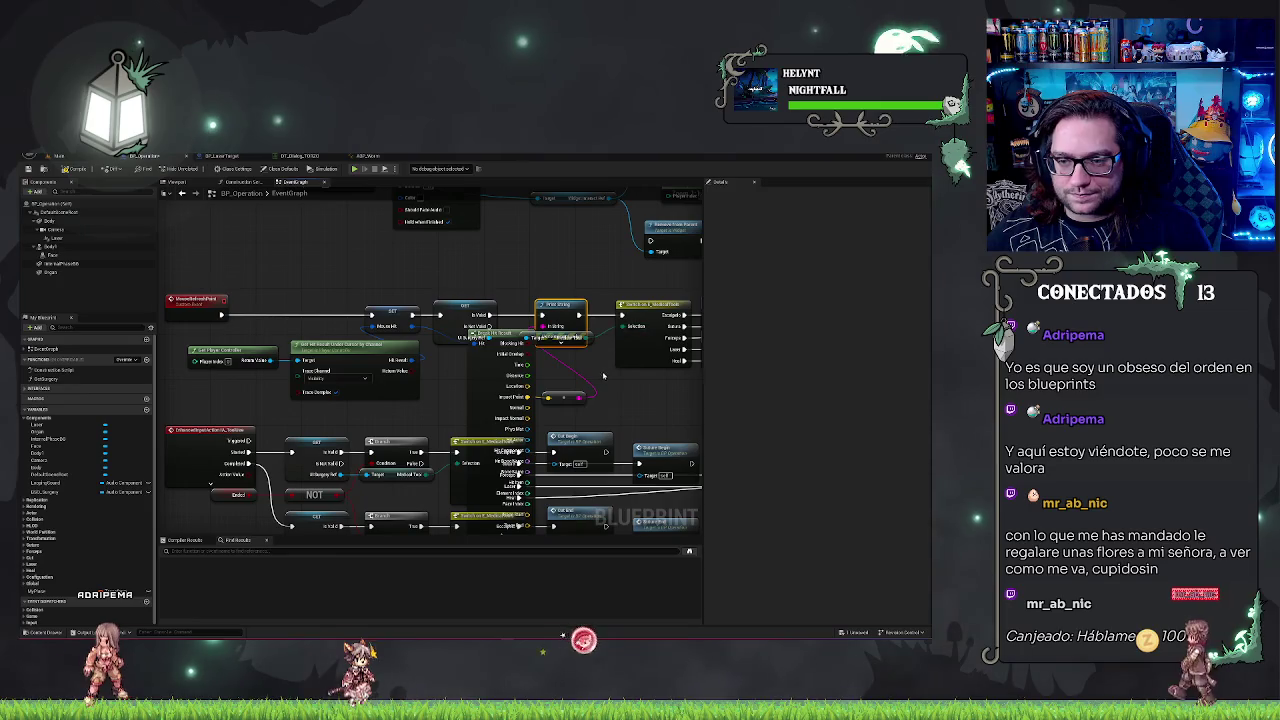
scroll(545, 430, down, 3)
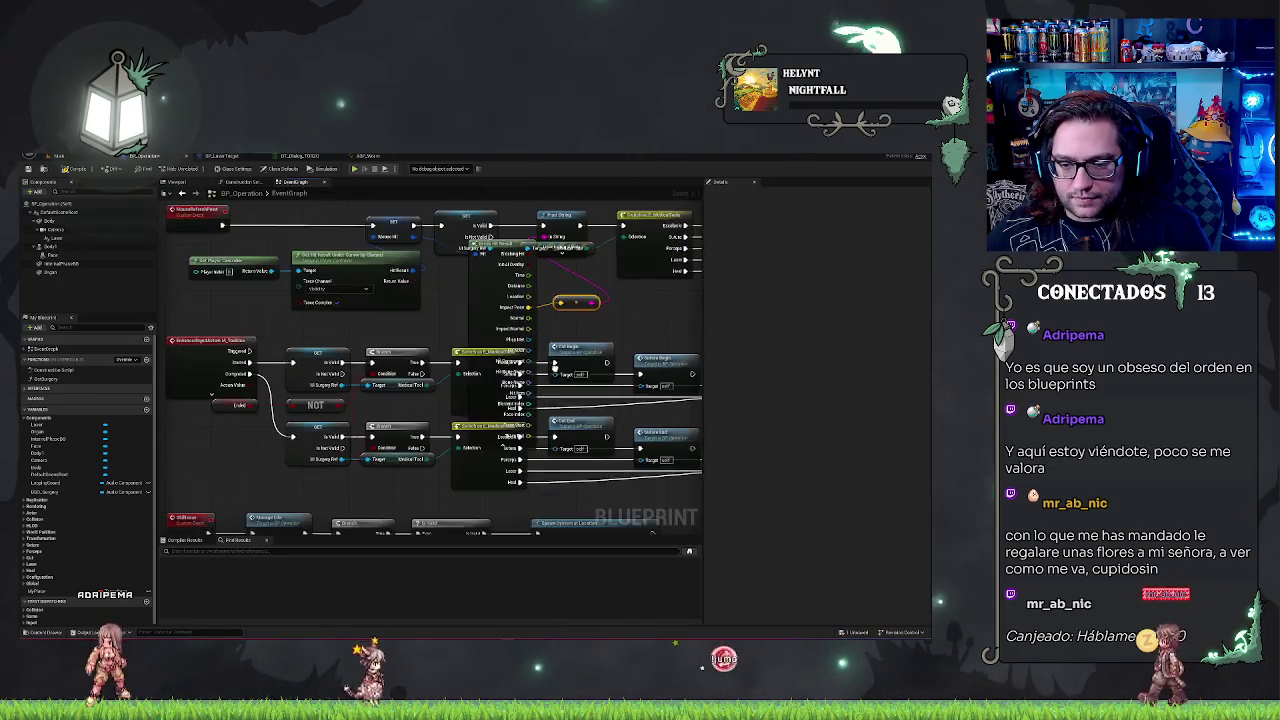
scroll(517, 310, up, 2)
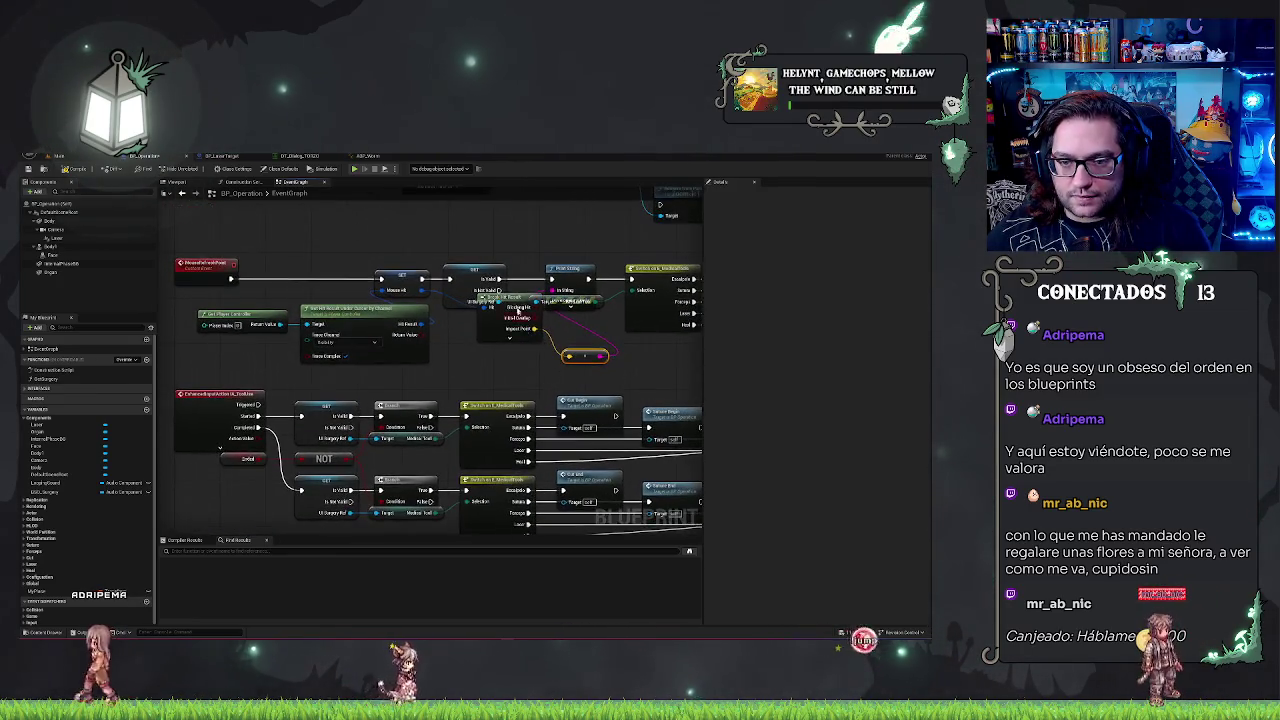
drag(521, 301, 485, 322)
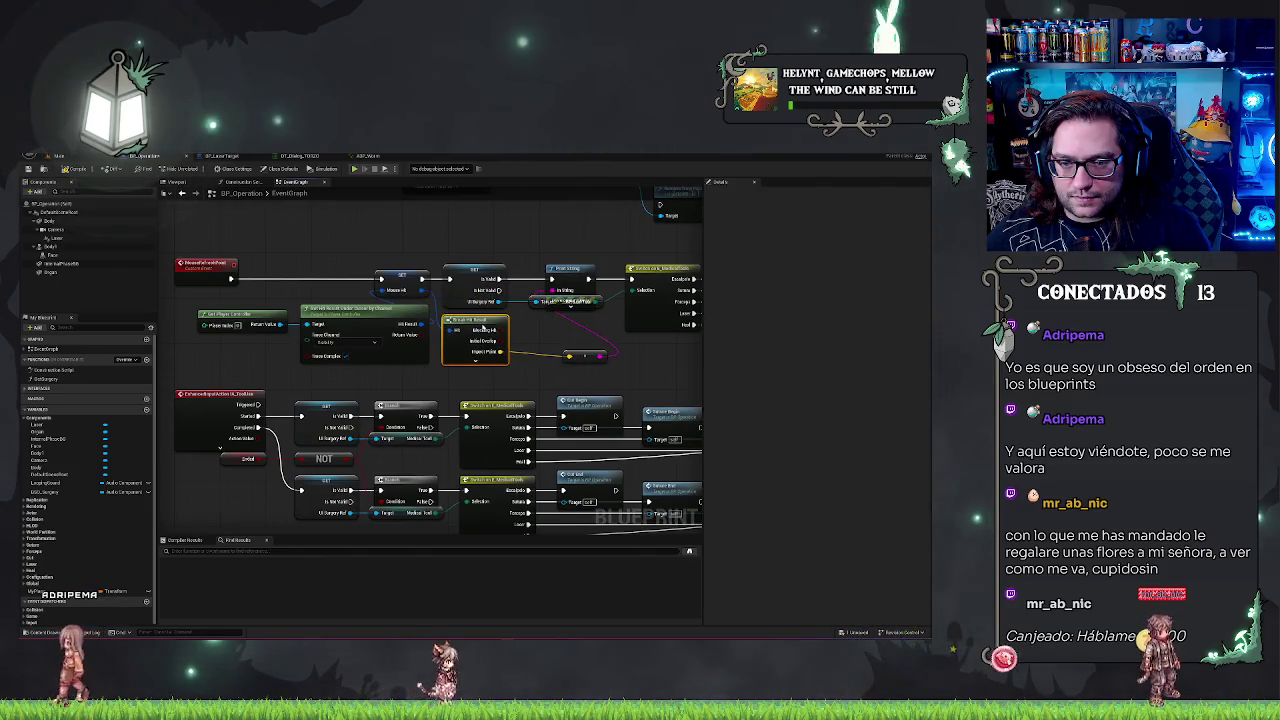
drag(580, 355, 545, 352)
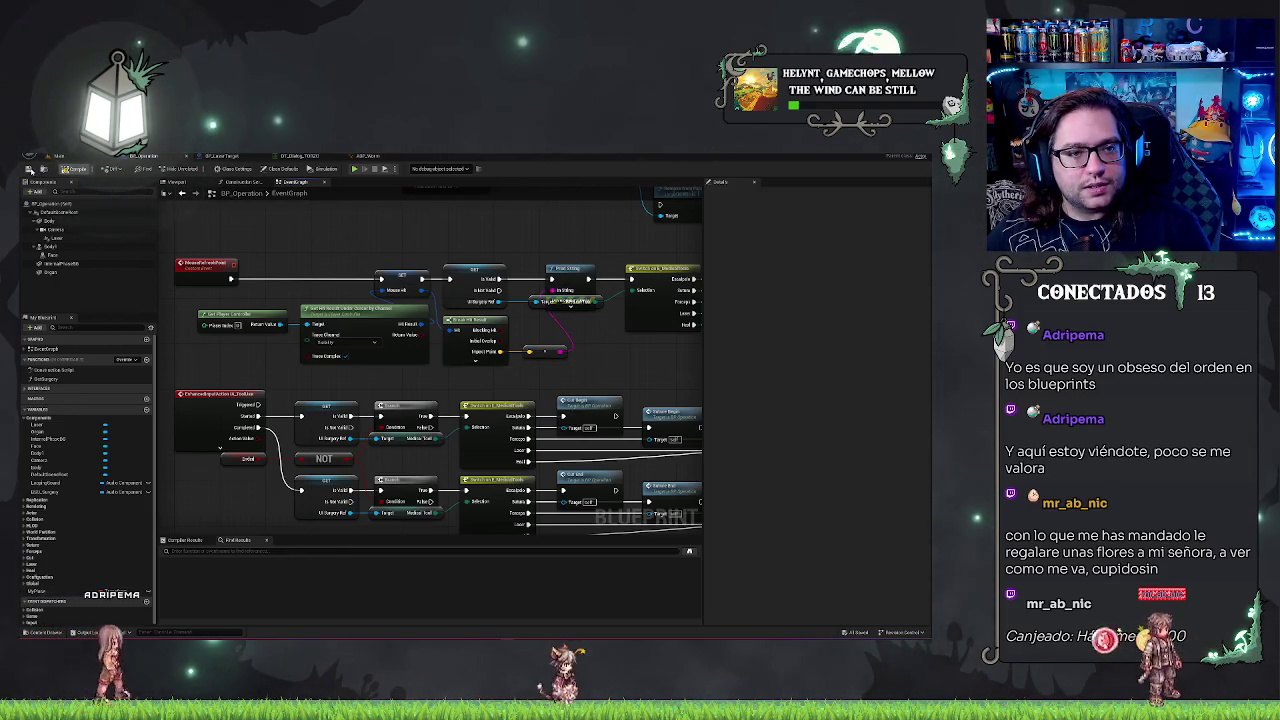
click(57, 155)
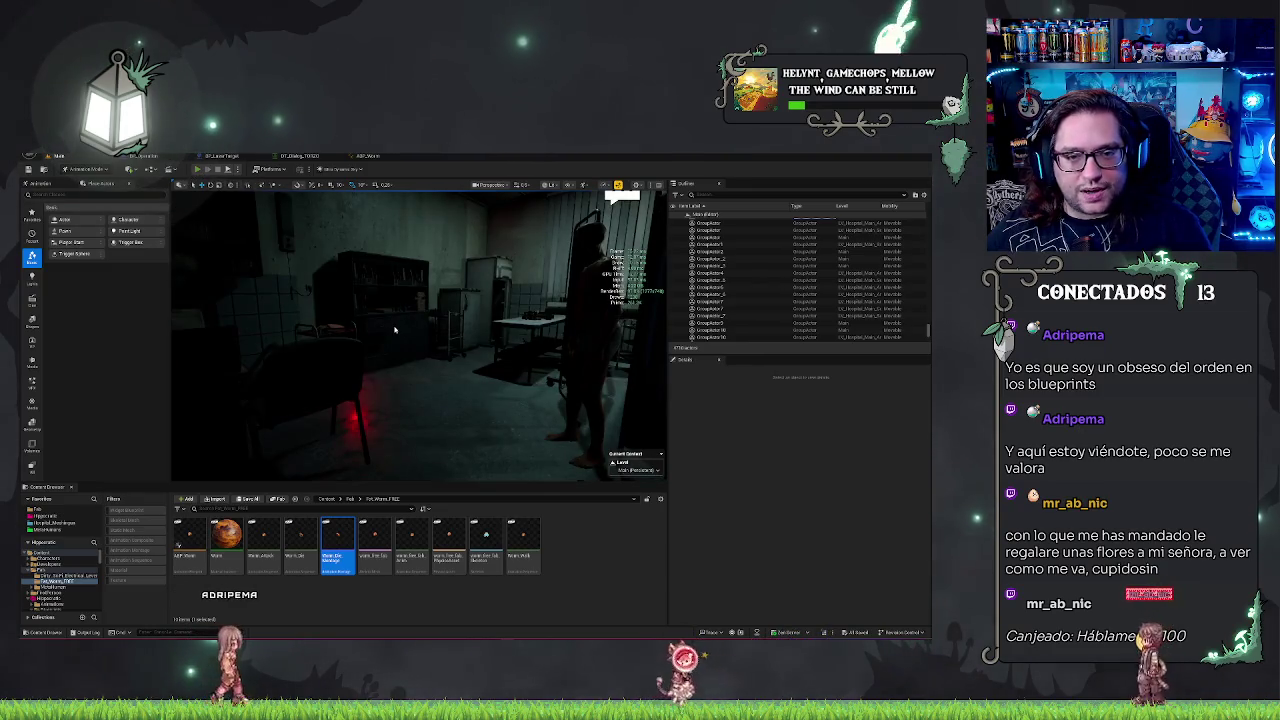
- Play in editor, talk to the patient and accept their question to start the operation
key(alt+p)
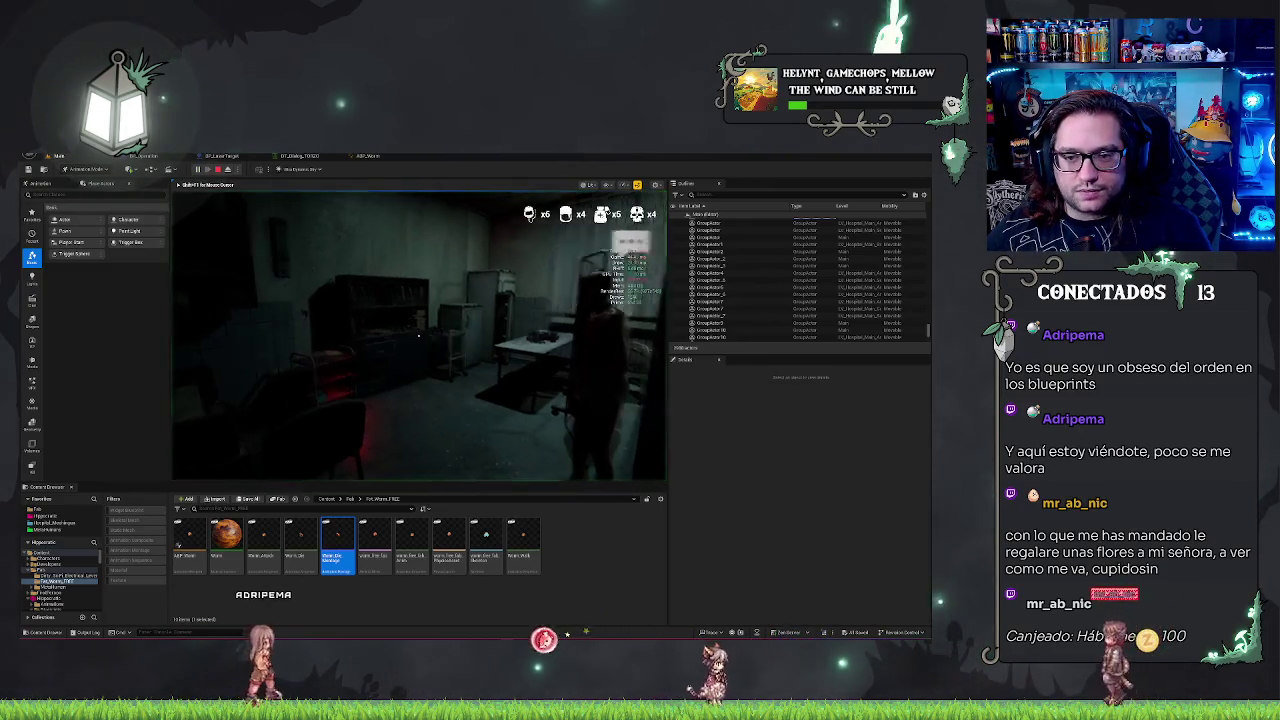
key(e)
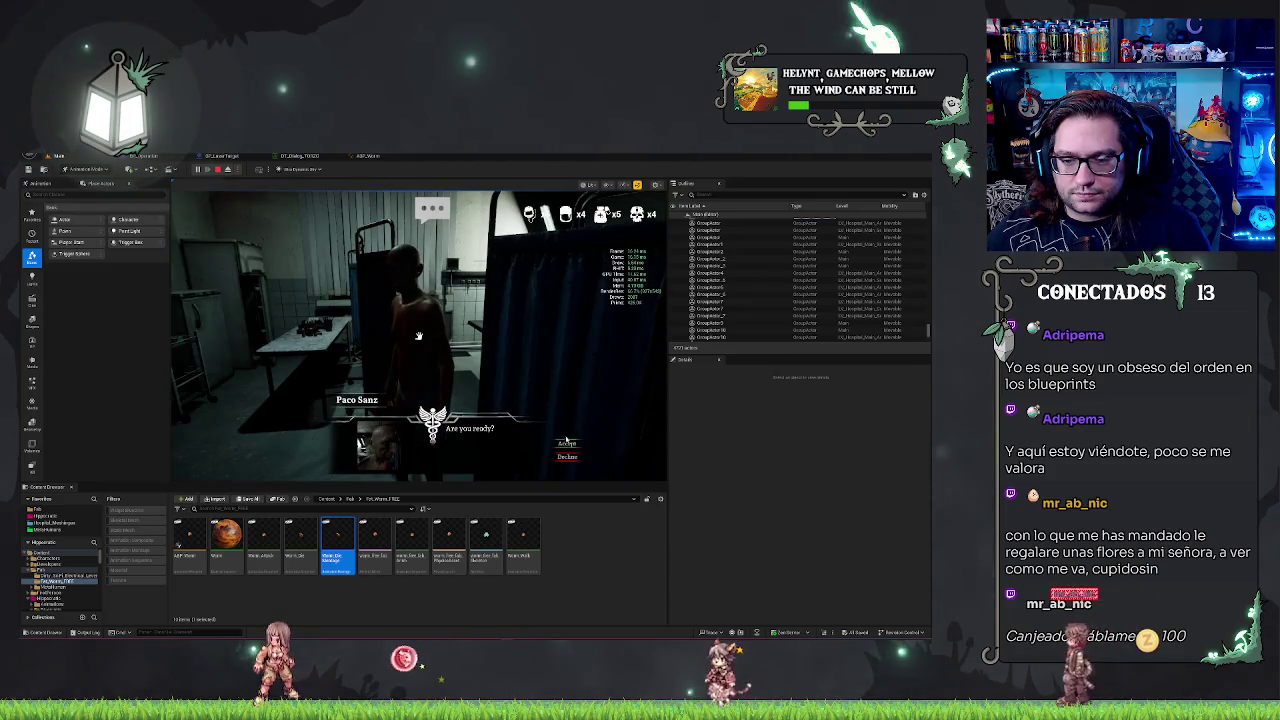
click(567, 431)
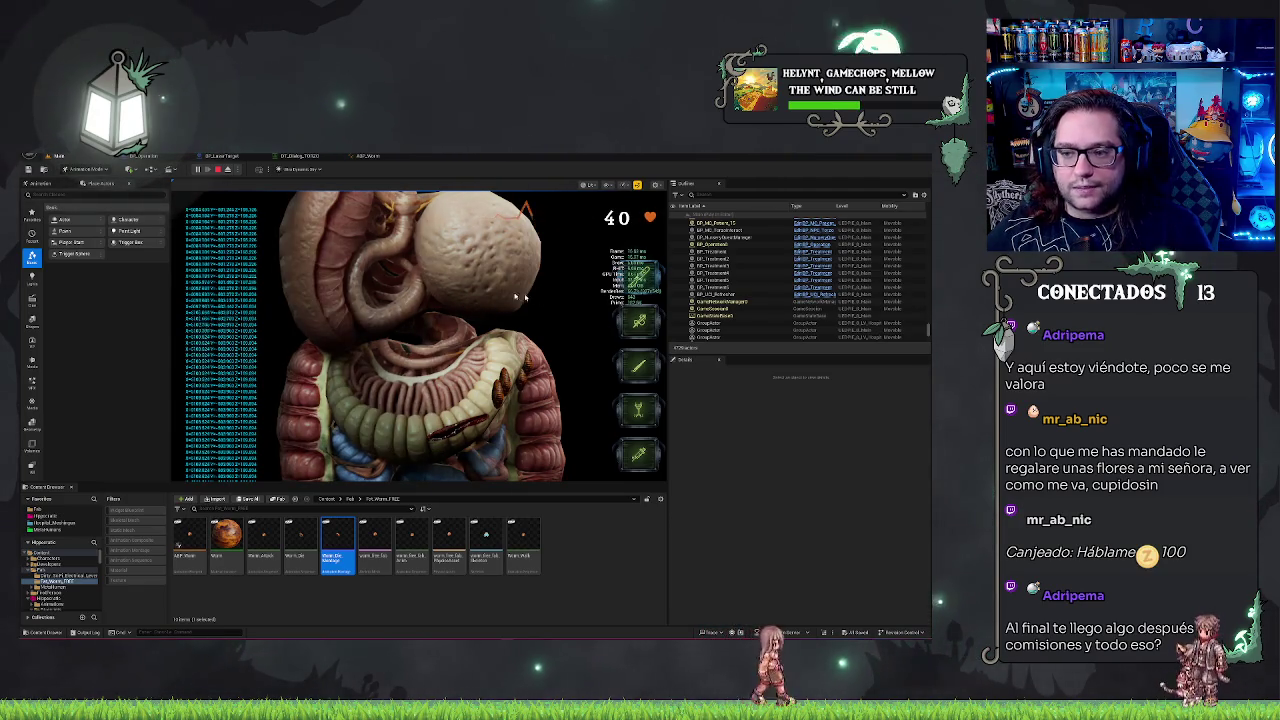
- Try the bottom surgery tool from the HUD, then stop the play session
click(633, 461)
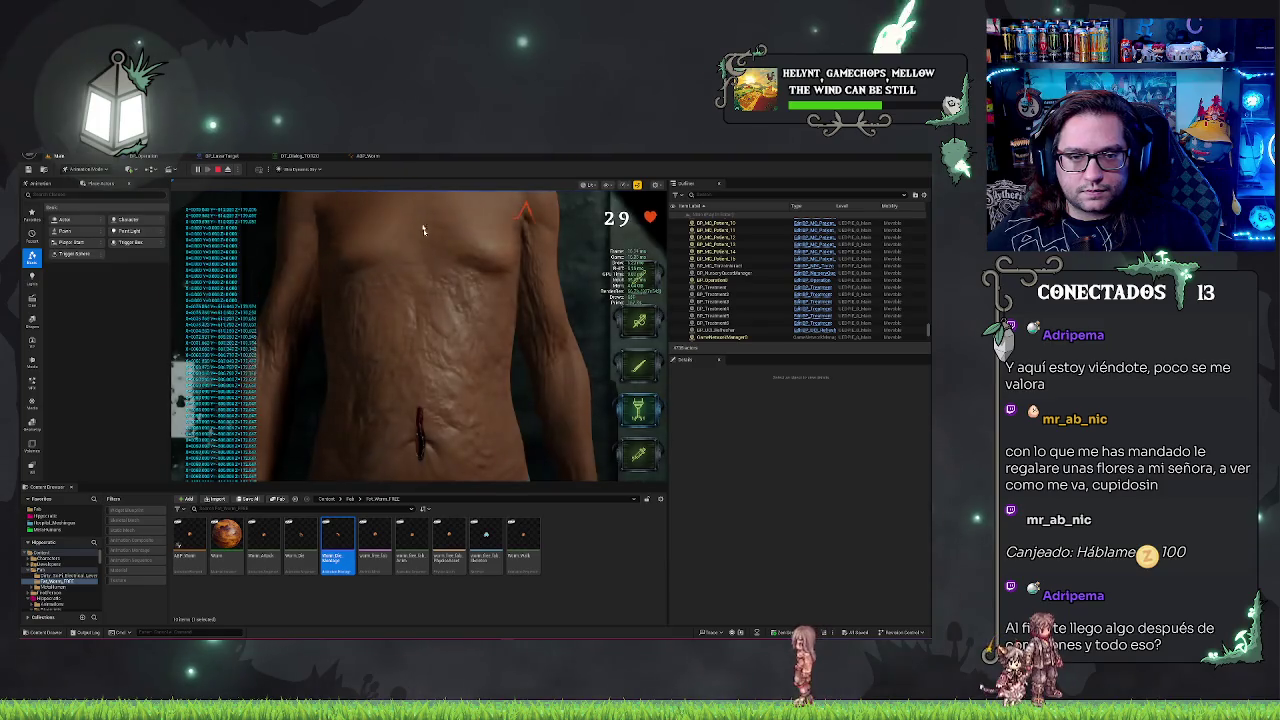
key(Escape)
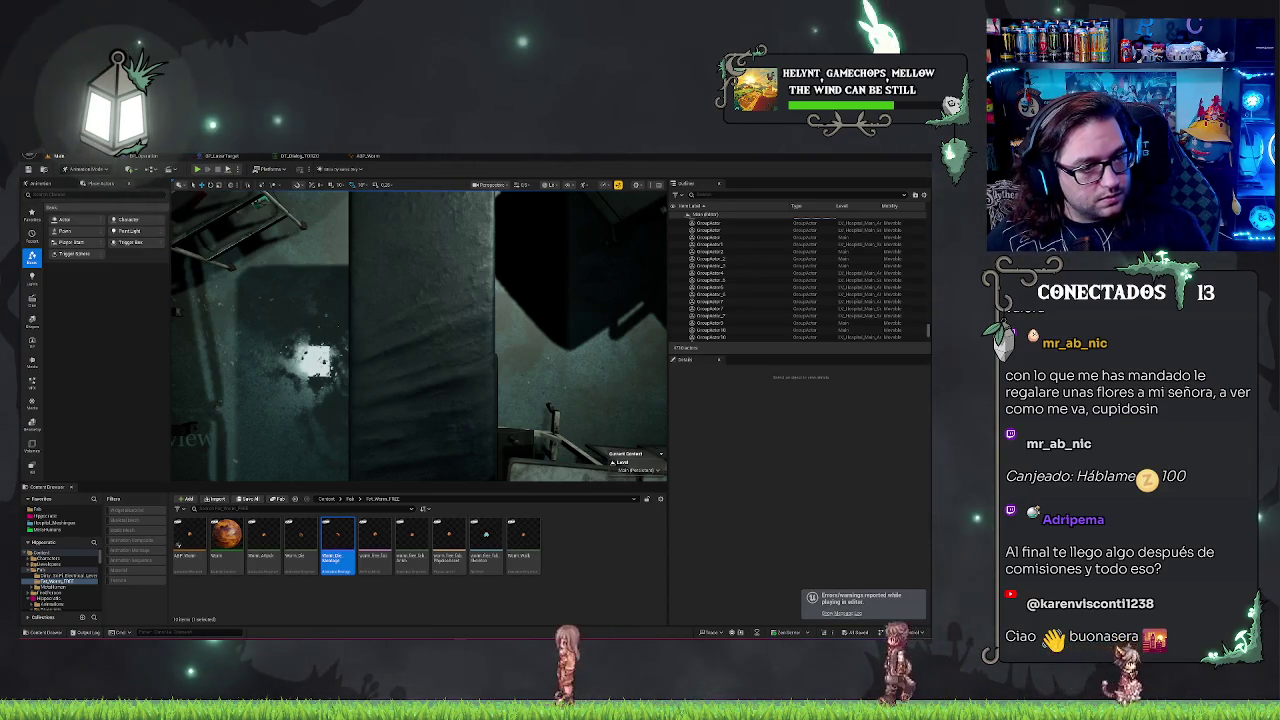
click(349, 304)
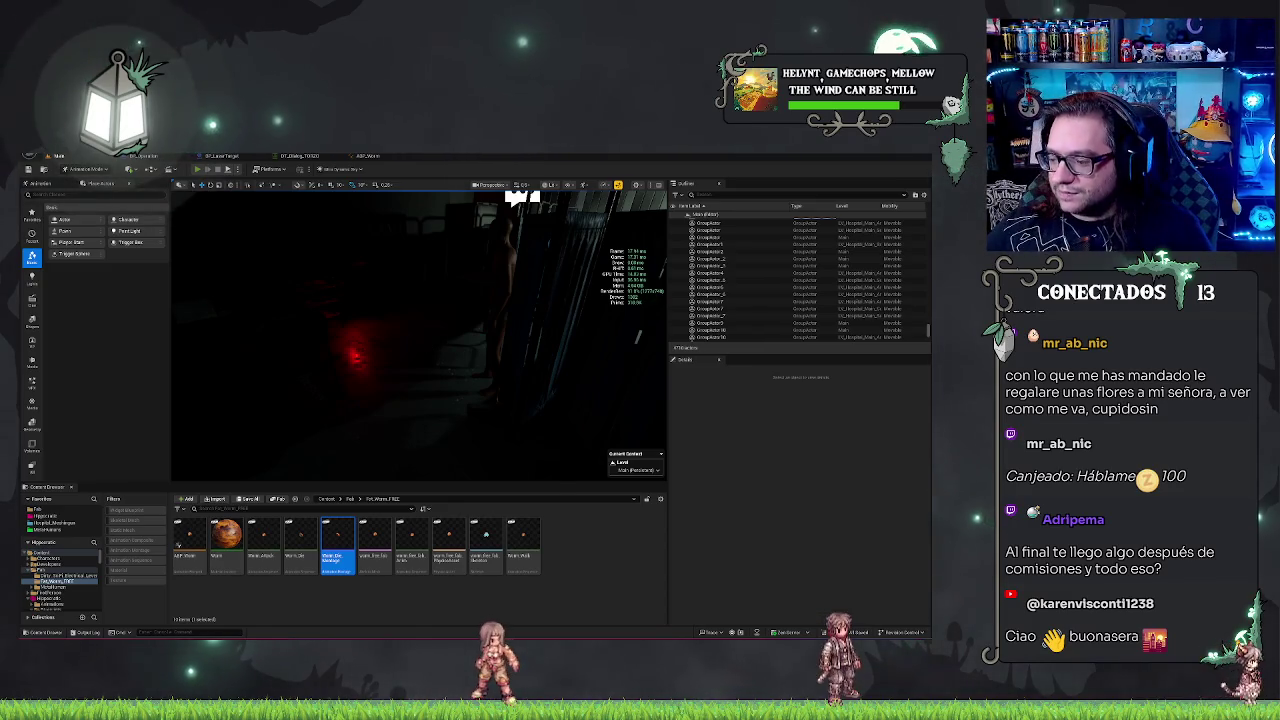
- Play again, accept the patient's question, cut along the abdomen guide and fire the laser
key(alt+p)
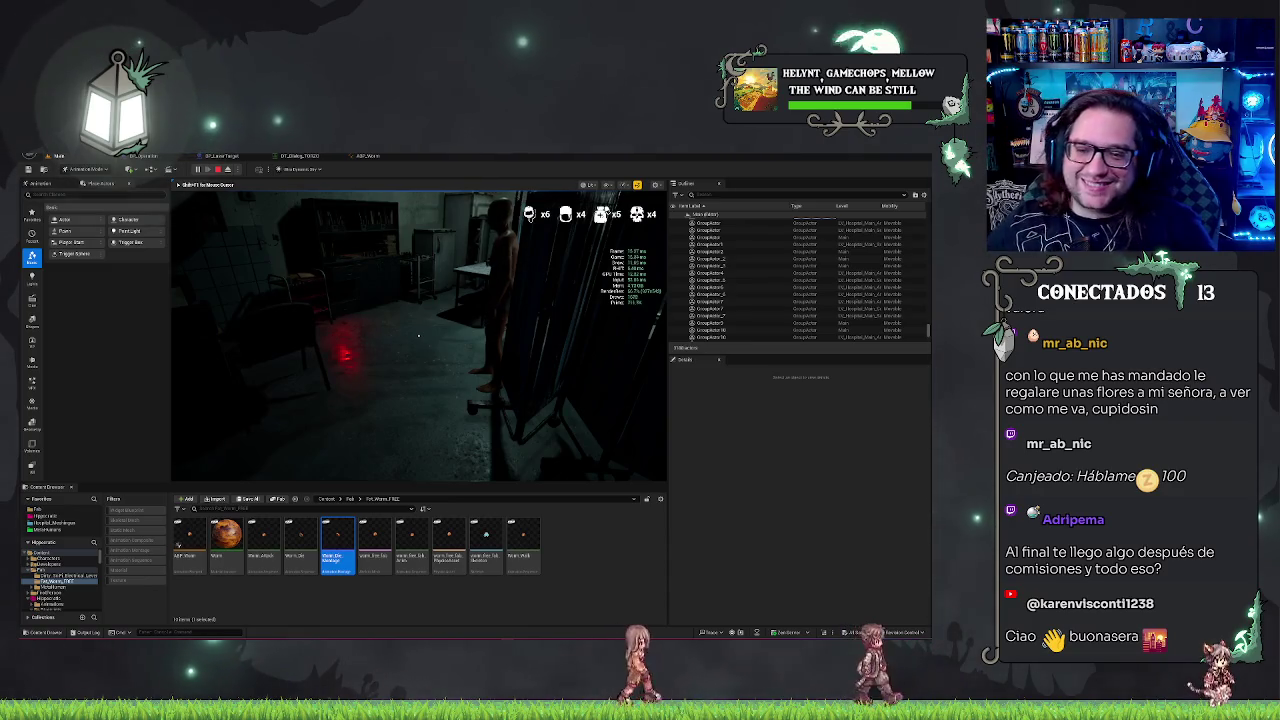
key(e)
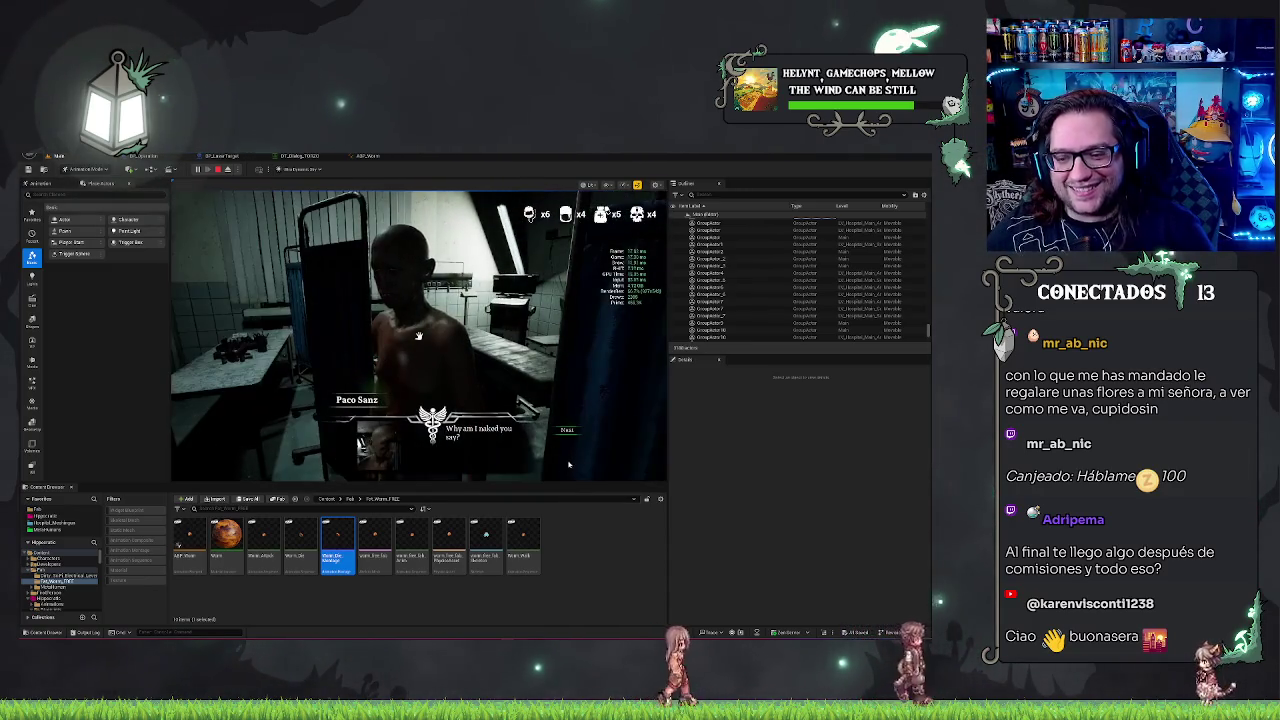
click(566, 444)
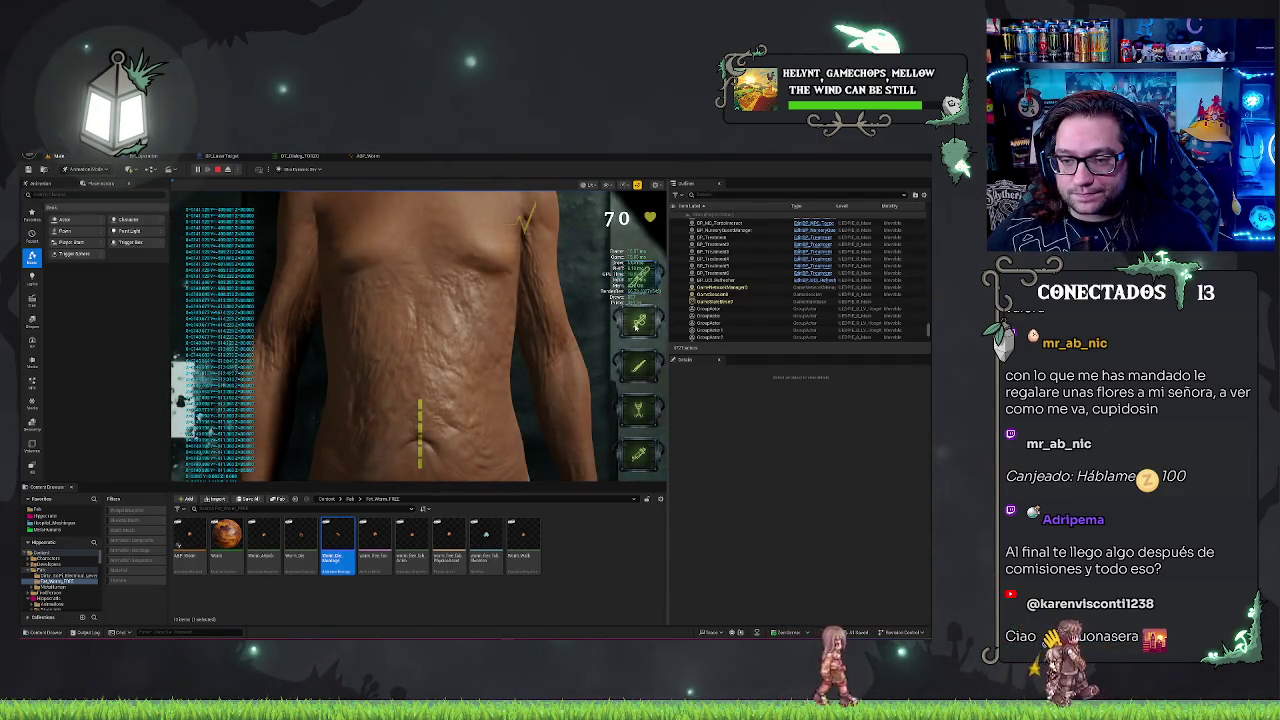
drag(420, 402, 420, 465)
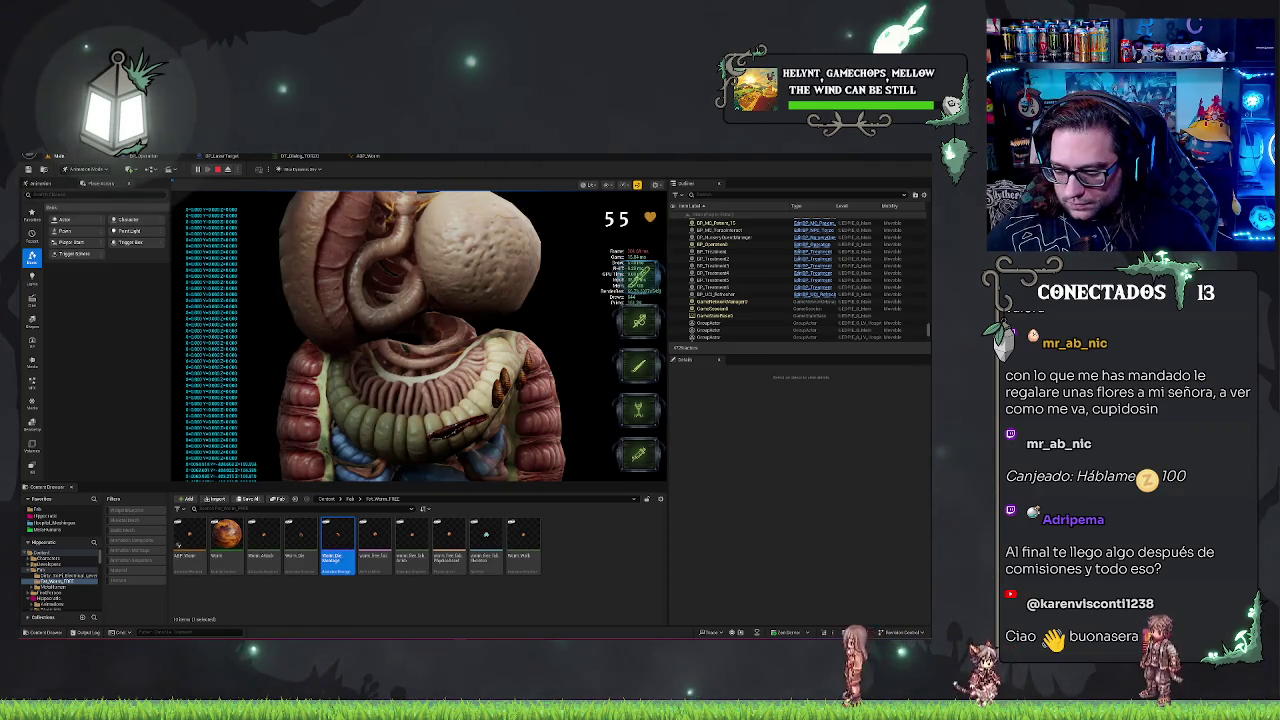
click(452, 392)
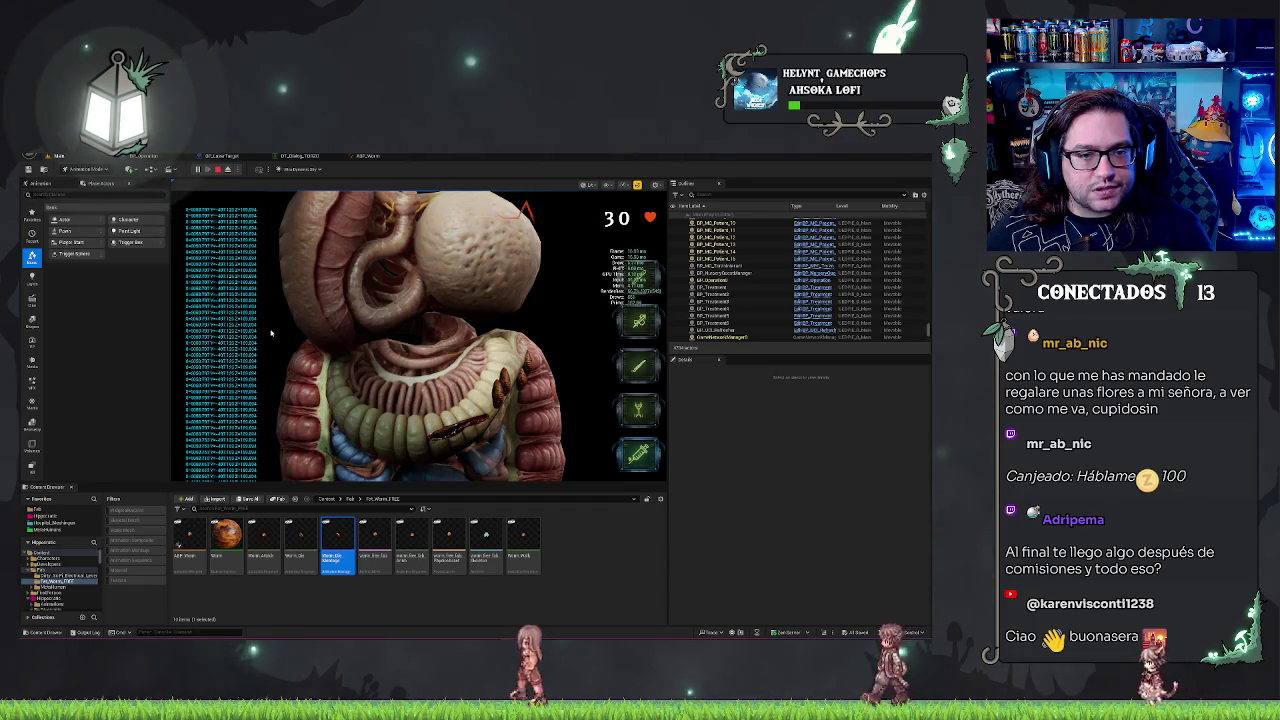
- Fire the laser at four more spots on the organs while watching the printed hit locations
click(398, 376)
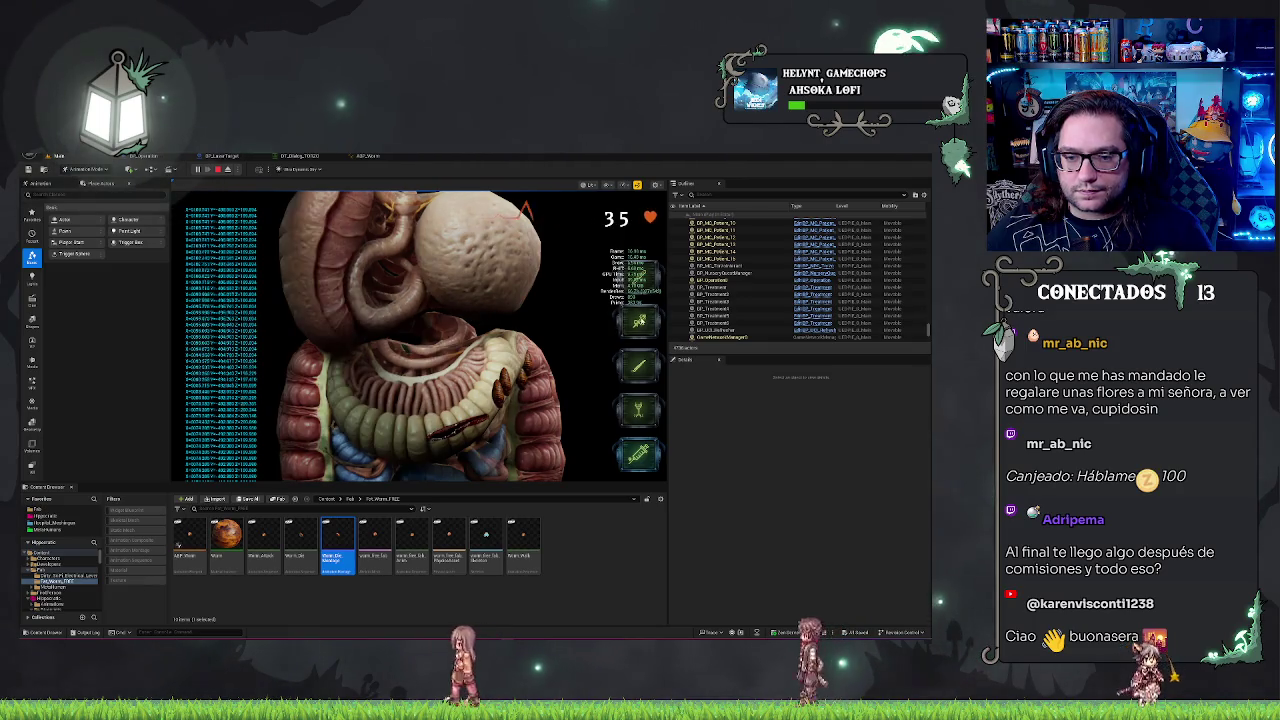
click(438, 452)
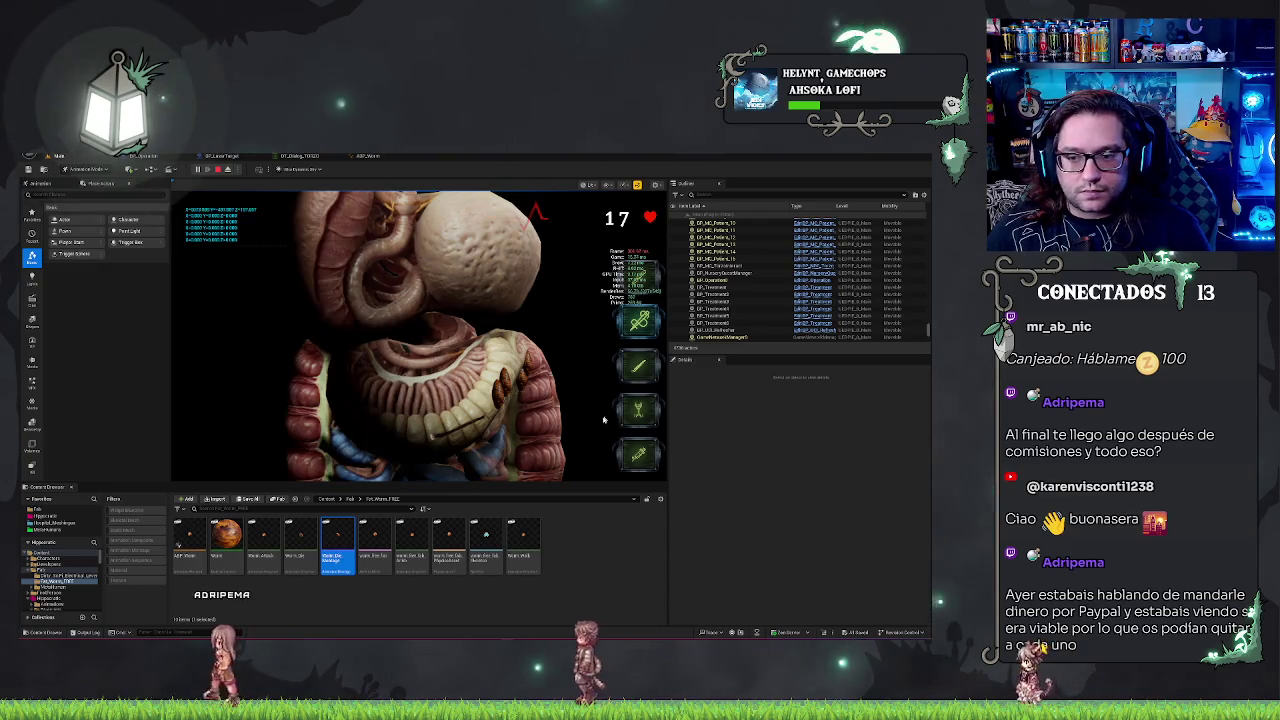
click(427, 371)
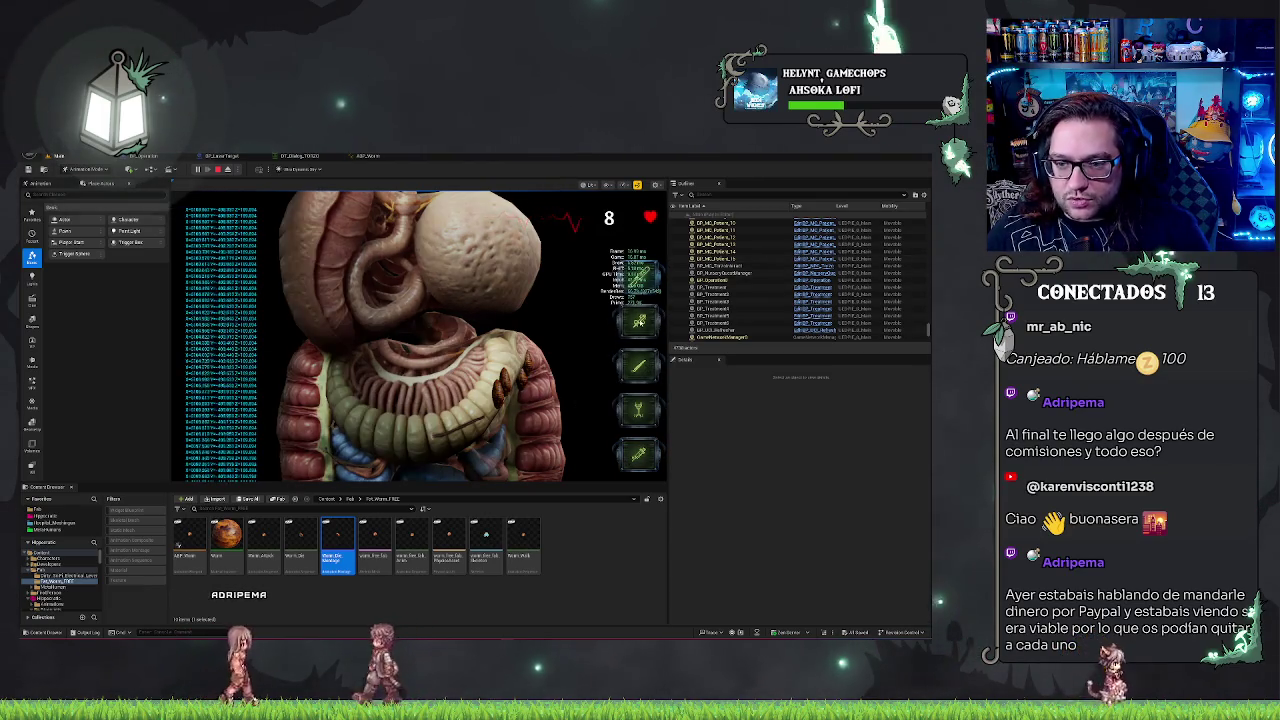
click(505, 381)
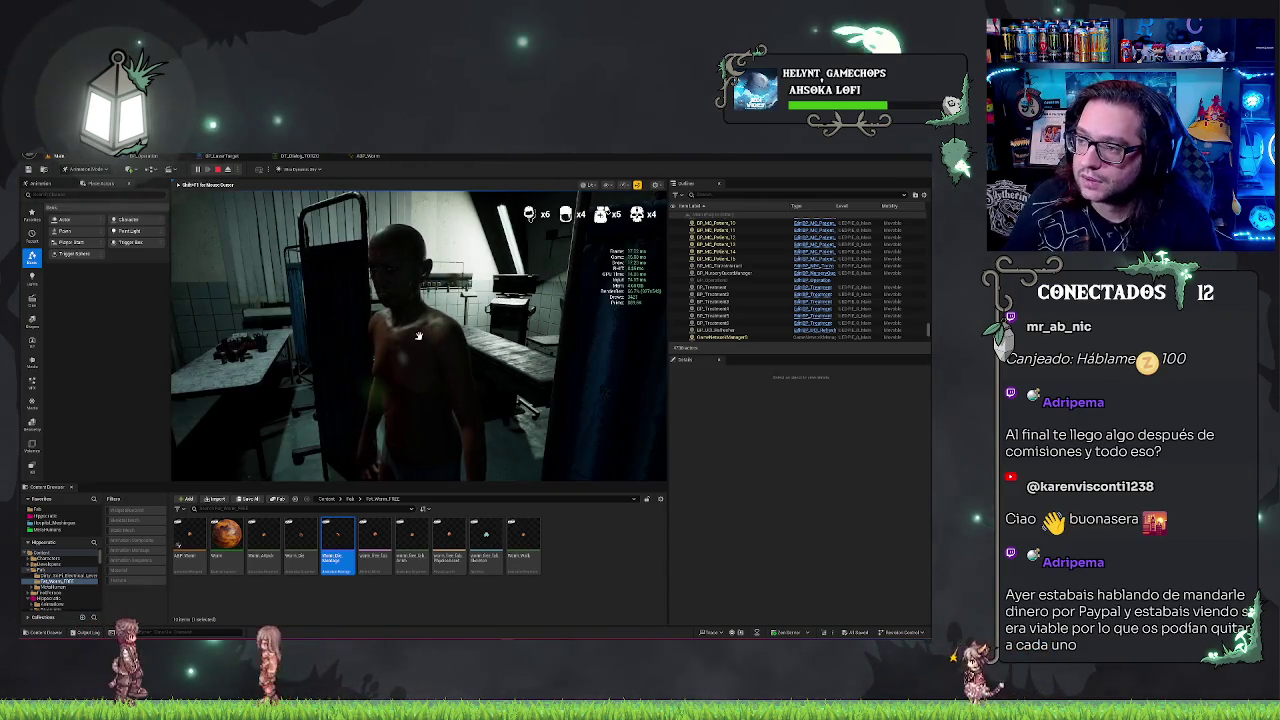
- In BP_LaserTarget's event graph, add a Destroy Cells call fed by Get World Location
click(222, 157)
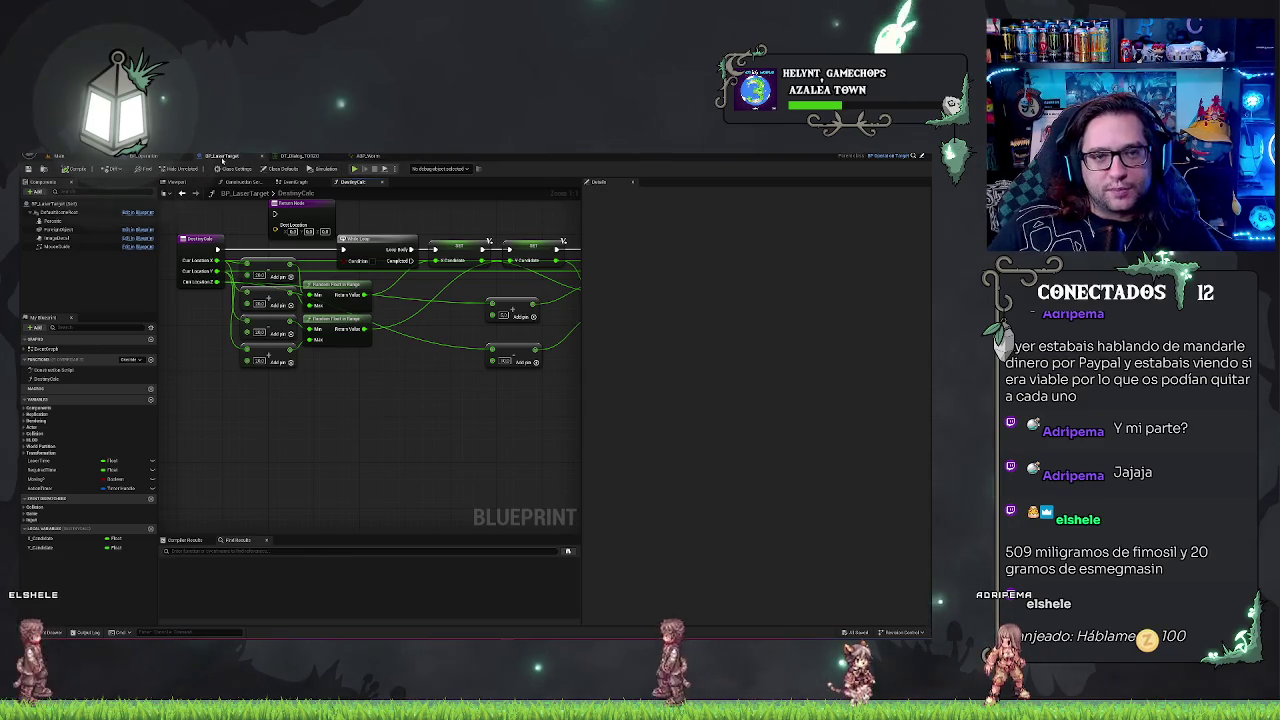
click(293, 182)
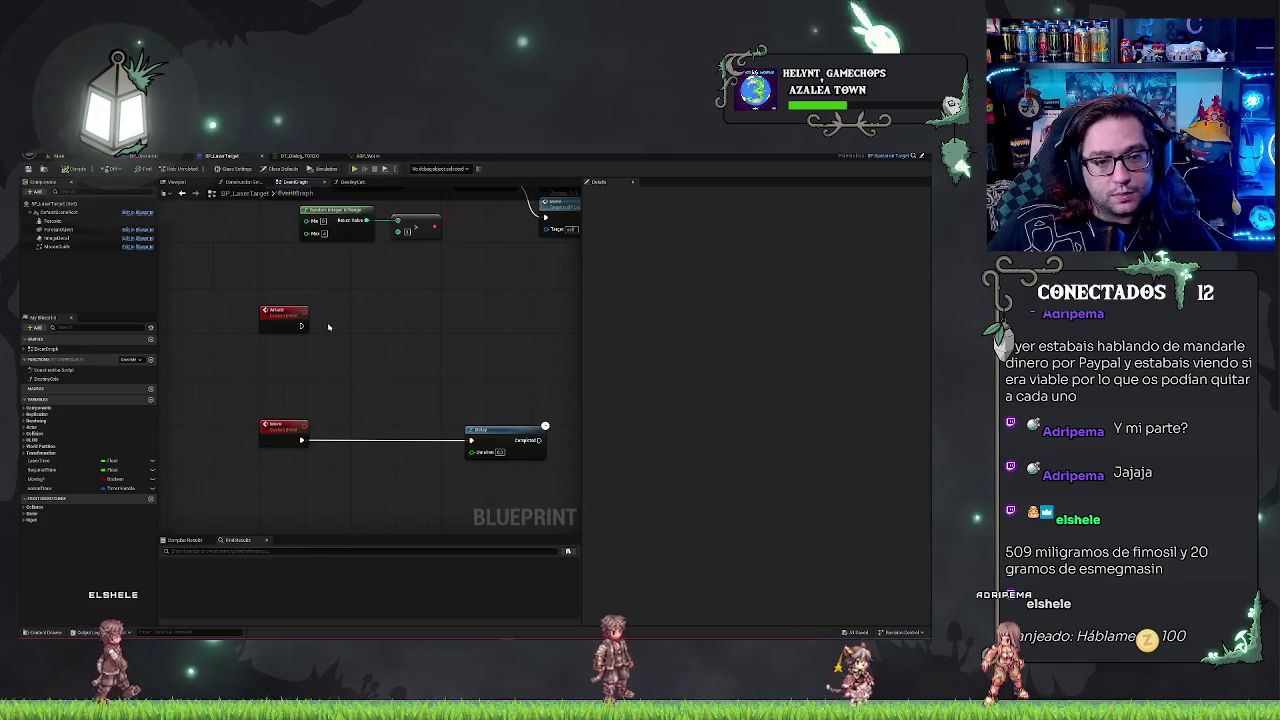
mouse_move(45, 379)
mouse_down()
mouse_move(323, 464)
mouse_move(318, 424)
mouse_up()
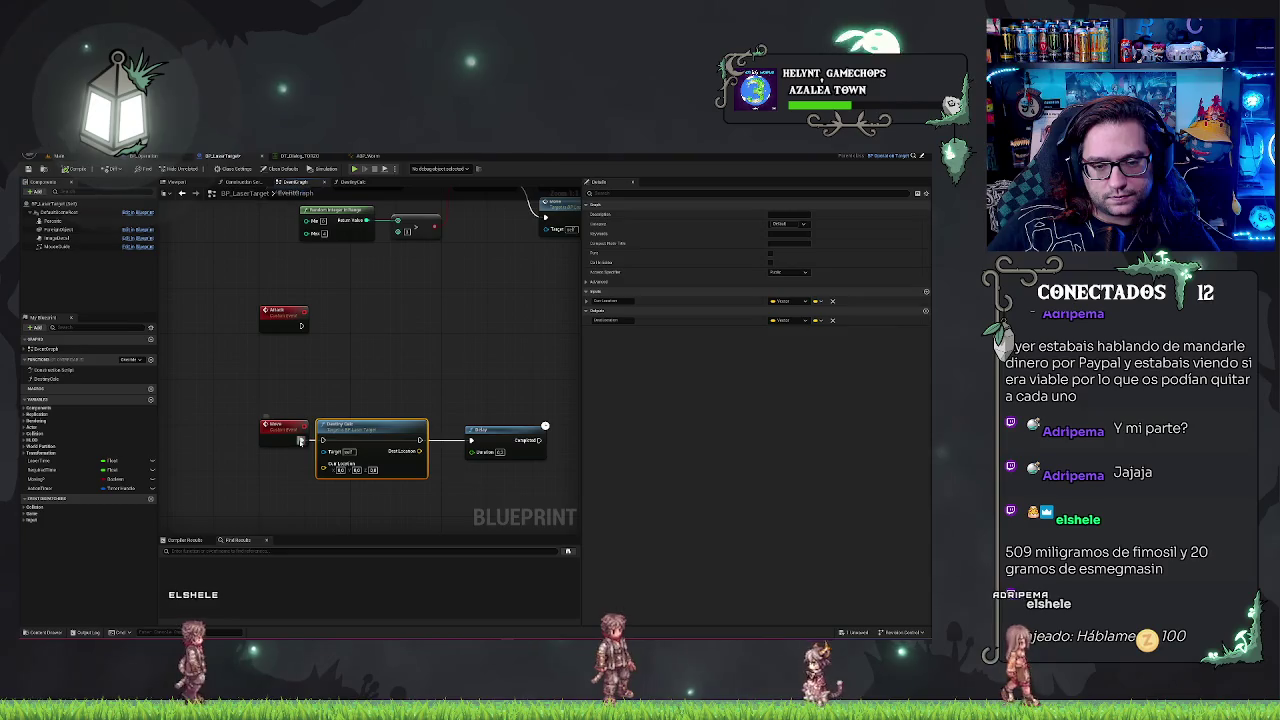
drag(350, 461, 321, 480)
text(getworld)
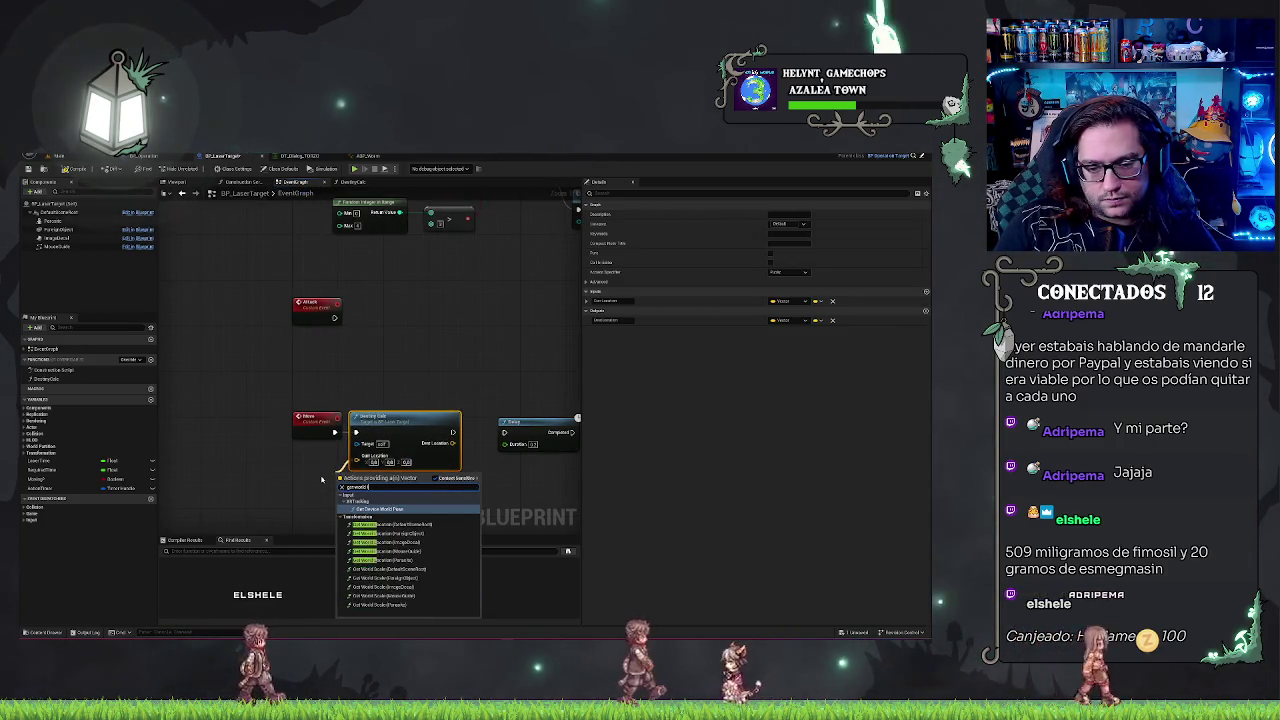
text(loc)
key(Return)
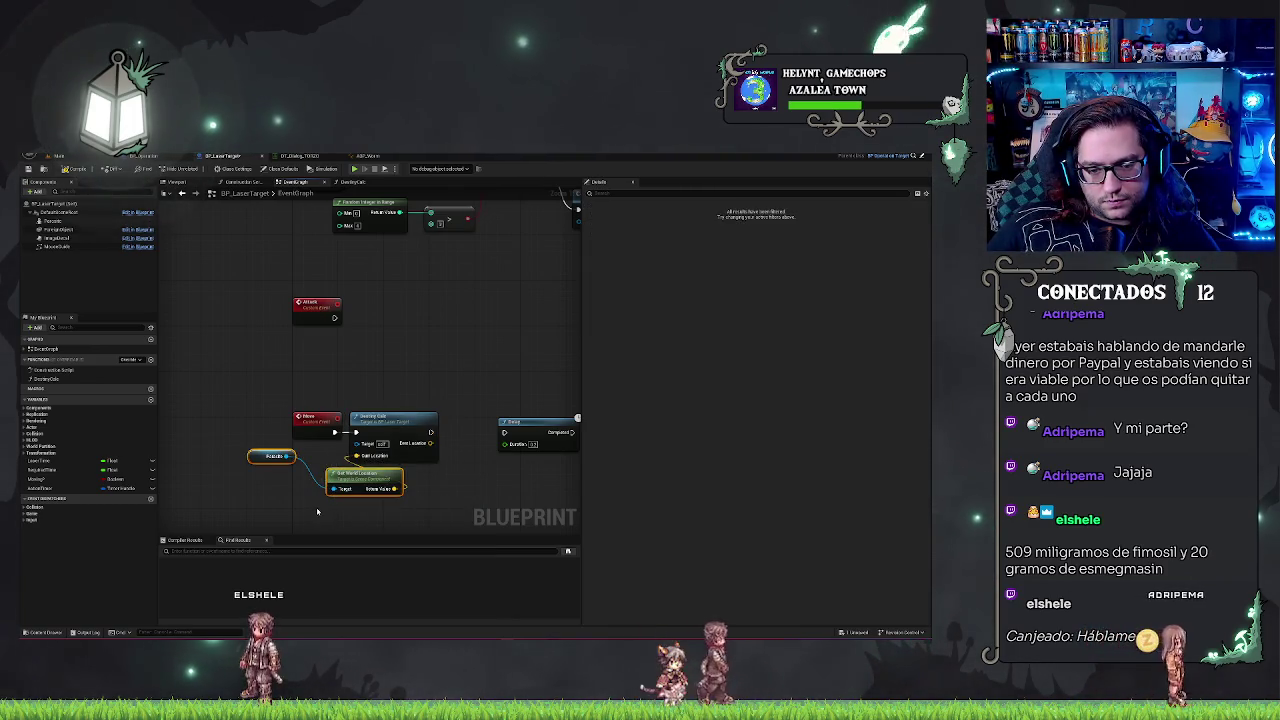
- Line up the component getter, Get World Location and Destroy Cells nodes in the chain
mouse_move(326, 478)
mouse_down()
mouse_move(269, 478)
mouse_move(298, 463)
mouse_up()
mouse_move(205, 447)
mouse_down()
mouse_move(221, 476)
mouse_move(335, 482)
mouse_move(319, 458)
mouse_up()
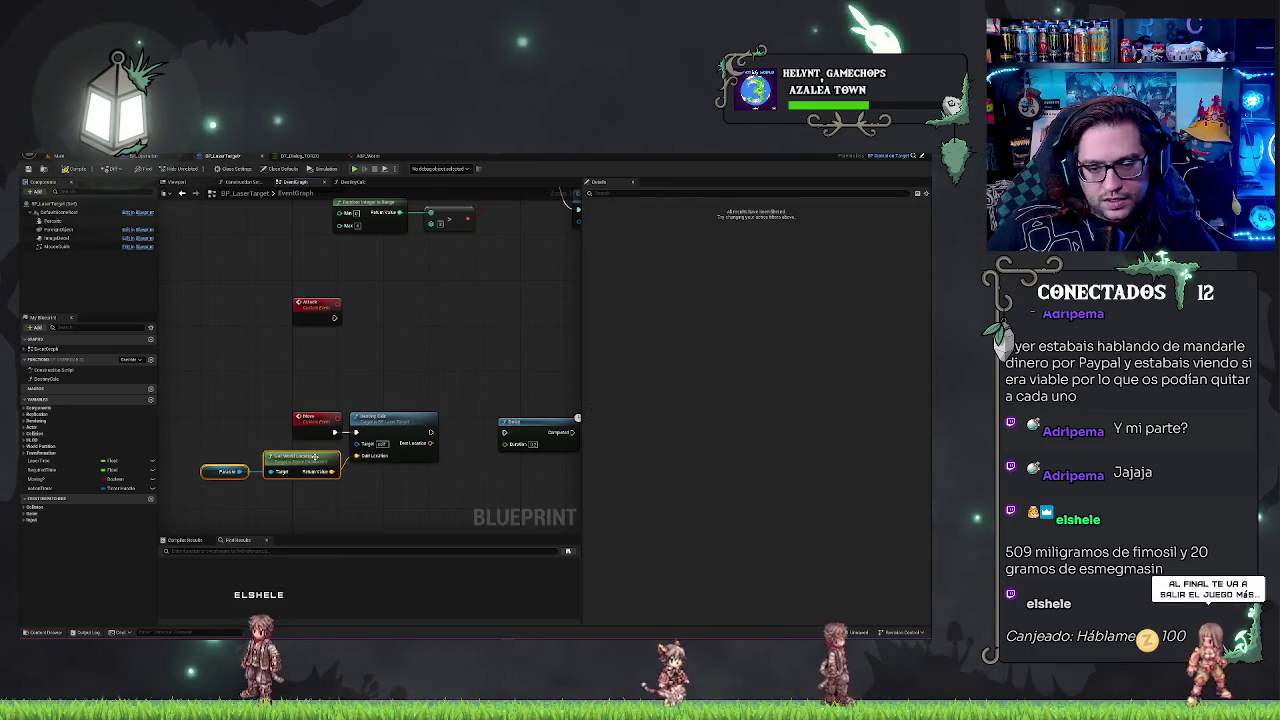
mouse_move(204, 458)
mouse_down()
mouse_move(390, 482)
mouse_move(408, 447)
mouse_move(435, 450)
mouse_up()
drag(392, 496, 396, 493)
mouse_move(440, 420)
mouse_down()
mouse_move(485, 420)
mouse_move(480, 377)
mouse_move(434, 360)
mouse_up()
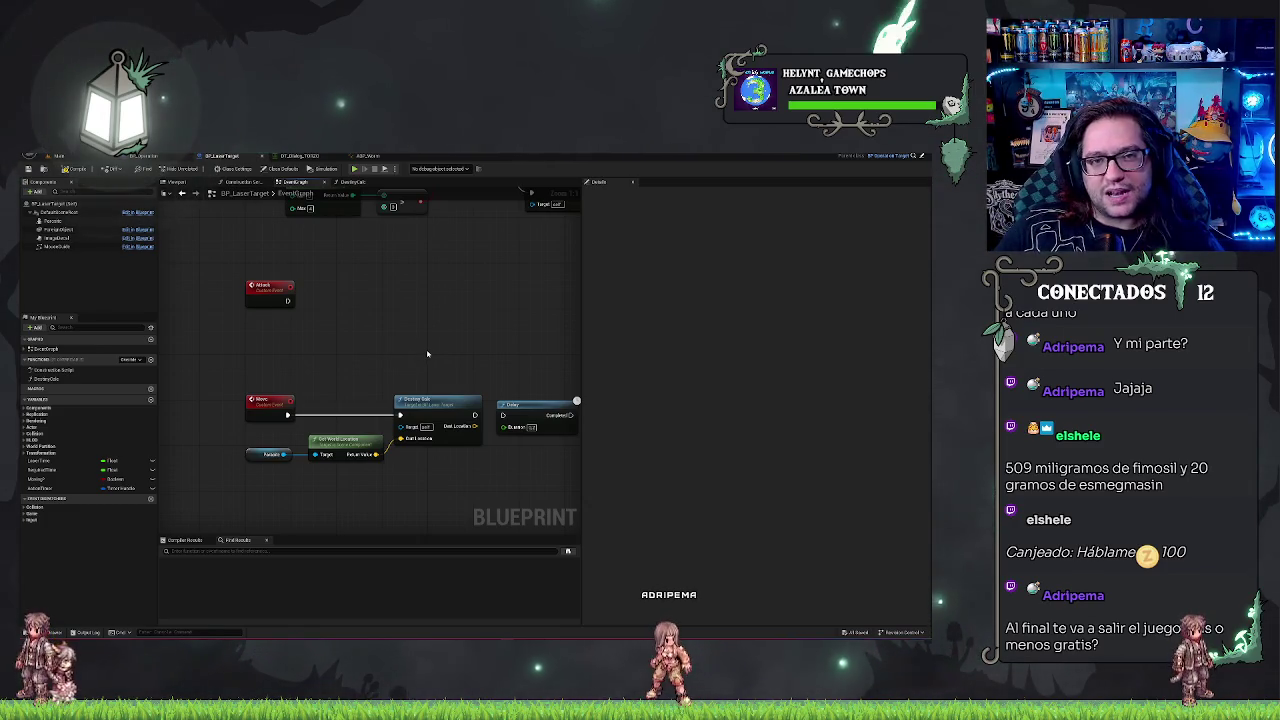
drag(427, 353, 316, 341)
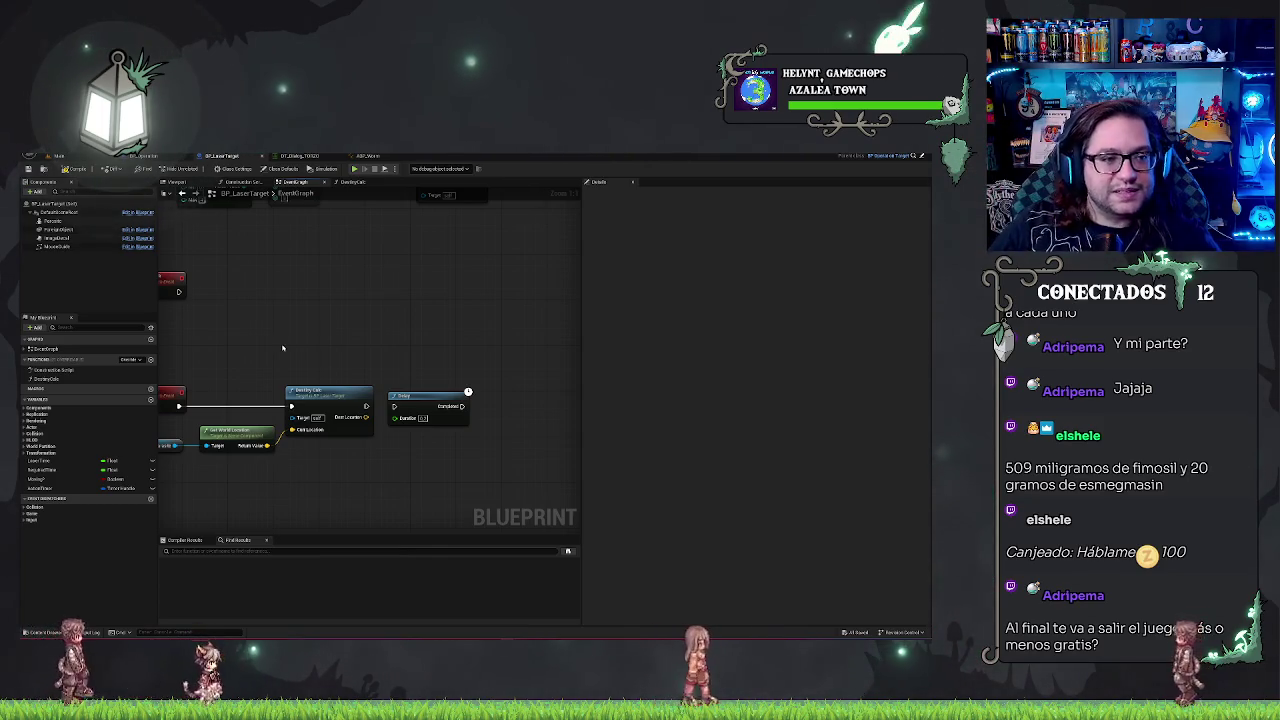
mouse_move(268, 330)
mouse_down()
mouse_move(451, 334)
mouse_move(410, 313)
mouse_up()
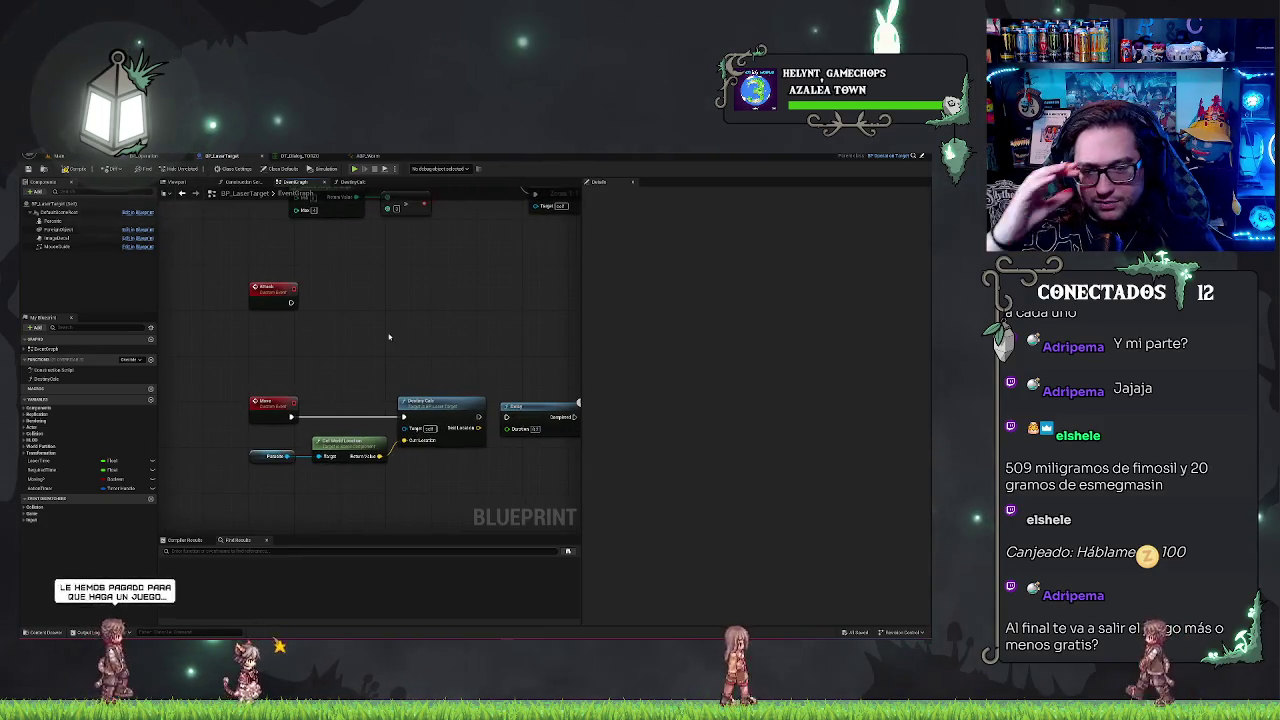
drag(480, 331, 395, 308)
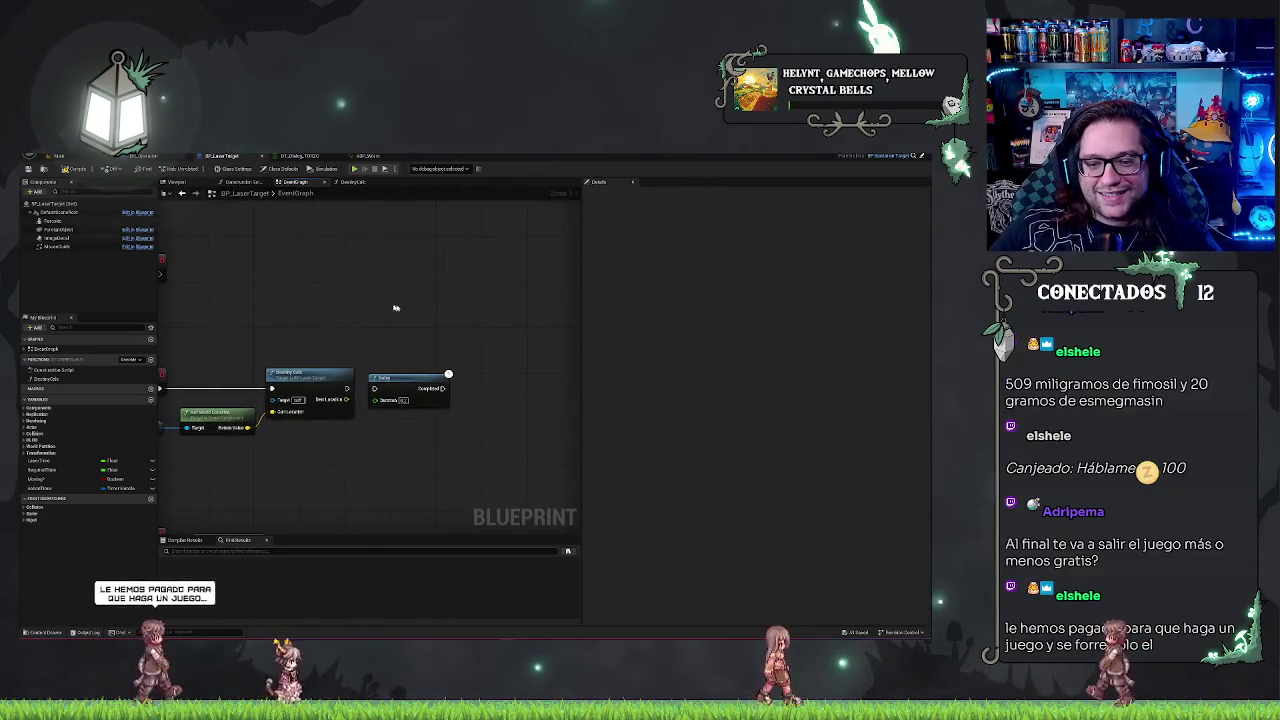
- Move the Delay right, insert Set Moving? after Destroy Cells, and add a new function
click(445, 385)
drag(445, 385, 538, 385)
drag(340, 398, 399, 409)
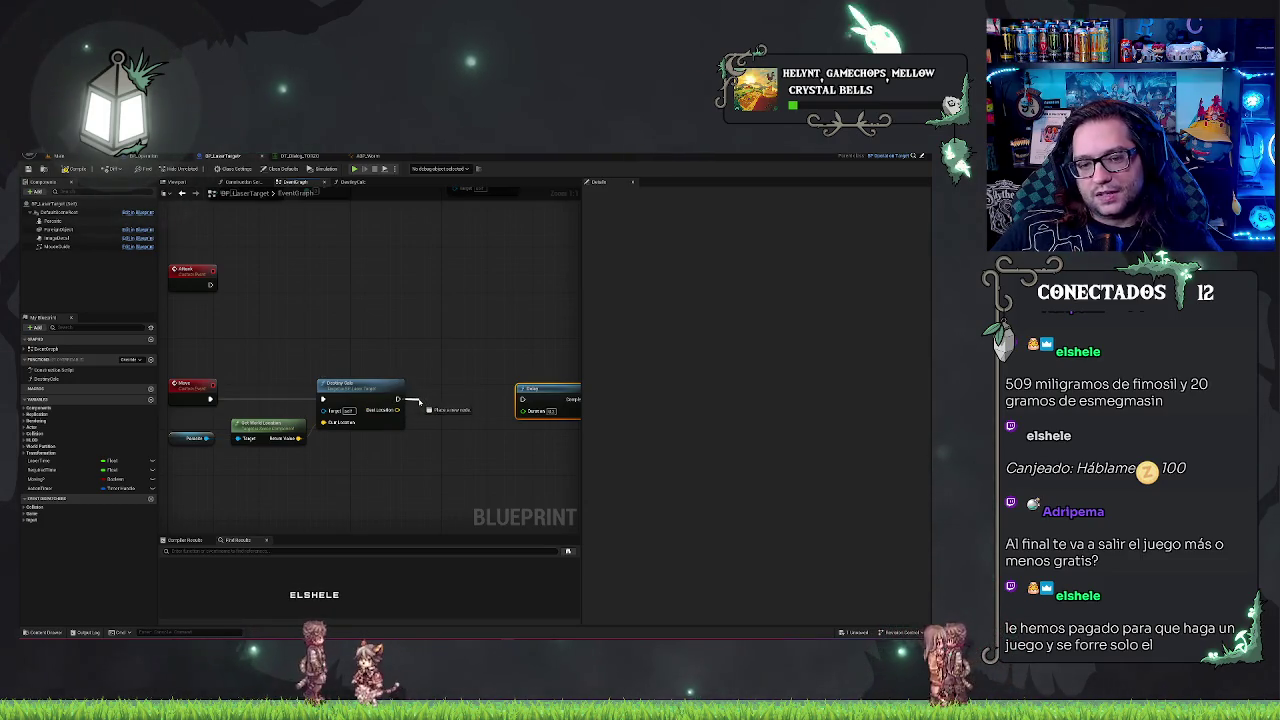
drag(418, 401, 418, 403)
click(45, 479)
mouse_move(45, 479)
mouse_down()
mouse_move(414, 483)
mouse_move(461, 383)
mouse_move(412, 399)
mouse_up()
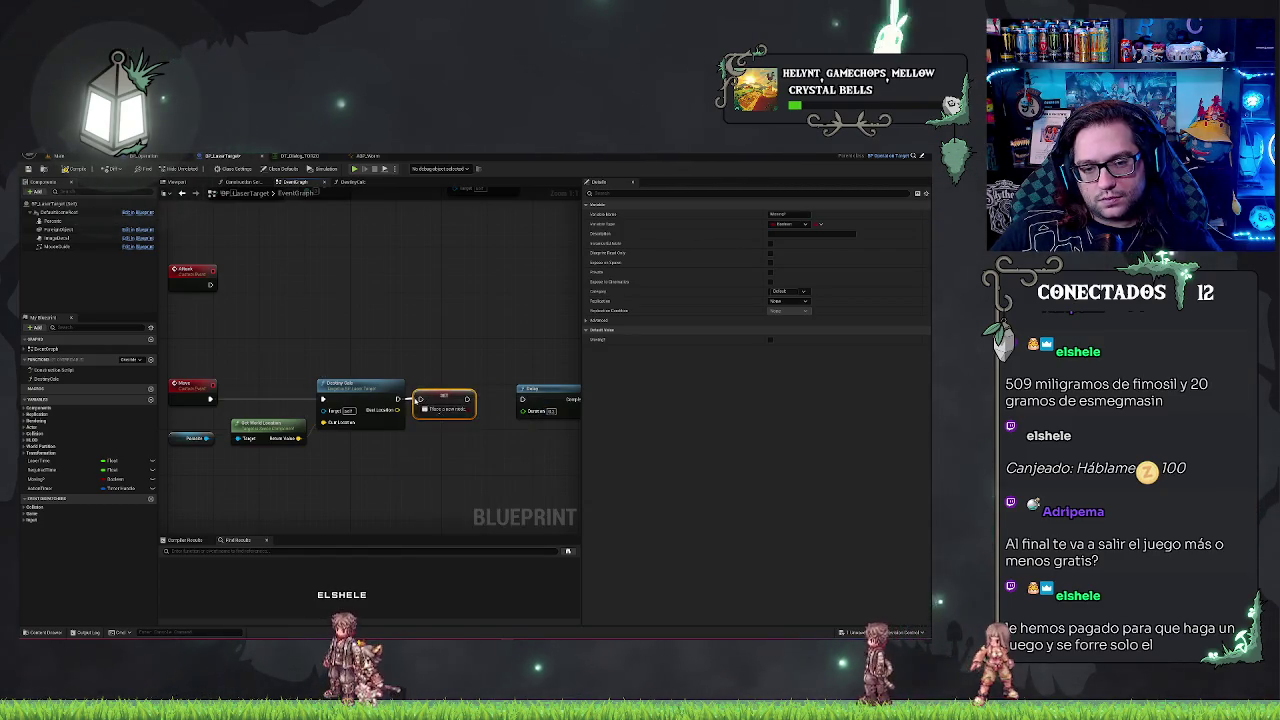
click(426, 337)
click(152, 360)
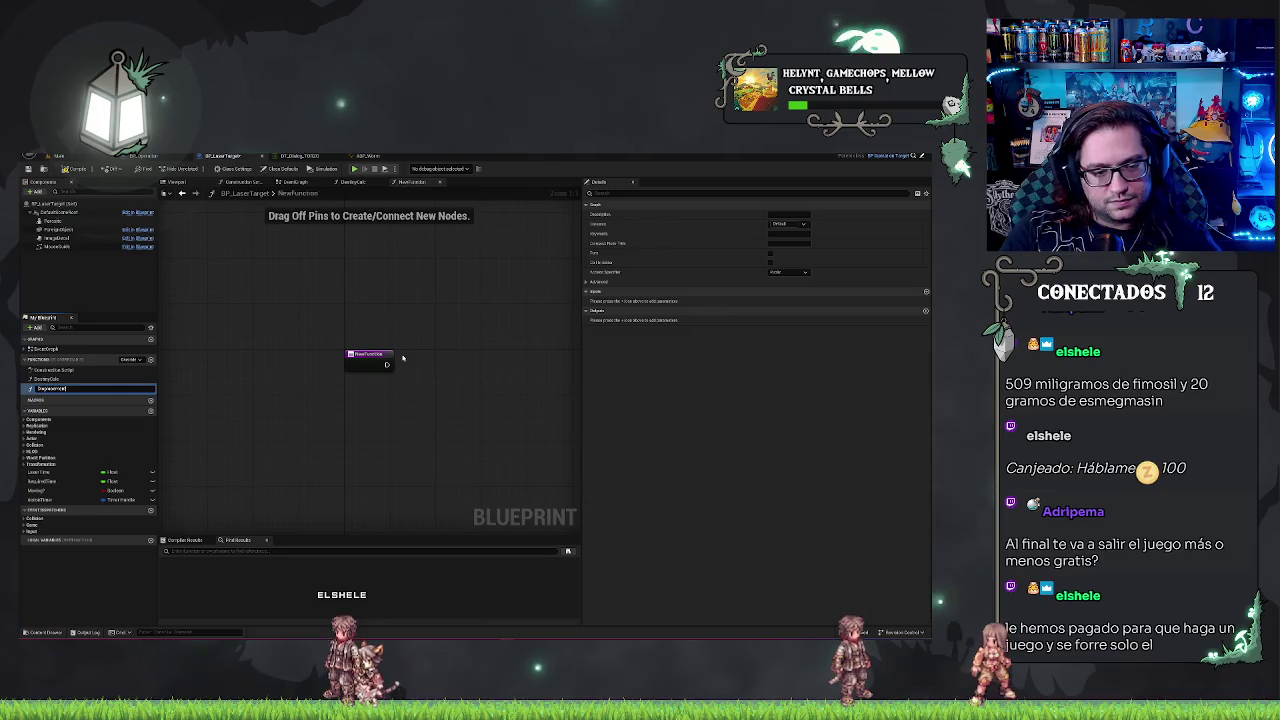
- Name the new function Displacement and give it a Destiny input parameter
key(Return)
click(926, 291)
text(Destiny)
key(Return)
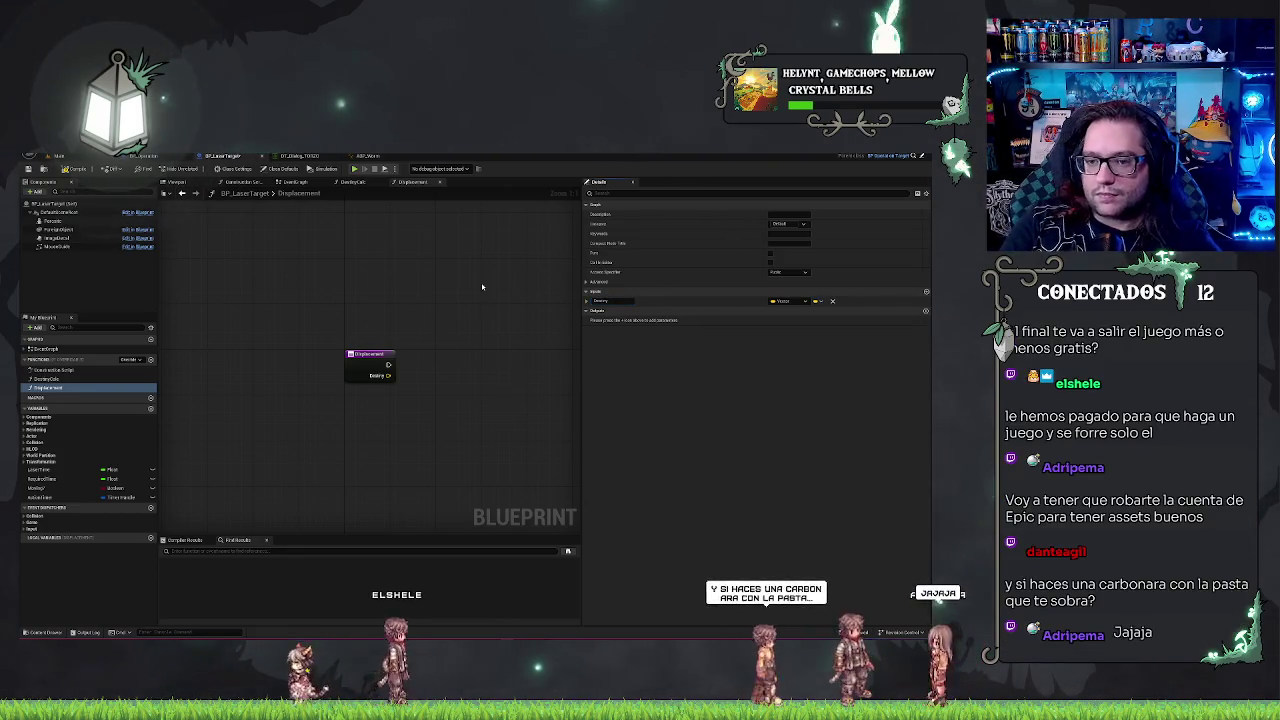
- Place a Displacement call node in the Move chain and shift the Delay node to make room
click(295, 182)
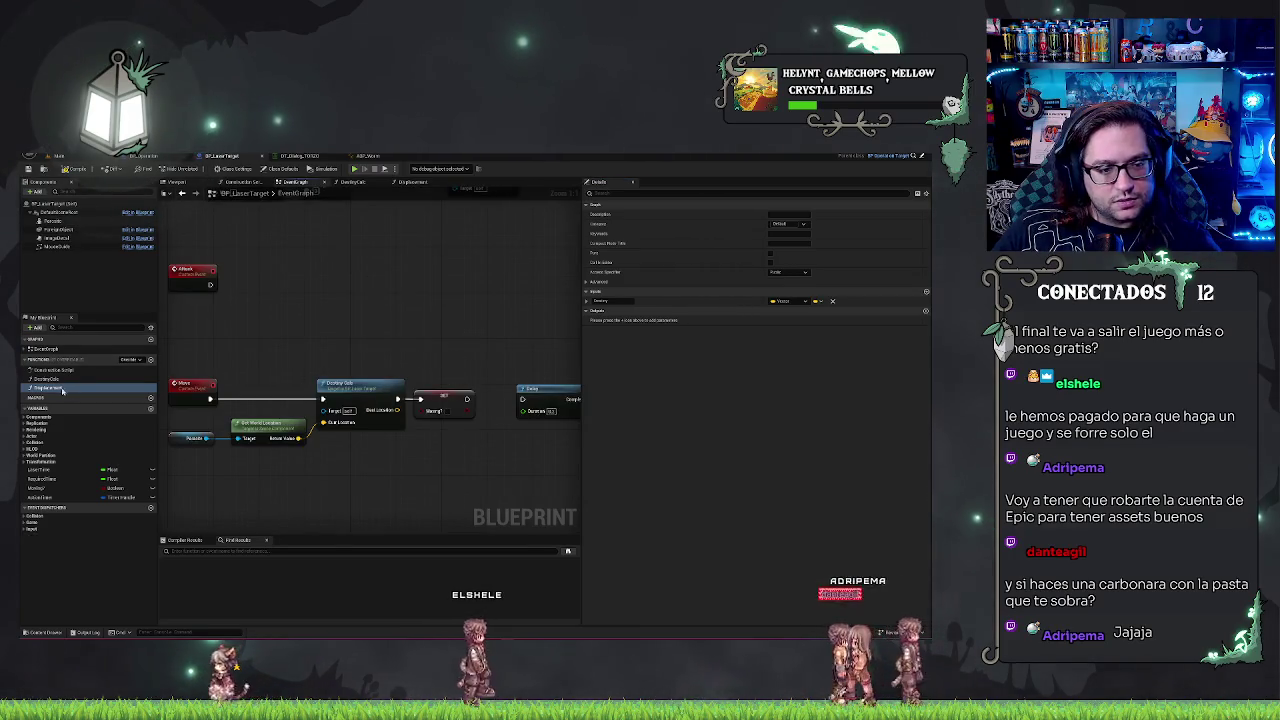
key(ctrl+v)
mouse_move(488, 444)
mouse_down()
mouse_move(575, 400)
mouse_move(520, 410)
mouse_move(476, 365)
mouse_up()
click(486, 309)
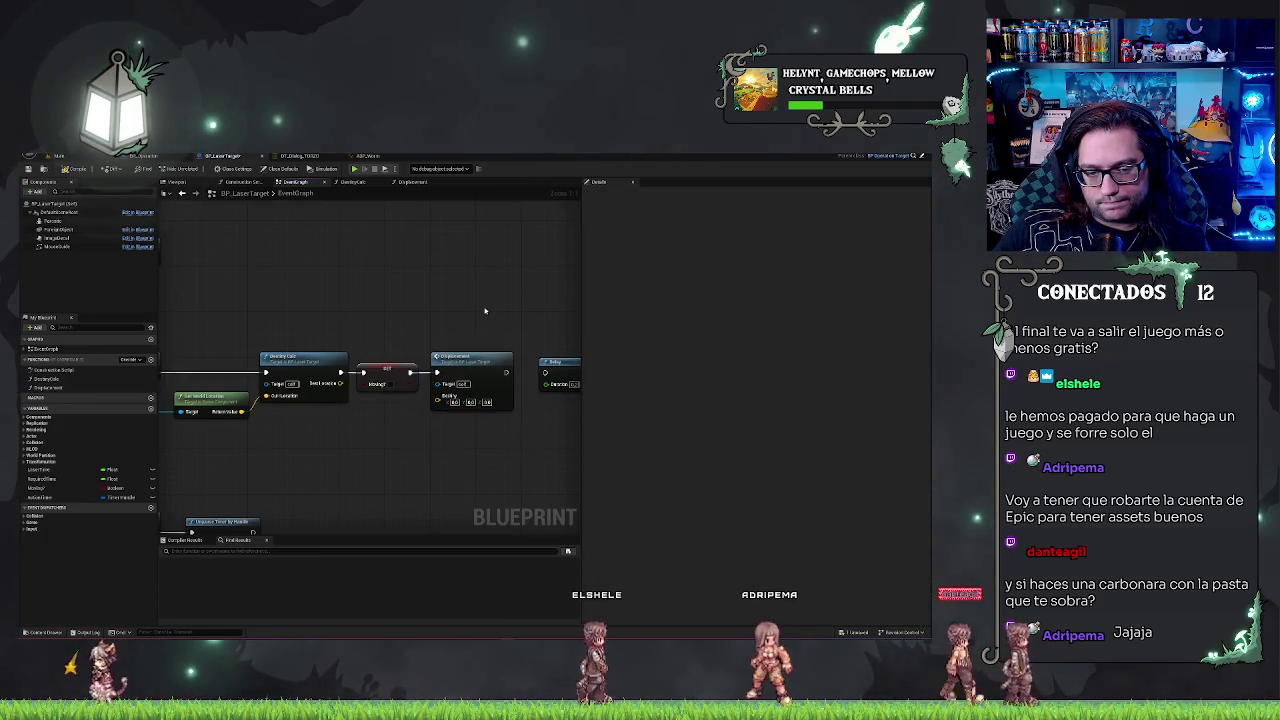
- Wire Destroy Calc's Dest Location output into the Displacement node's Destiny input
drag(486, 309, 408, 311)
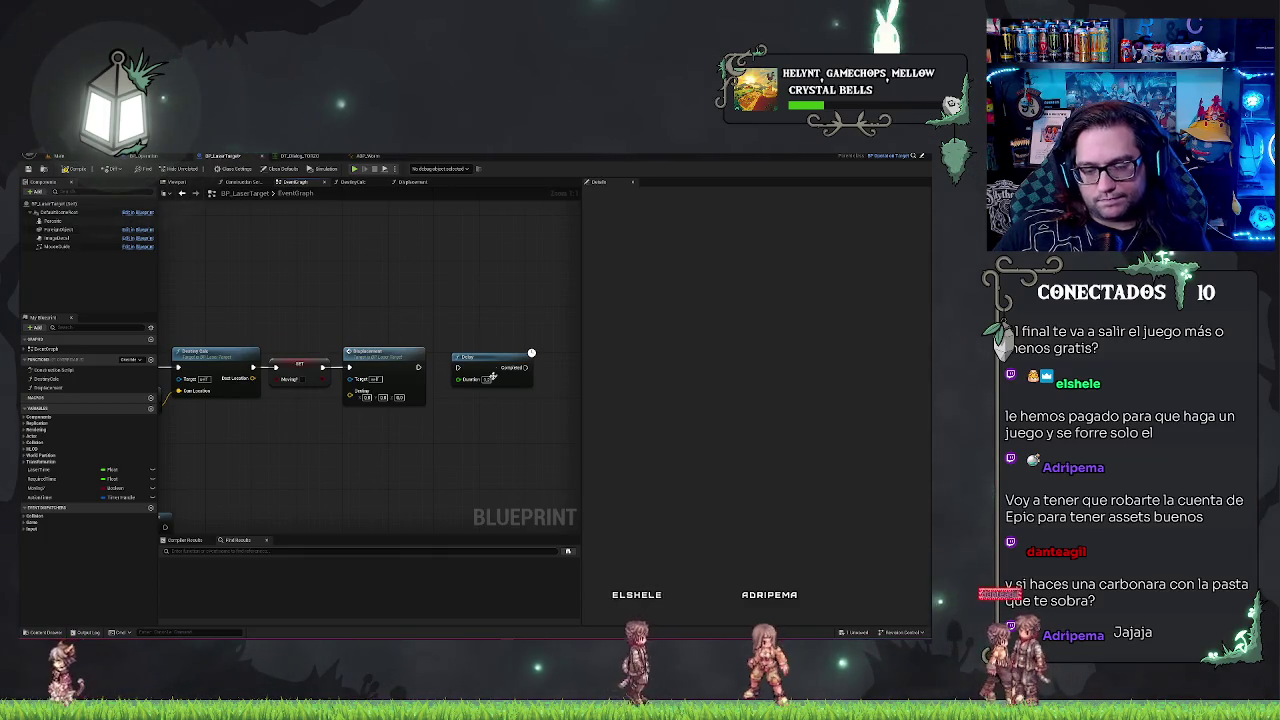
drag(480, 341, 538, 361)
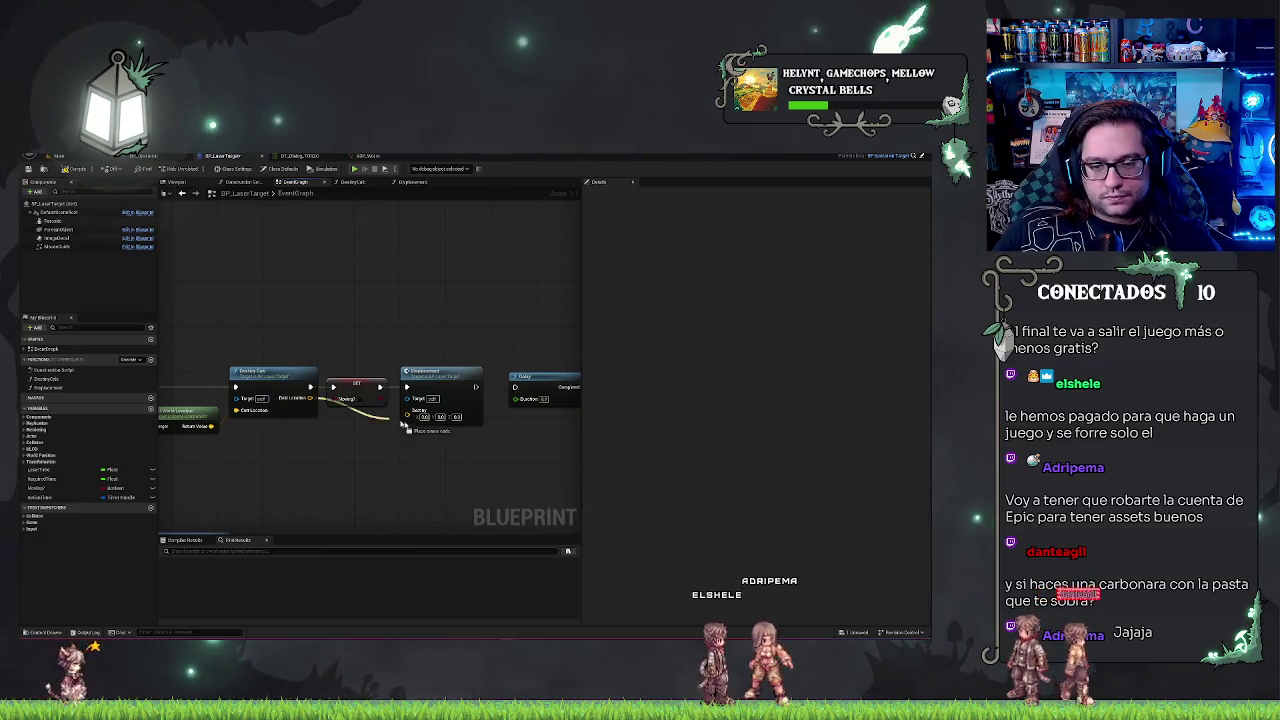
drag(479, 450, 441, 442)
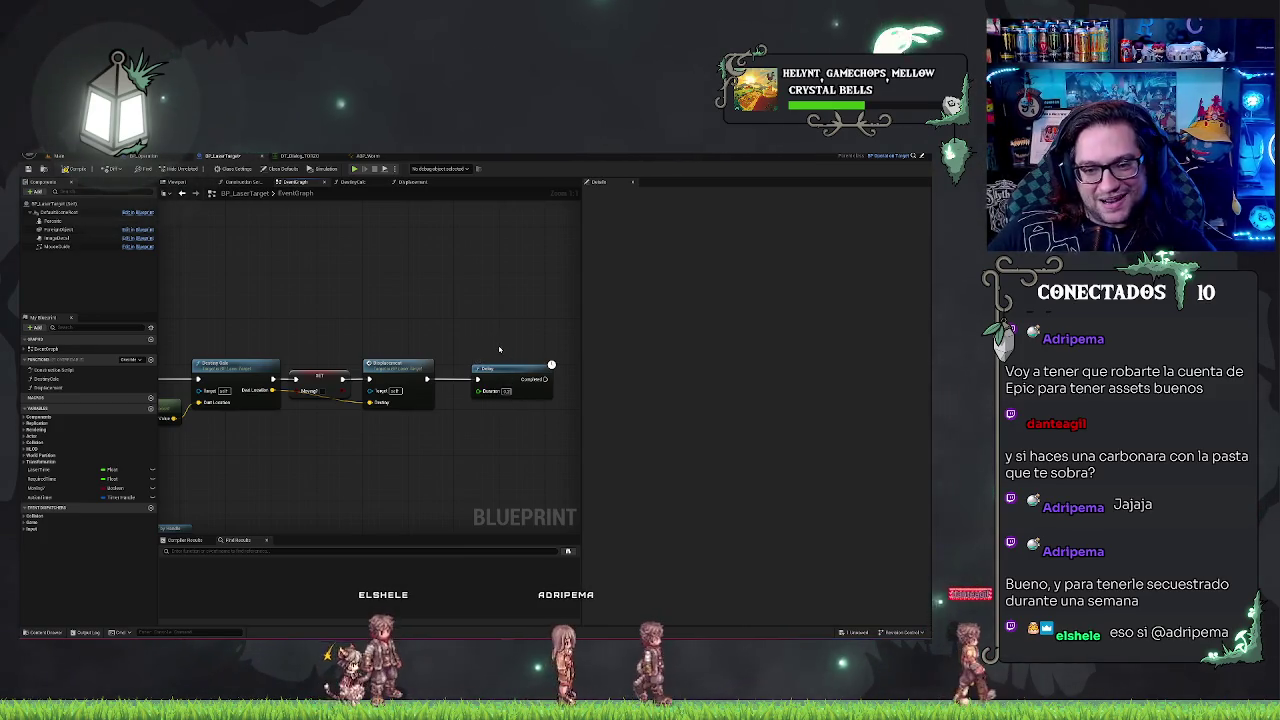
mouse_move(491, 337)
mouse_down()
mouse_move(190, 509)
mouse_move(374, 320)
mouse_move(457, 274)
mouse_move(491, 280)
mouse_move(365, 277)
mouse_move(428, 249)
mouse_move(464, 257)
mouse_up()
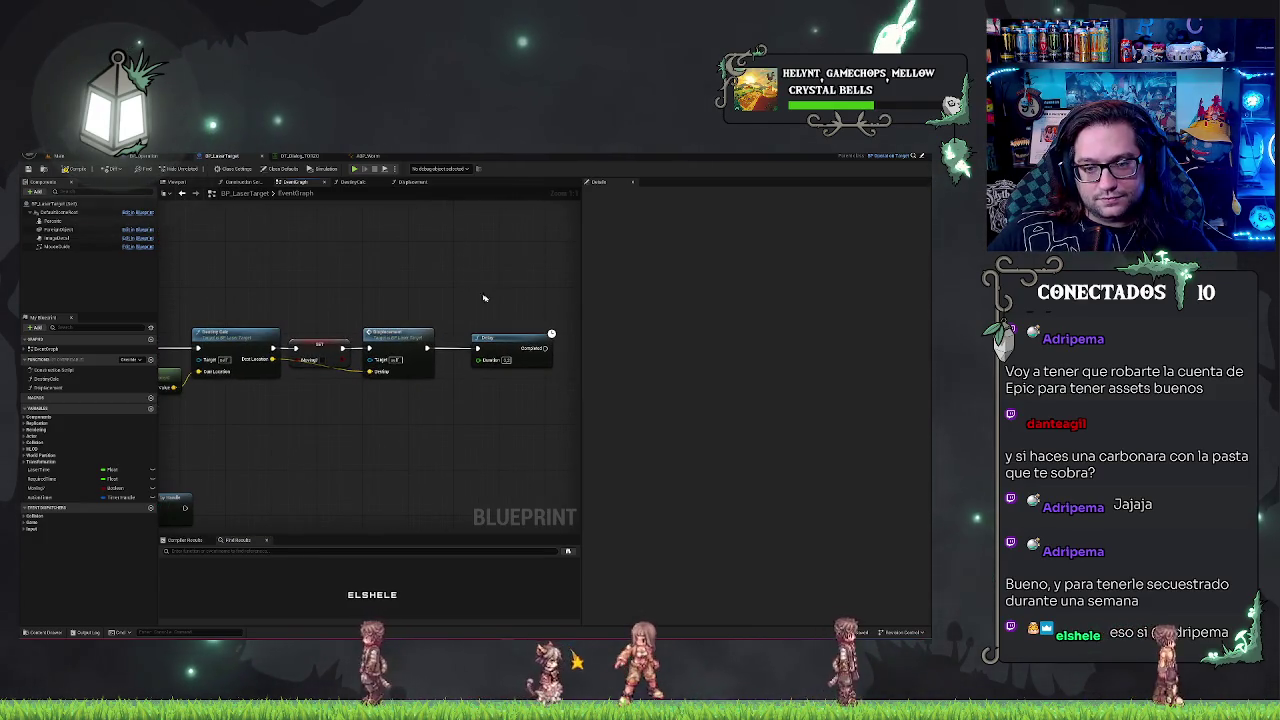
click(512, 340)
drag(446, 269, 560, 282)
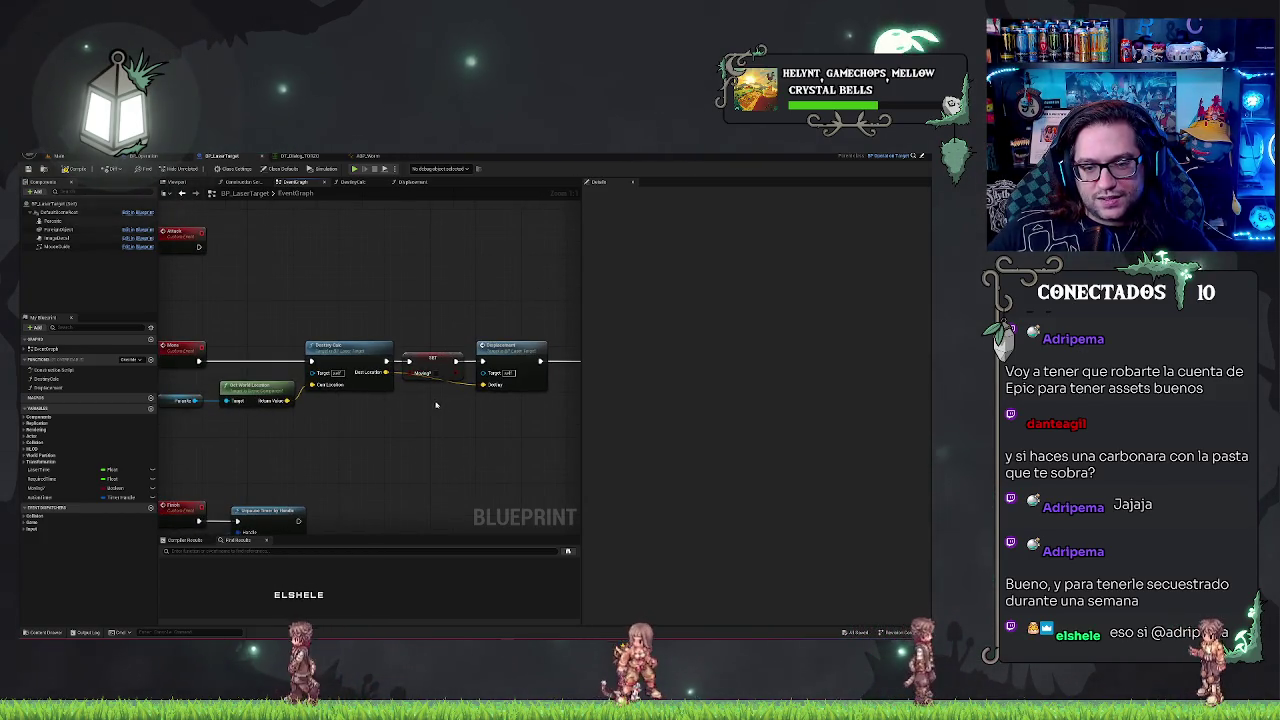
- Add a duplicate SET Moving? node after the Delay, lined up with it
click(420, 345)
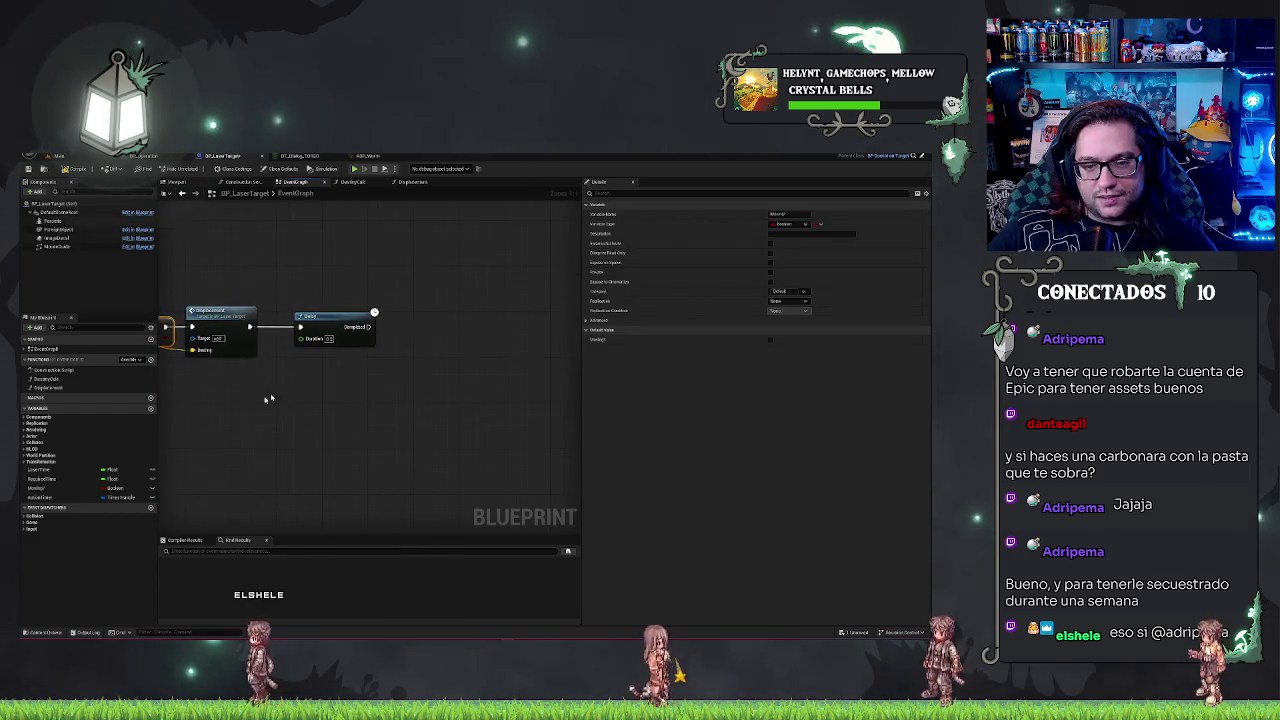
drag(427, 343, 427, 320)
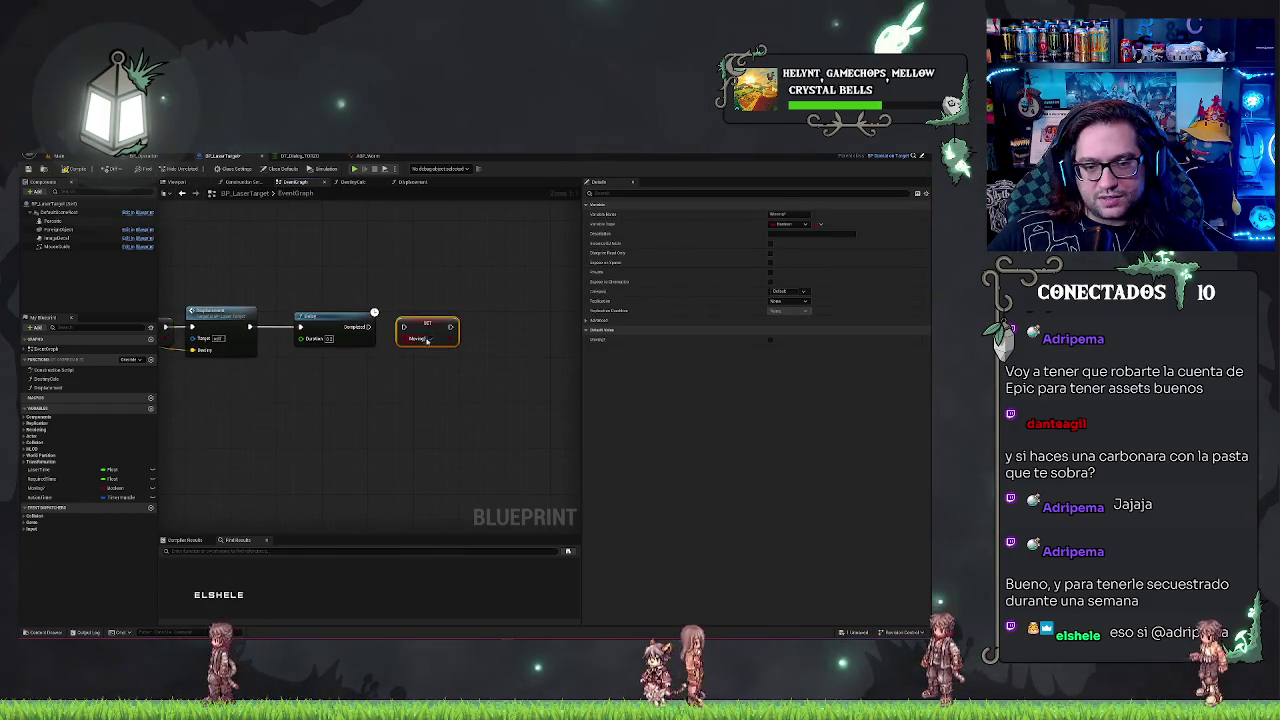
click(434, 271)
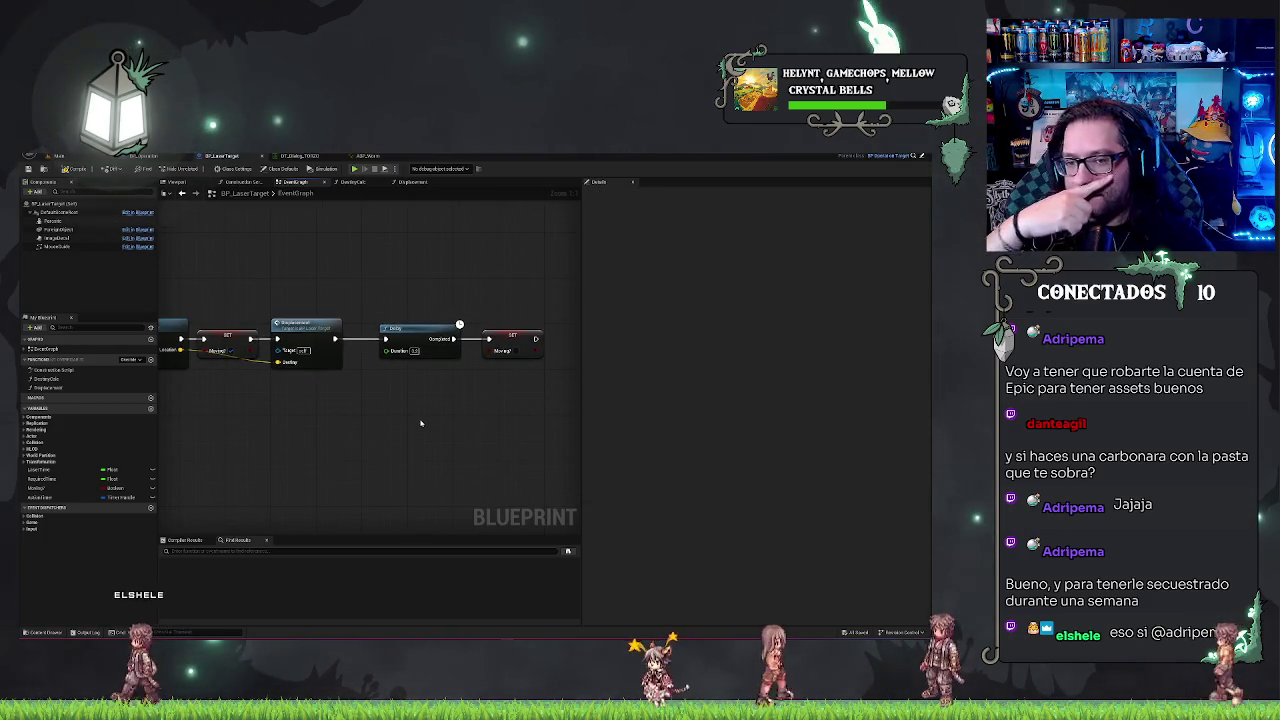
mouse_move(421, 424)
mouse_down()
mouse_move(471, 423)
mouse_move(517, 384)
mouse_move(379, 426)
mouse_up()
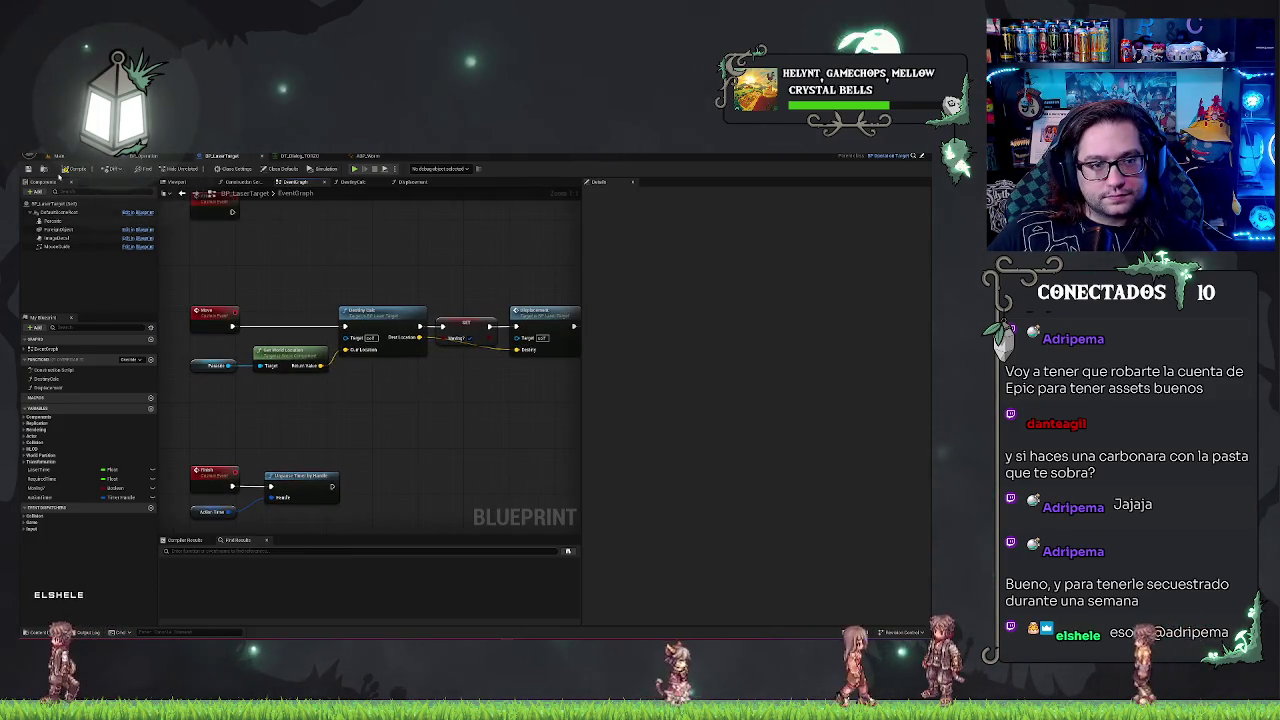
mouse_move(237, 250)
mouse_down()
mouse_move(254, 300)
mouse_move(374, 303)
mouse_move(321, 297)
mouse_up()
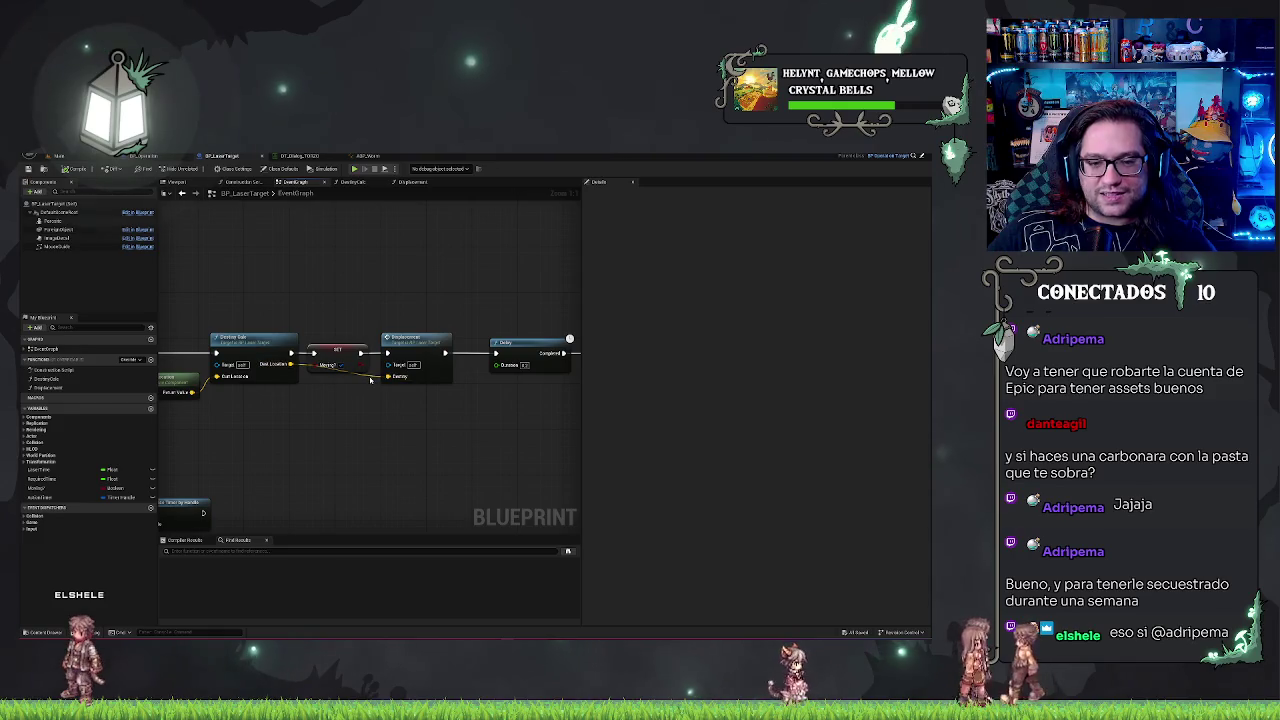
click(414, 336)
click(361, 405)
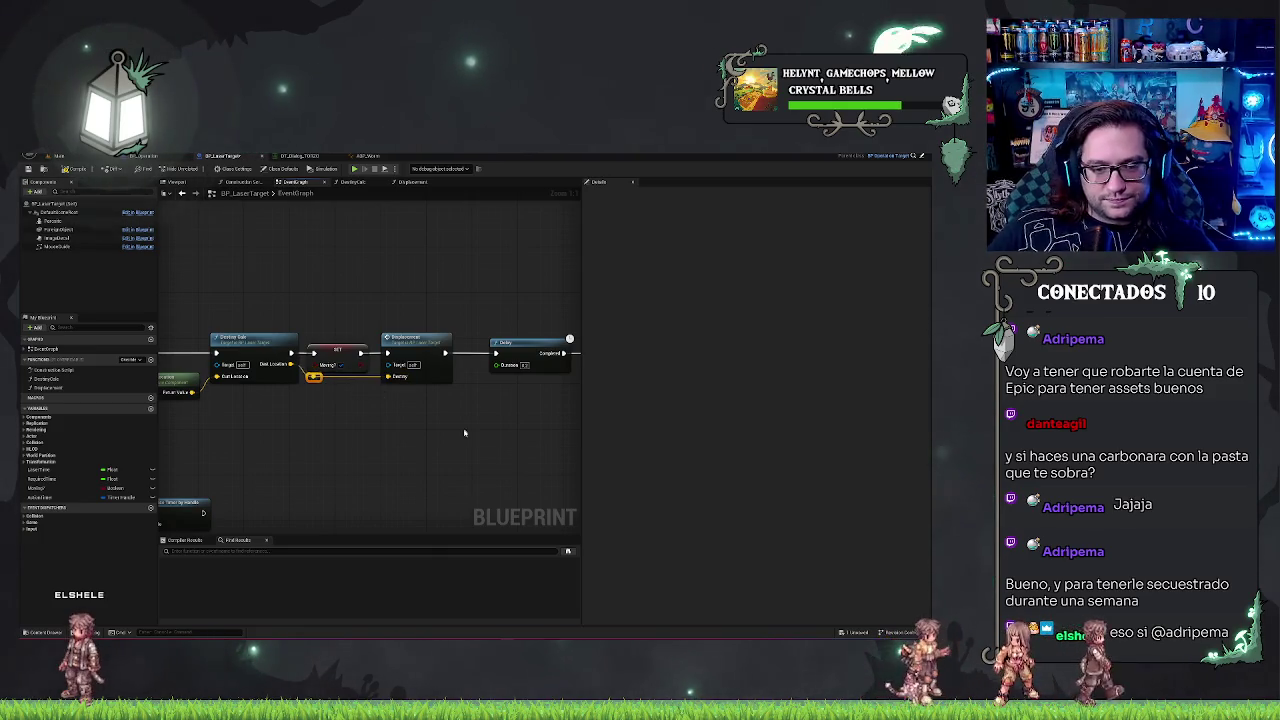
- Frame the event graph to review the SET, Displacement, Delay, SET Move chain
scroll(370, 353, down, 2)
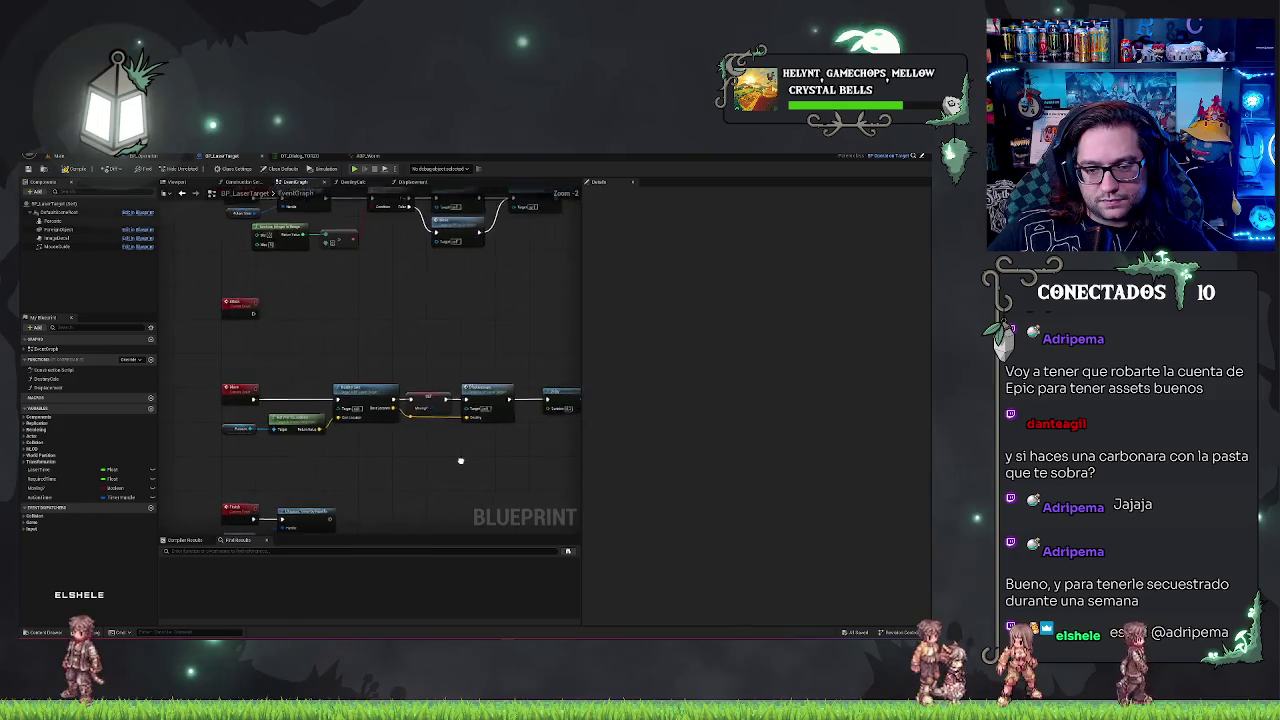
drag(370, 353, 569, 429)
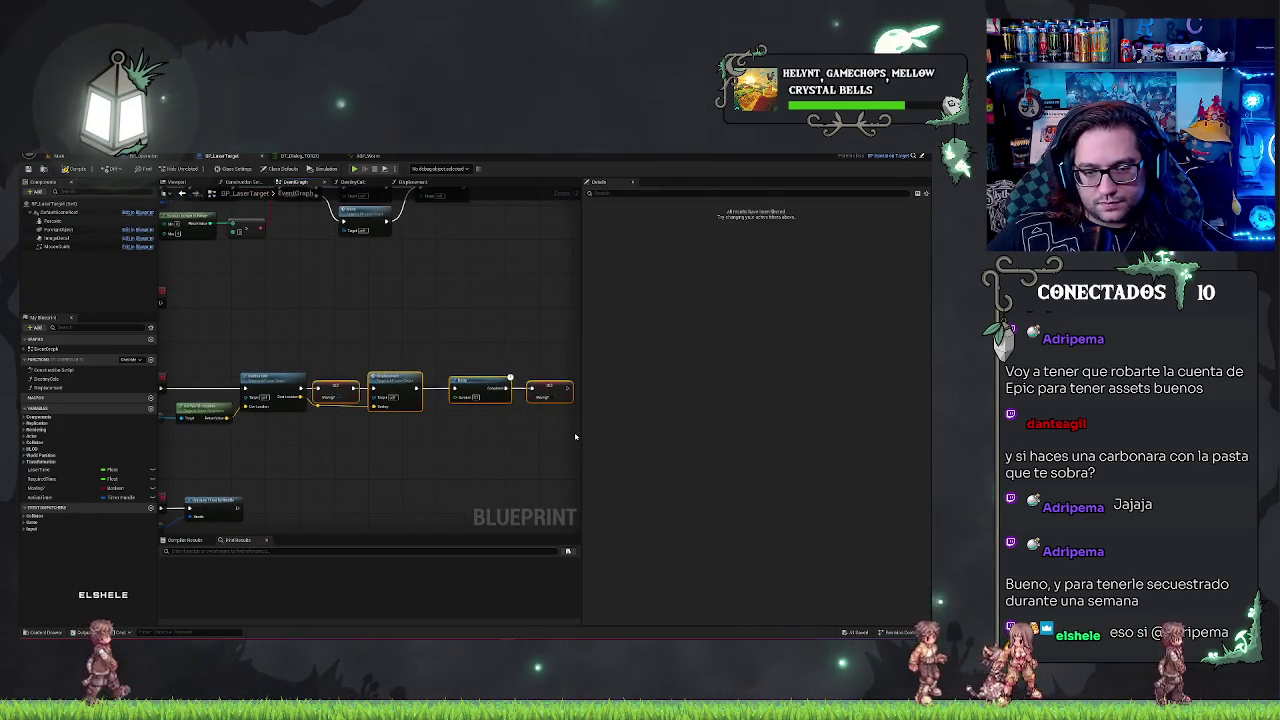
click(329, 421)
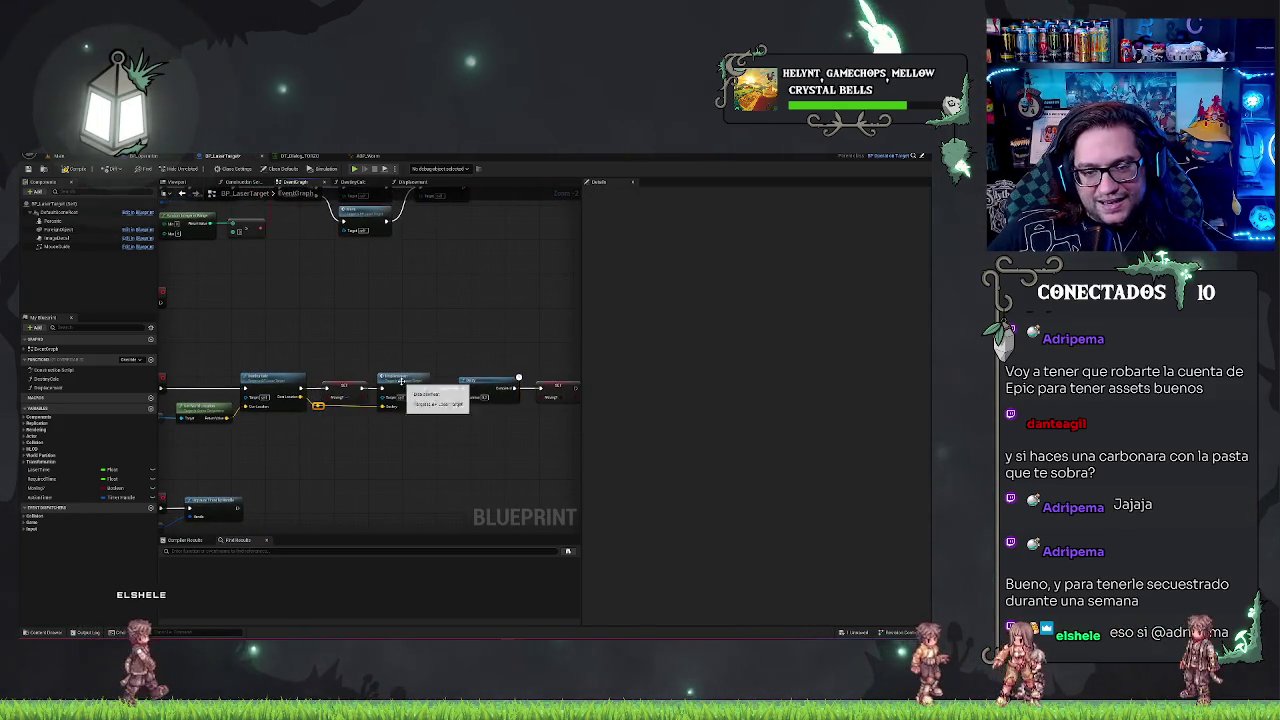
key(Home)
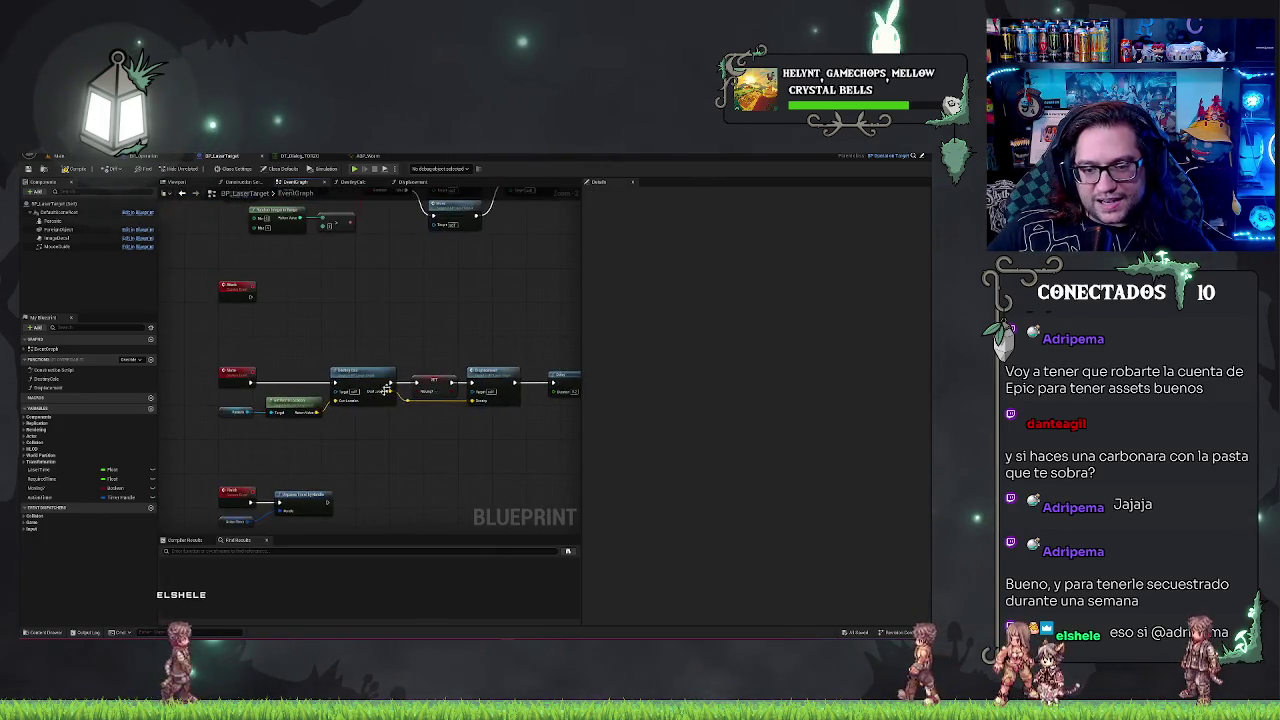
drag(497, 285, 372, 292)
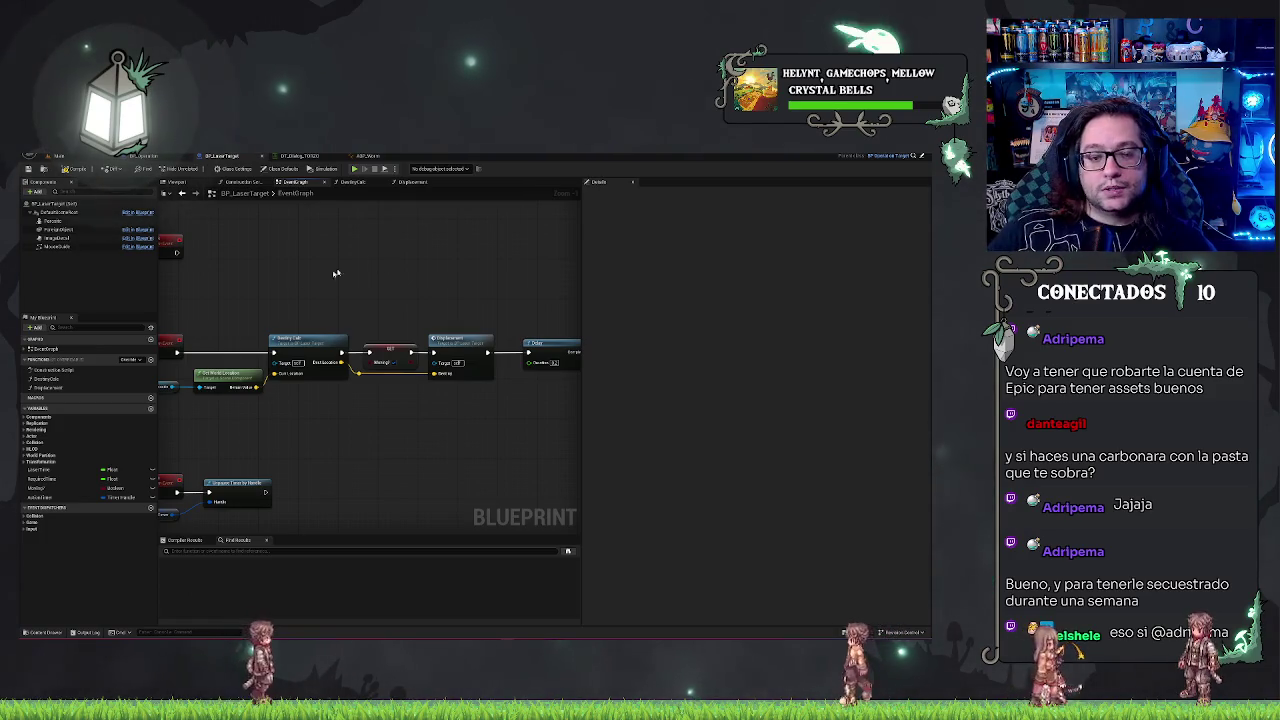
click(352, 182)
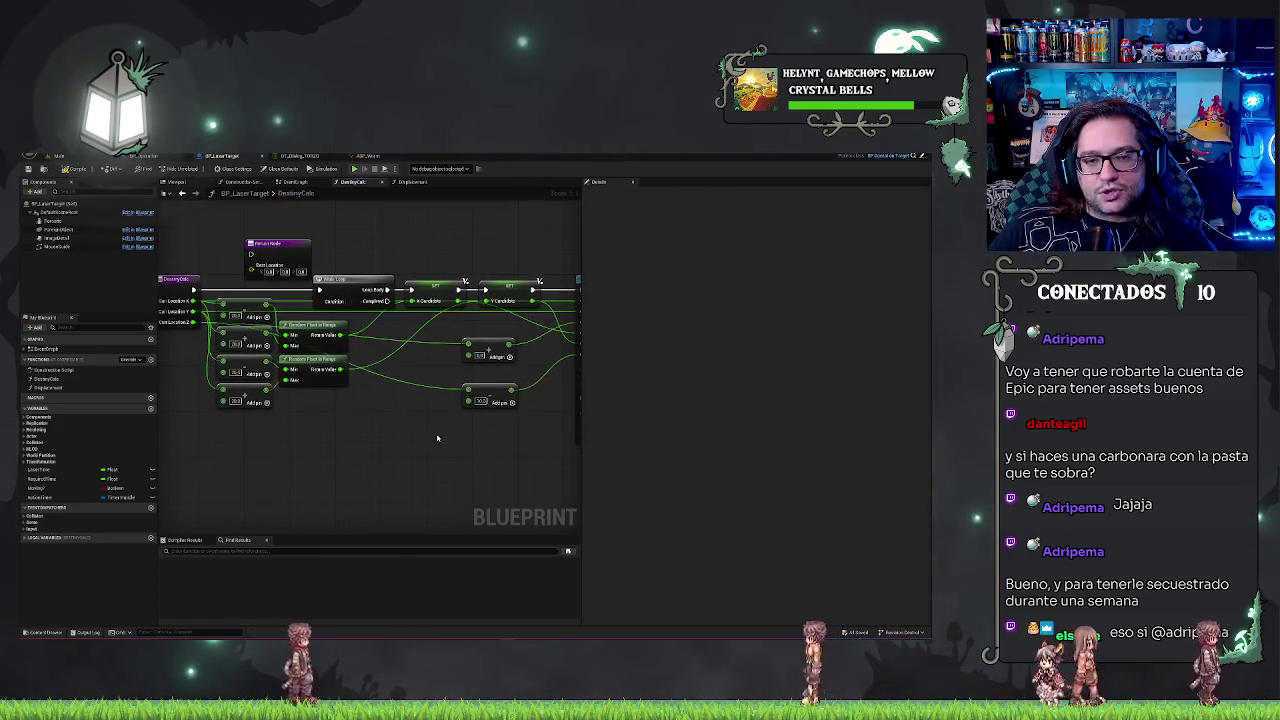
- Attach a Return Node to the Branch's exec output after the BP_Operation cast
mouse_move(437, 438)
mouse_down()
mouse_move(525, 434)
mouse_move(382, 511)
mouse_up()
drag(222, 316, 513, 353)
mouse_move(325, 371)
mouse_down()
mouse_move(435, 433)
mouse_move(420, 388)
mouse_move(378, 368)
mouse_up()
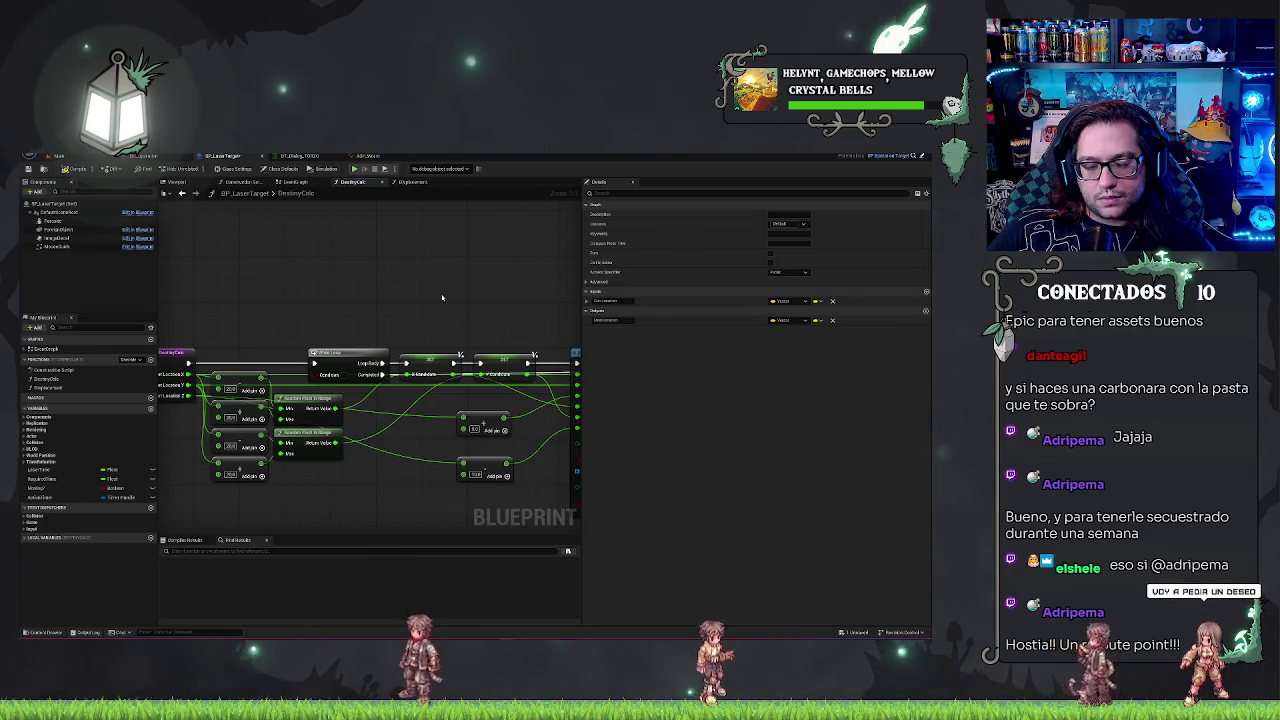
key(ctrl+z)
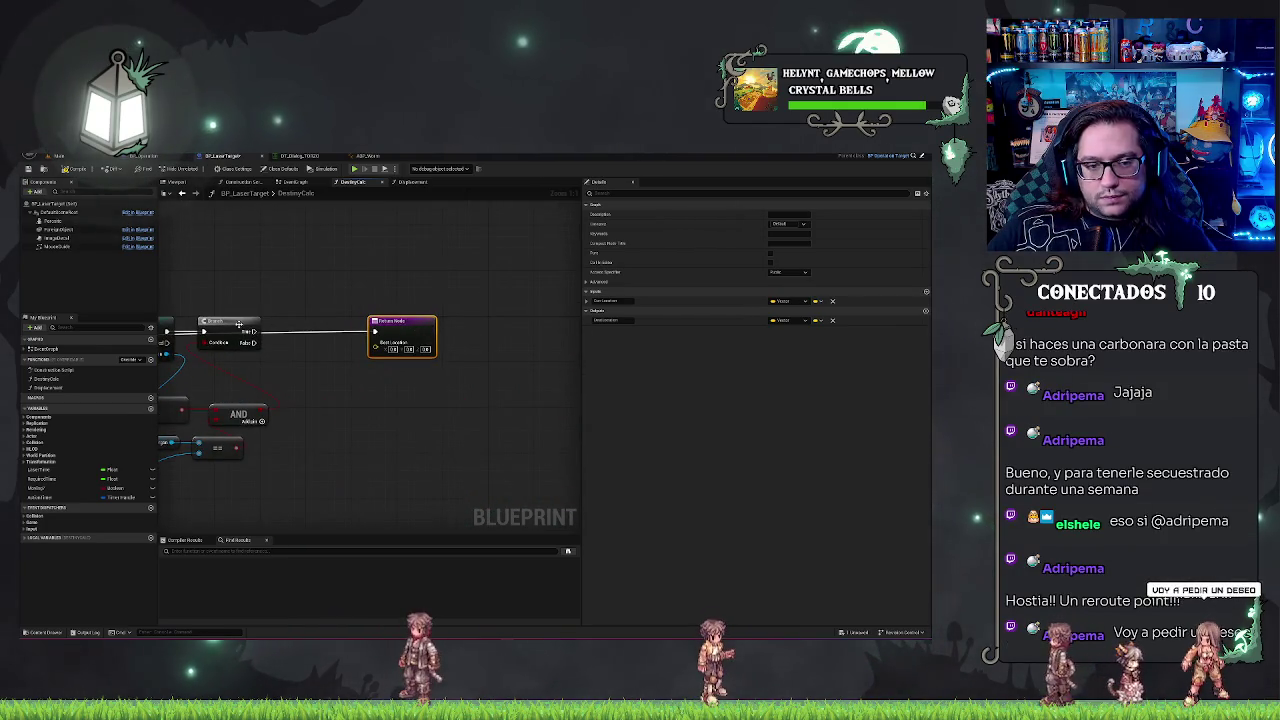
click(290, 321)
click(240, 318)
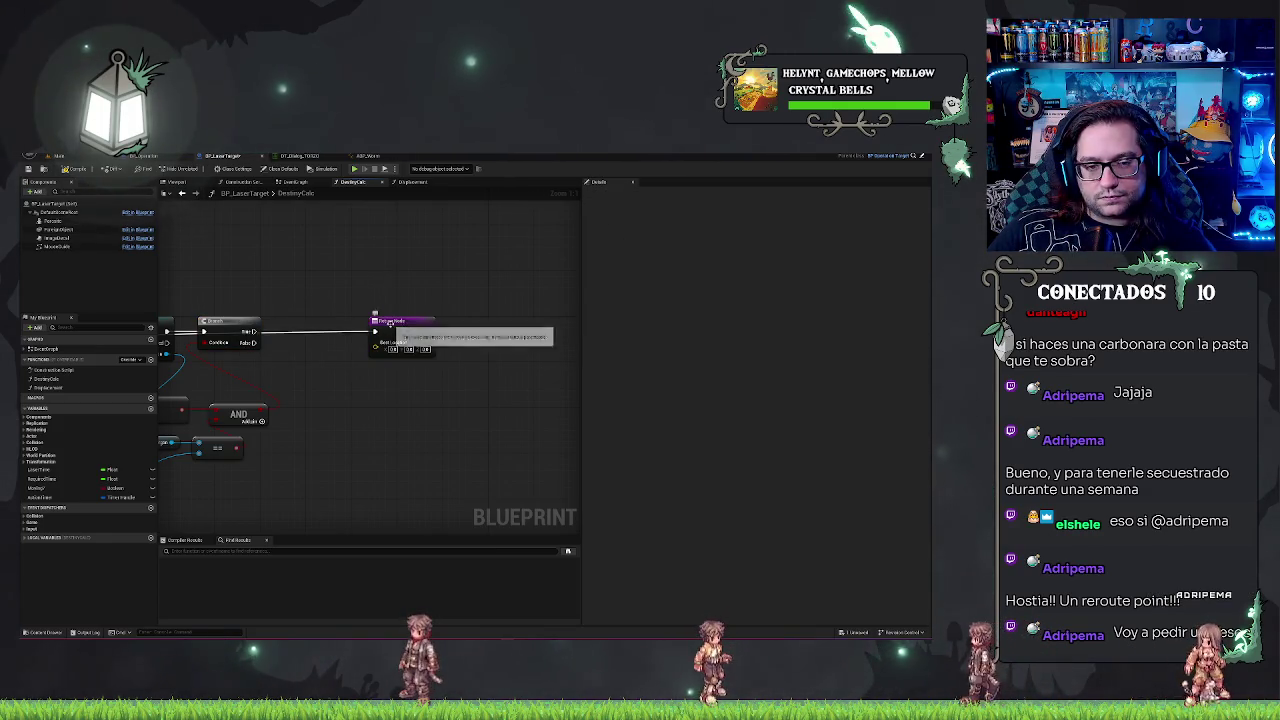
key(ctrl+z)
- Nudge the Return Node right and frame the Line Trace, Branch and entry nodes
key(Home)
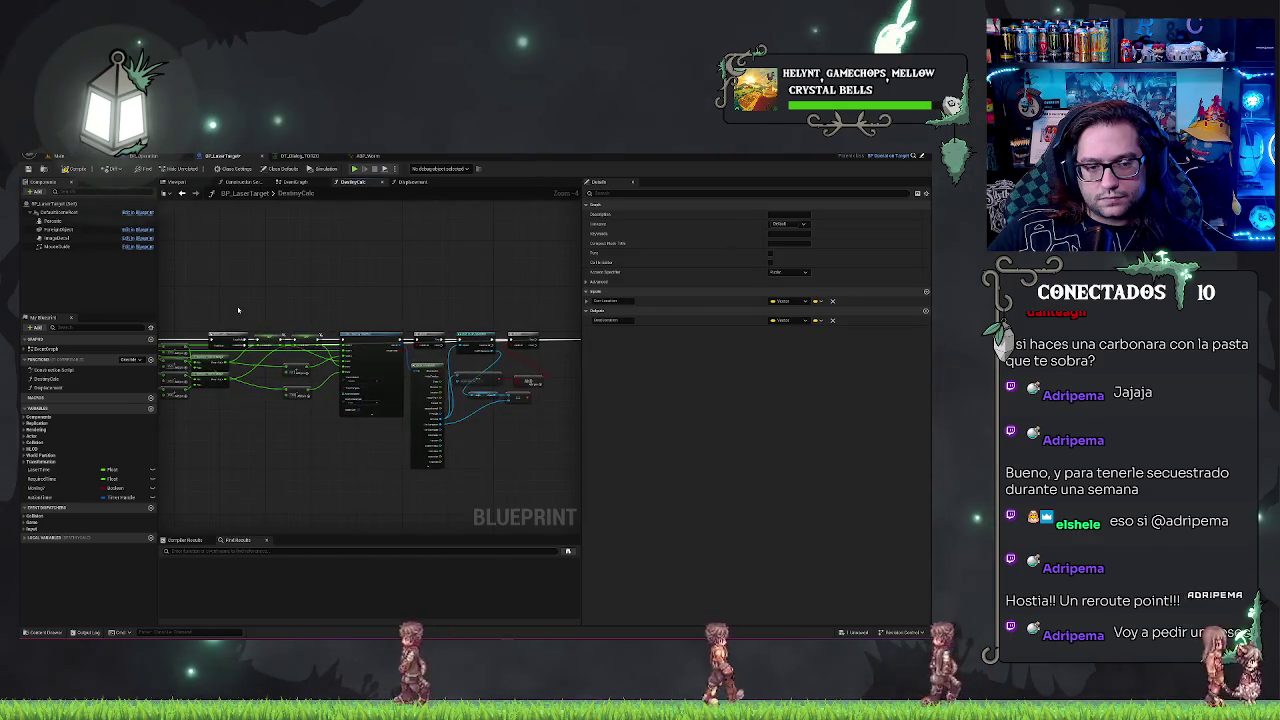
scroll(477, 286, up, 3)
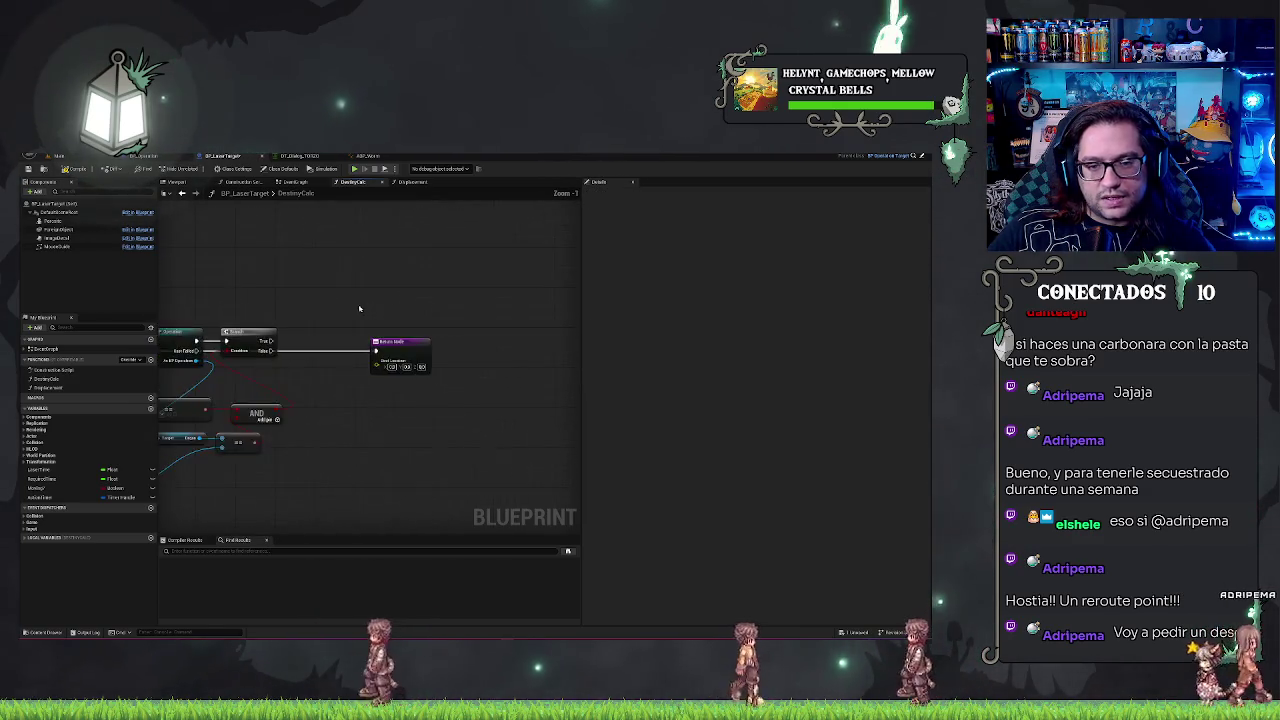
drag(531, 343, 551, 343)
click(516, 444)
mouse_move(516, 444)
mouse_down()
mouse_move(543, 443)
mouse_move(481, 337)
mouse_up()
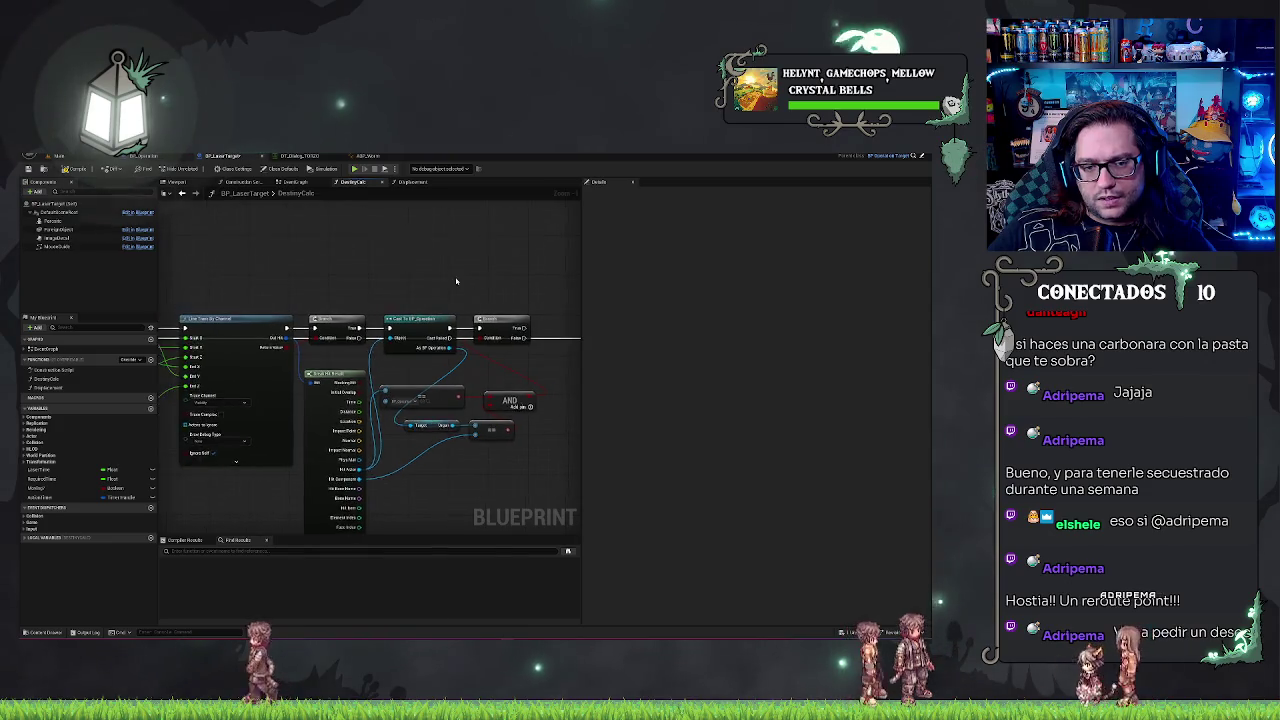
scroll(440, 285, up, 2)
mouse_move(363, 280)
mouse_down()
mouse_move(451, 249)
mouse_move(280, 260)
mouse_move(440, 257)
mouse_move(563, 228)
mouse_up()
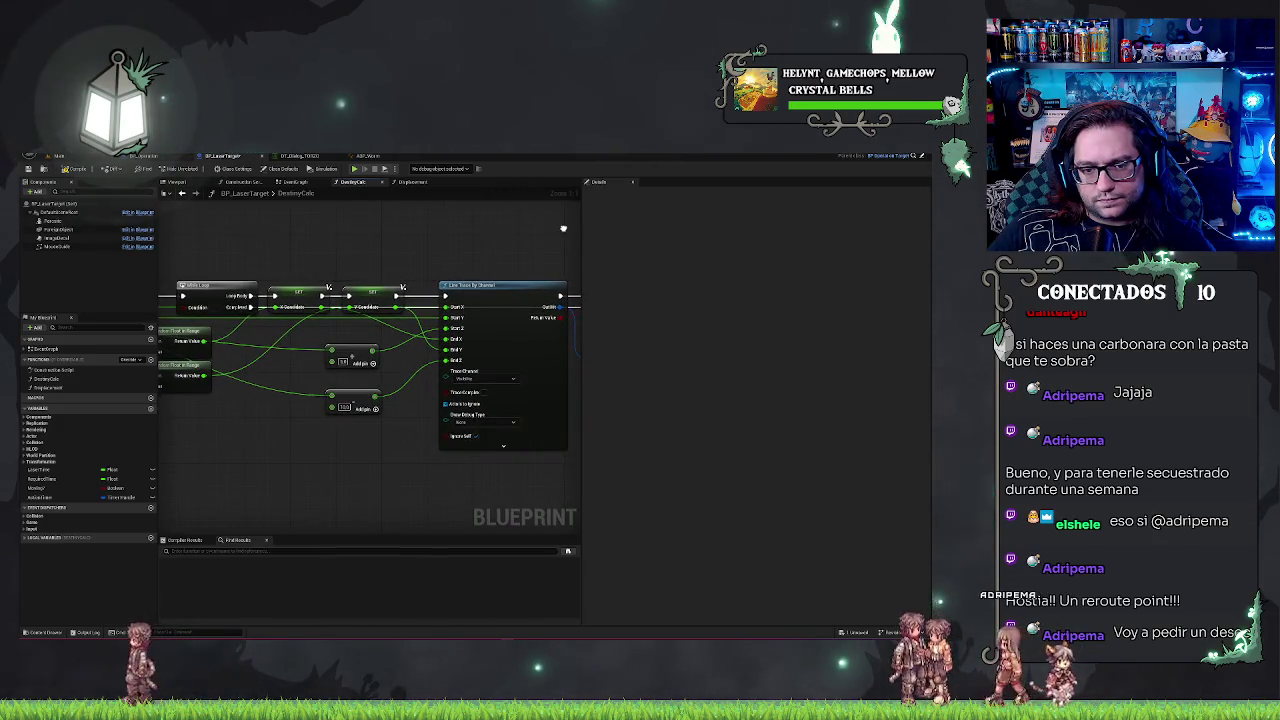
scroll(413, 365, down, 3)
scroll(263, 434, up, 3)
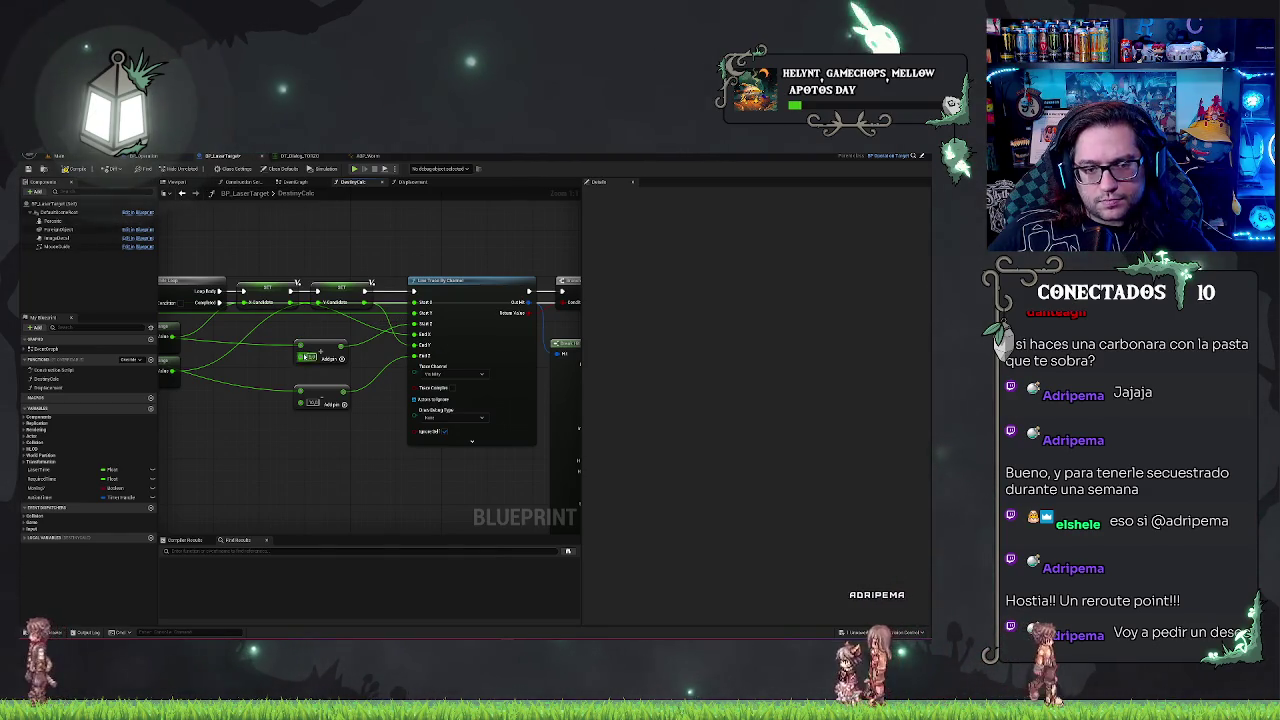
mouse_move(365, 330)
mouse_down()
mouse_move(424, 447)
mouse_move(206, 434)
mouse_move(396, 476)
mouse_move(166, 469)
mouse_move(361, 458)
mouse_move(219, 446)
mouse_move(386, 473)
mouse_up()
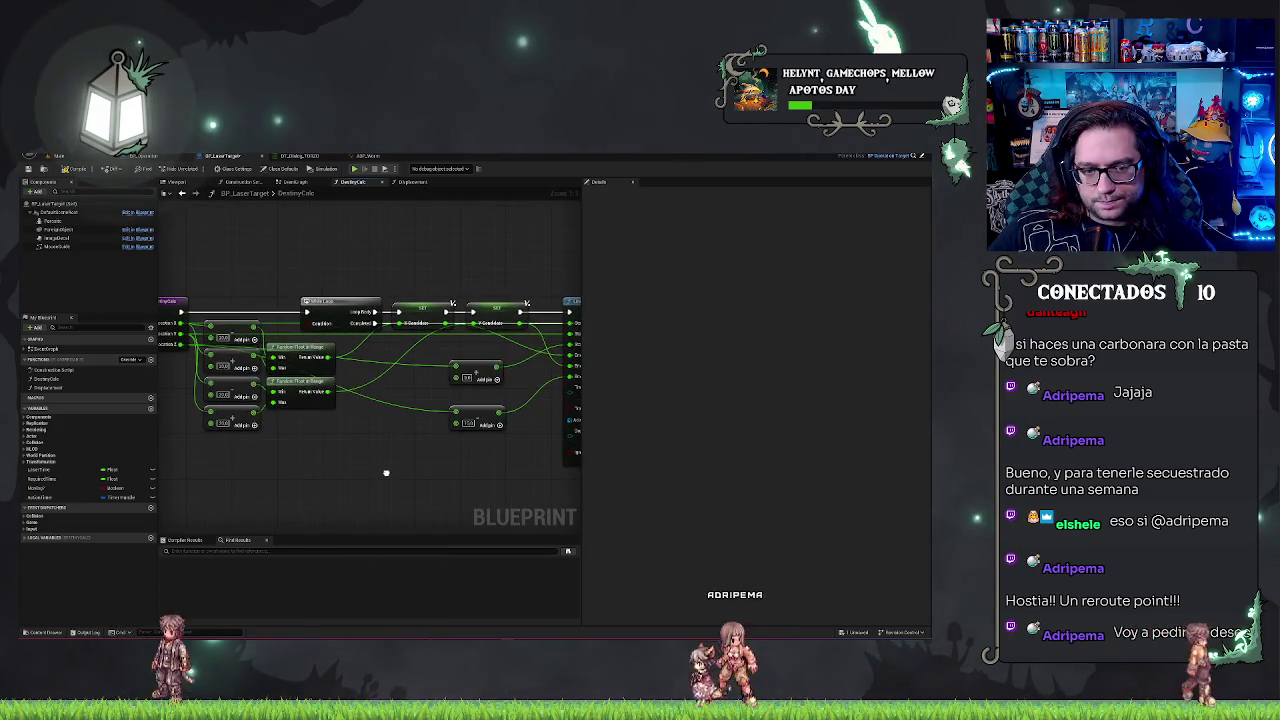
- Survey the Line Trace, Break Hit Result, Cast and loop nodes, framing the whole network
drag(340, 381, 344, 403)
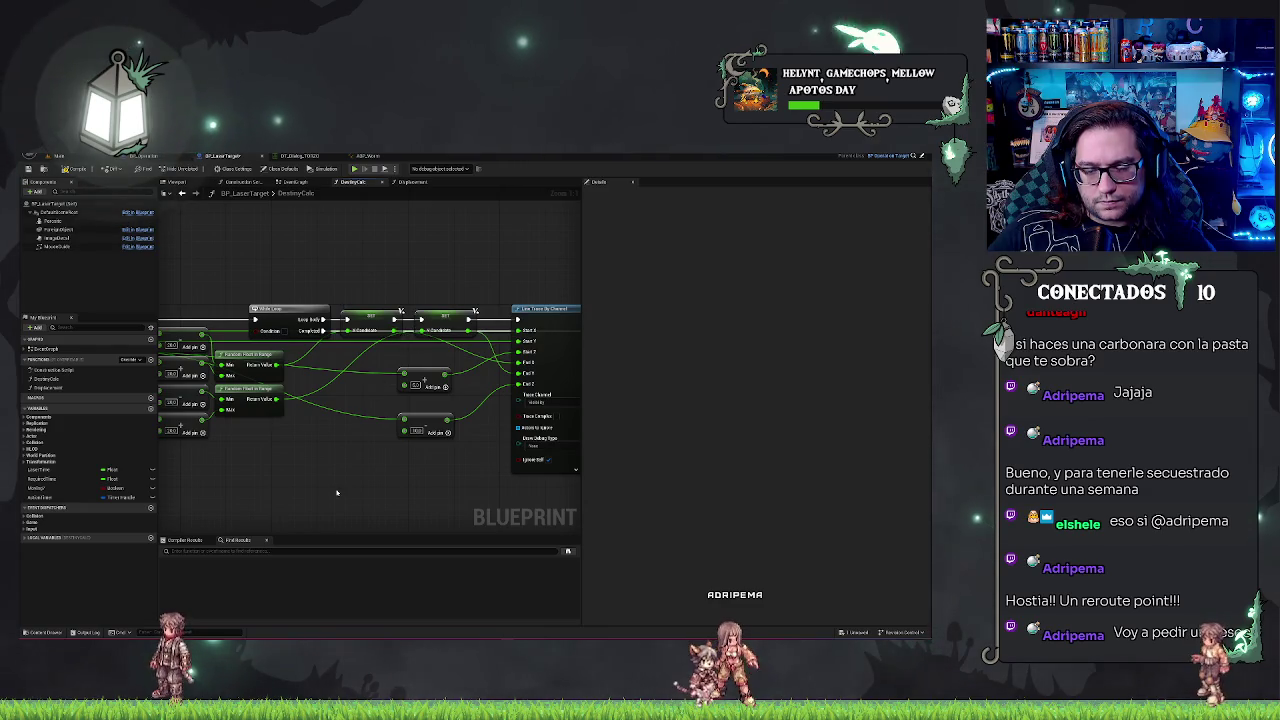
drag(336, 492, 196, 473)
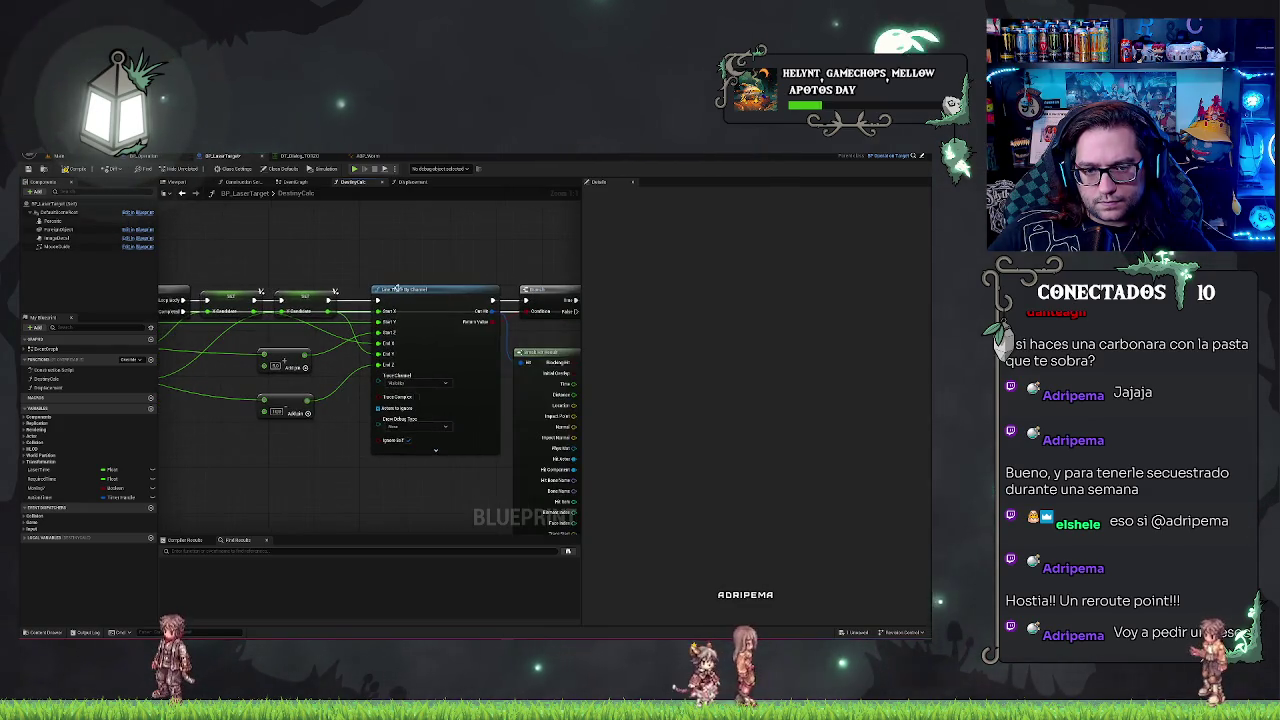
drag(407, 257, 433, 279)
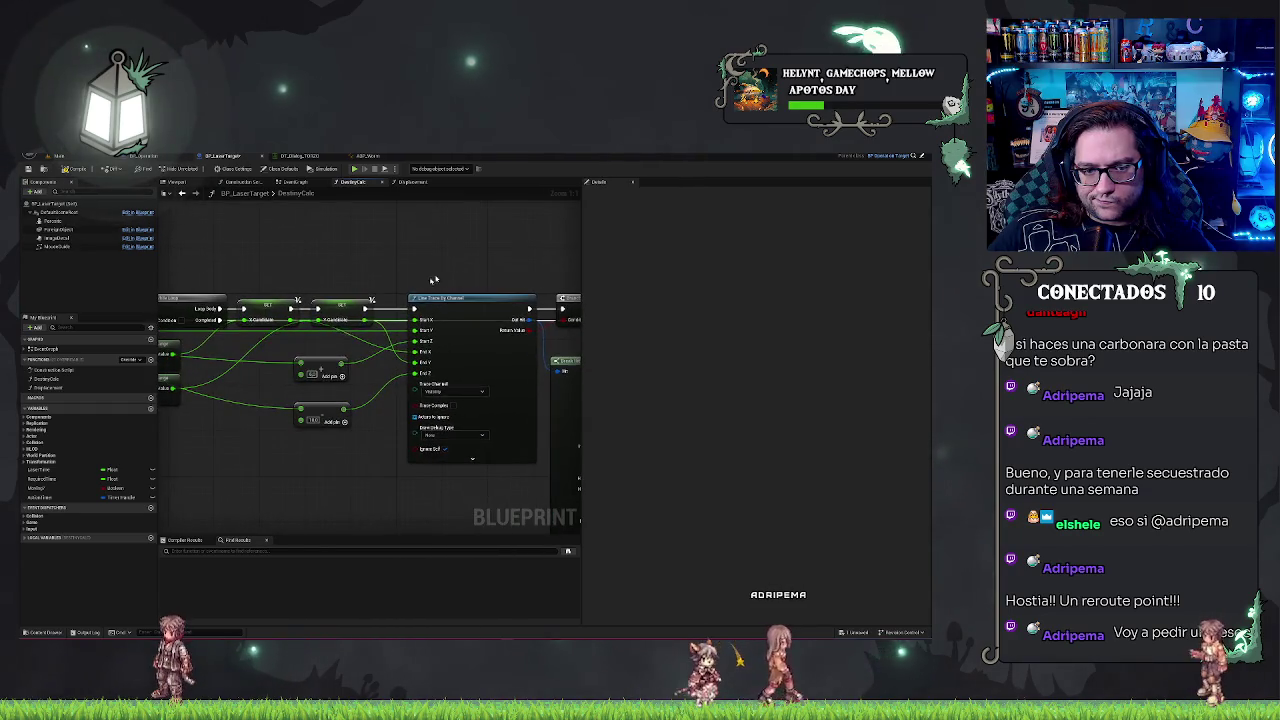
drag(330, 447, 273, 416)
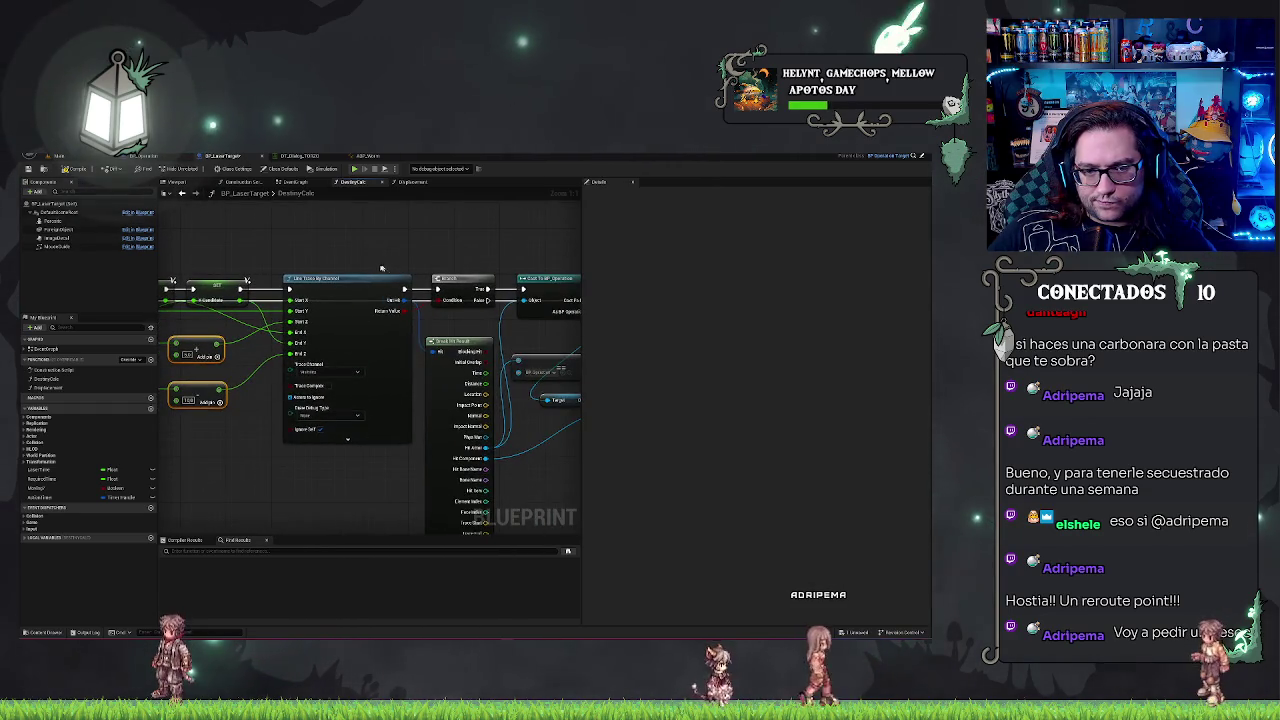
drag(335, 249, 474, 253)
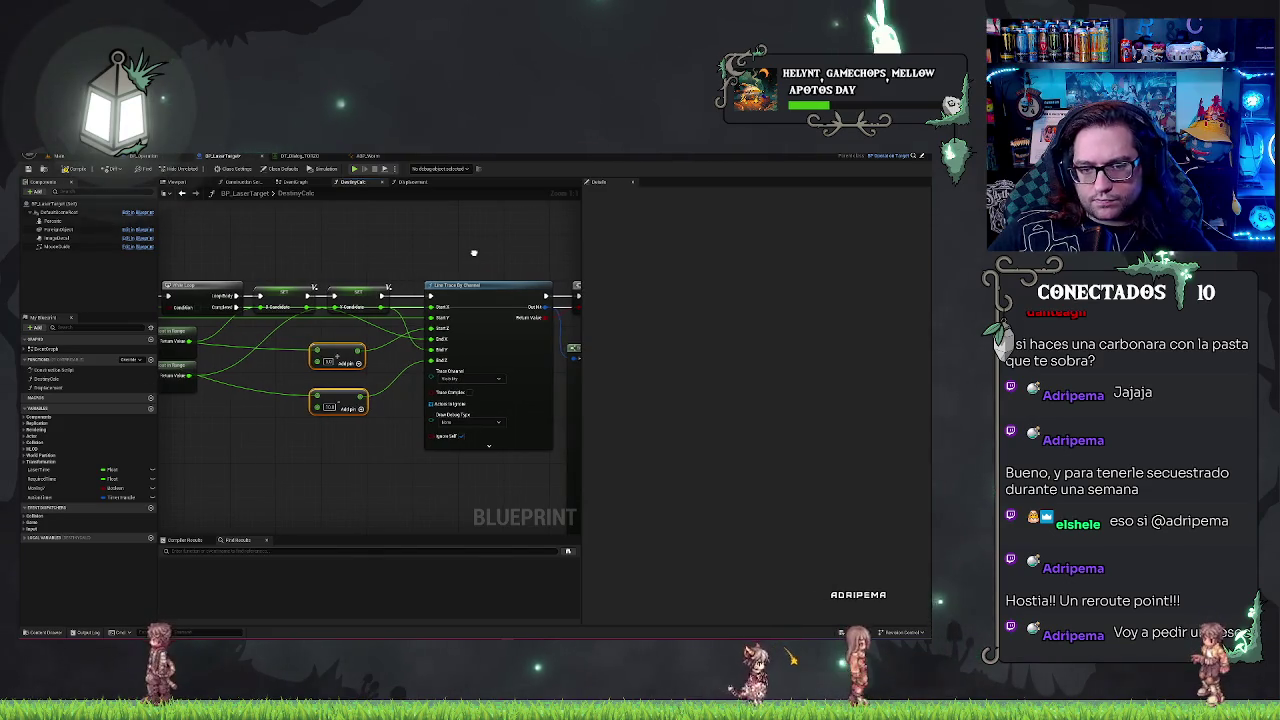
scroll(474, 252, down, 2)
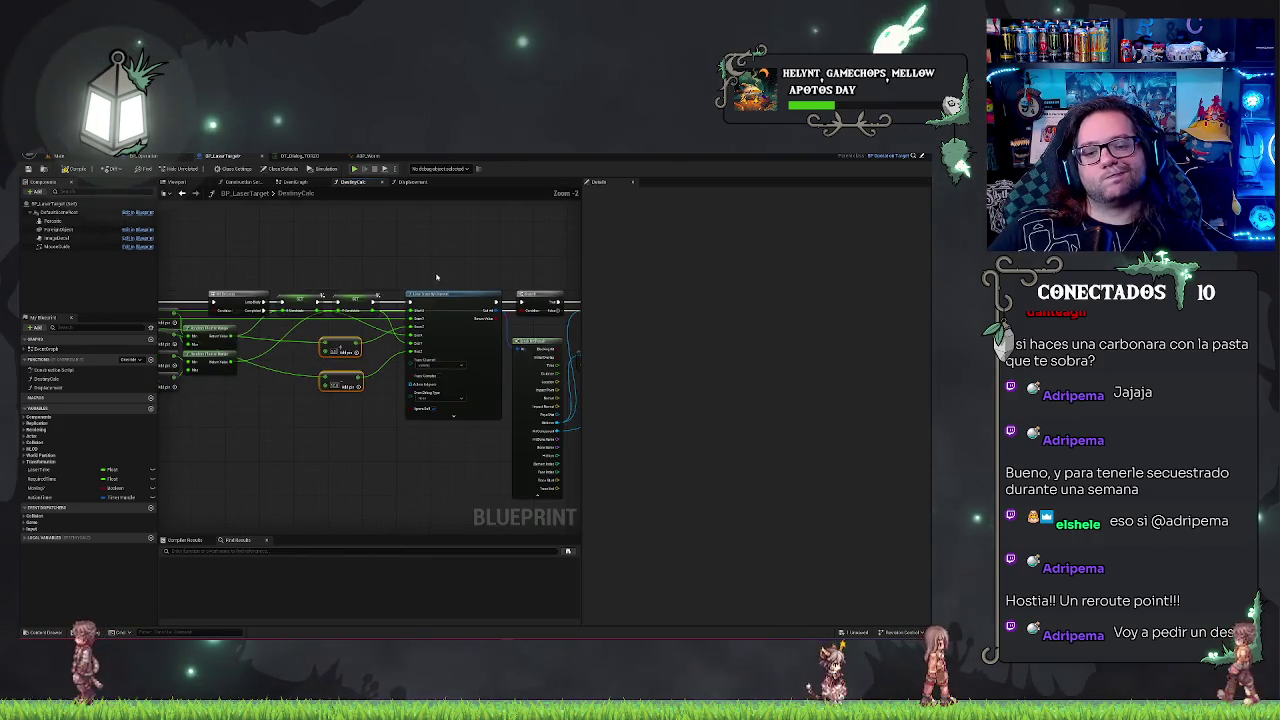
drag(391, 252, 385, 490)
key(Home)
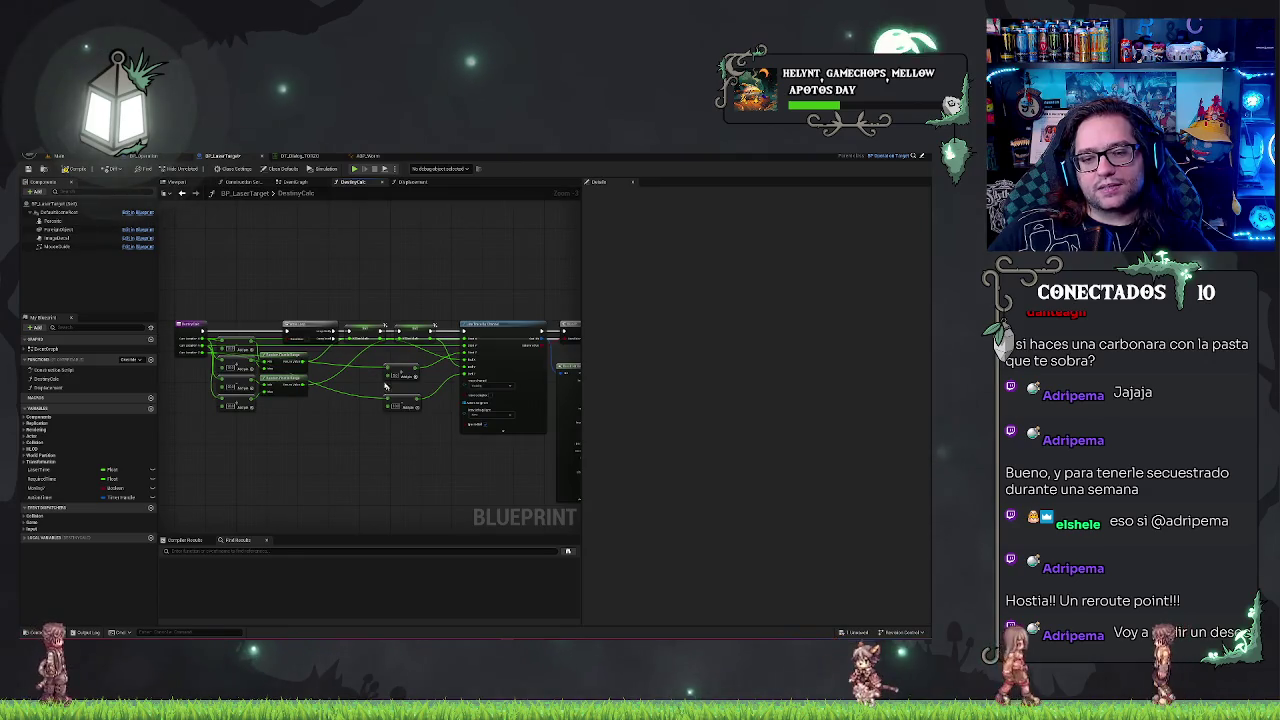
- Shift Break Hit Result and its downstream nodes slightly right
scroll(362, 386, up, 3)
mouse_move(360, 386)
mouse_down()
mouse_move(307, 348)
mouse_move(361, 345)
mouse_up()
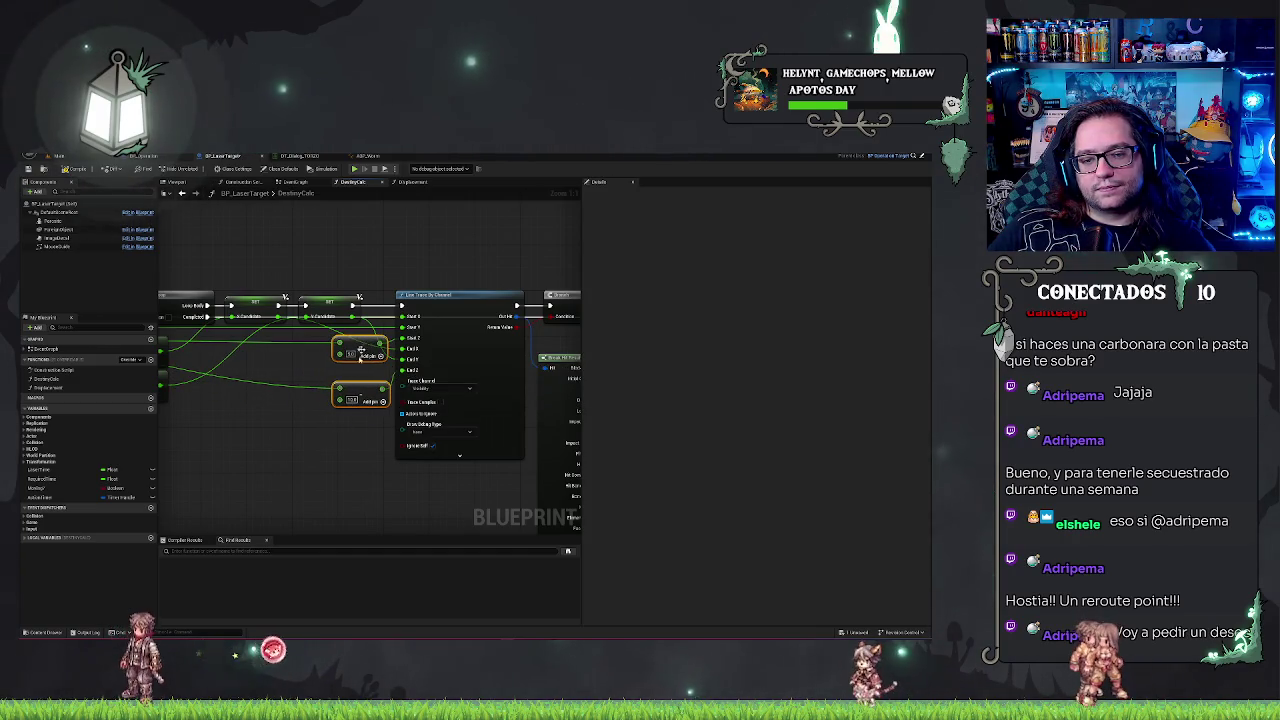
scroll(373, 246, down, 6)
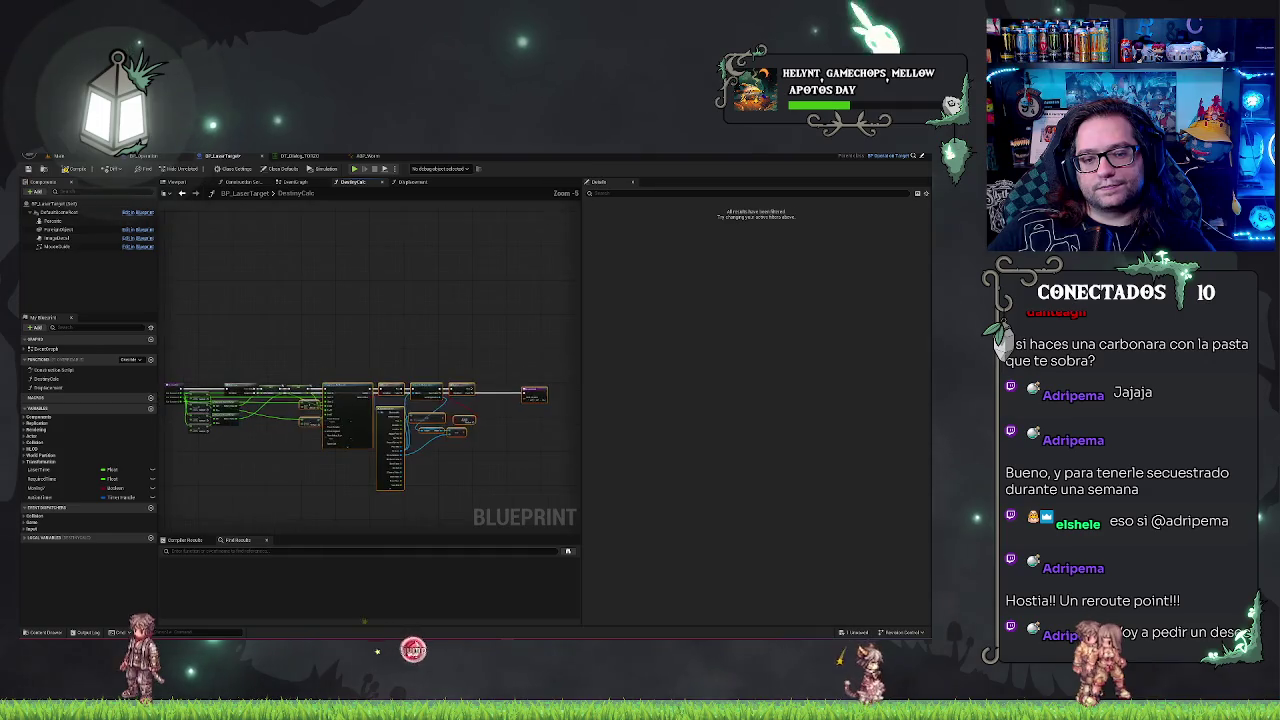
key(f)
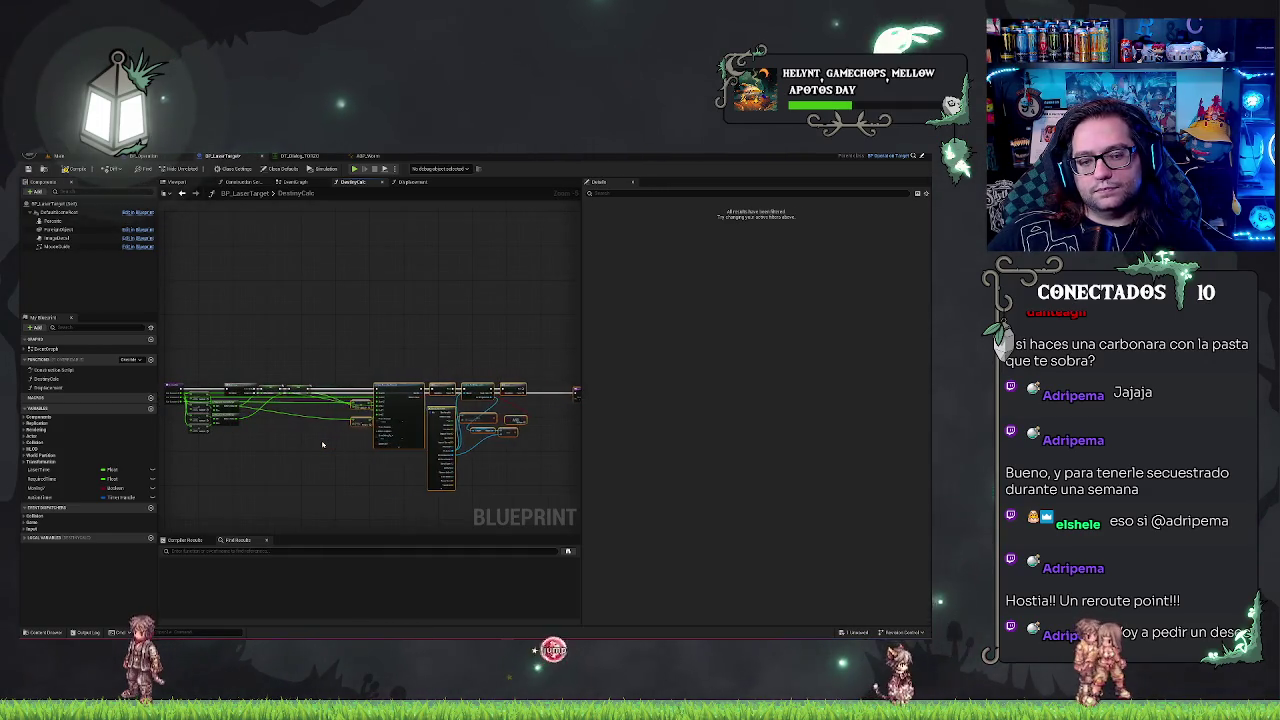
scroll(390, 470, up, 5)
drag(361, 405, 387, 411)
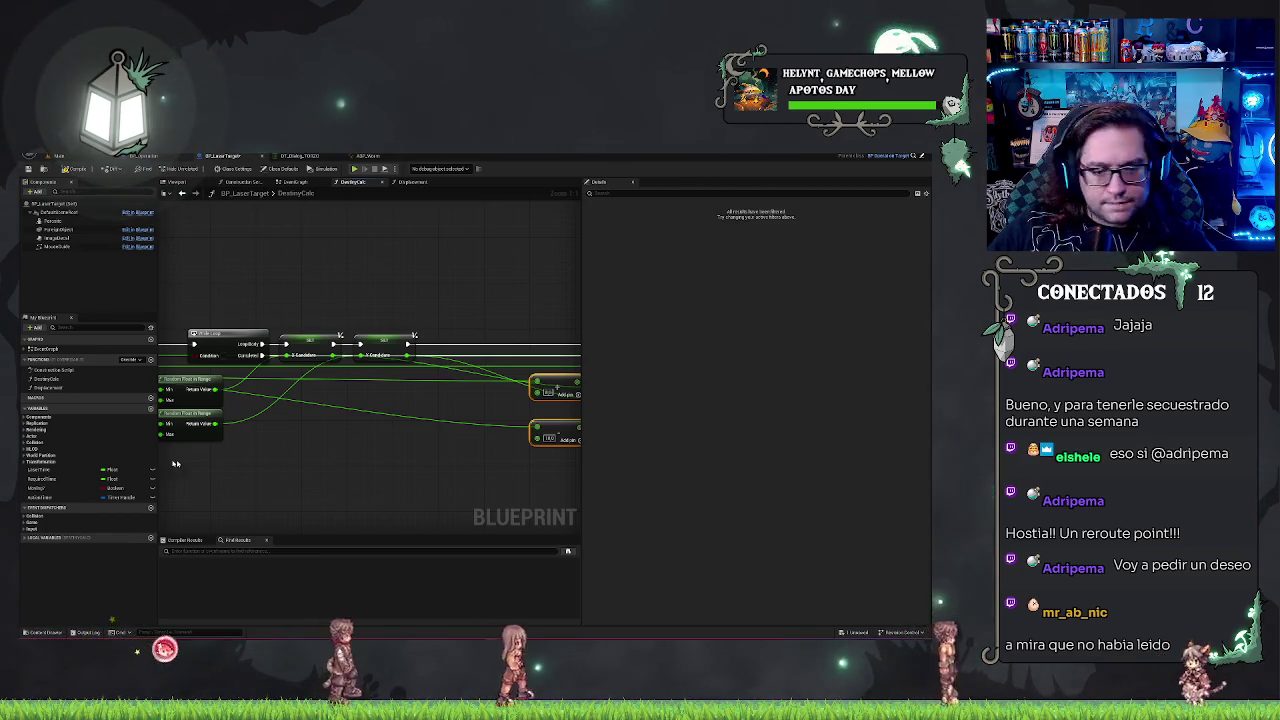
- Pan across the entry, Add and loop nodes, then show the LaserTime variable's details
mouse_move(307, 452)
mouse_down()
mouse_move(445, 456)
mouse_move(423, 457)
mouse_up()
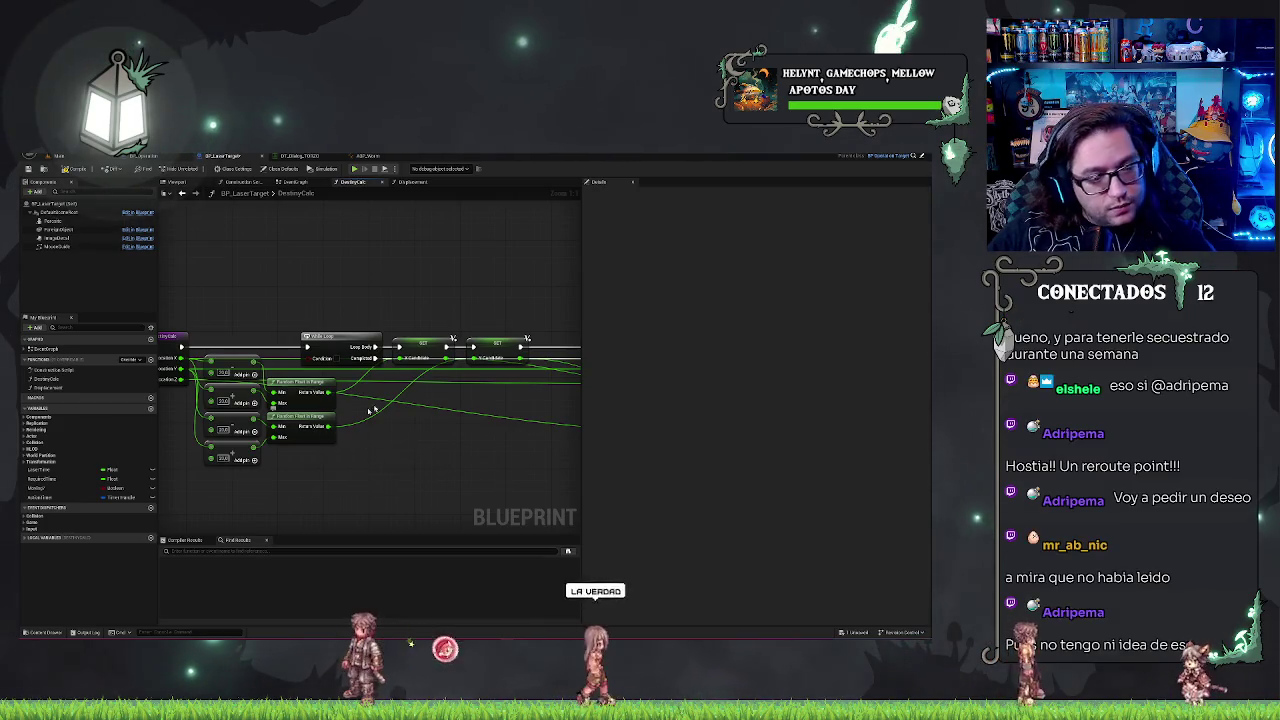
drag(330, 437, 250, 444)
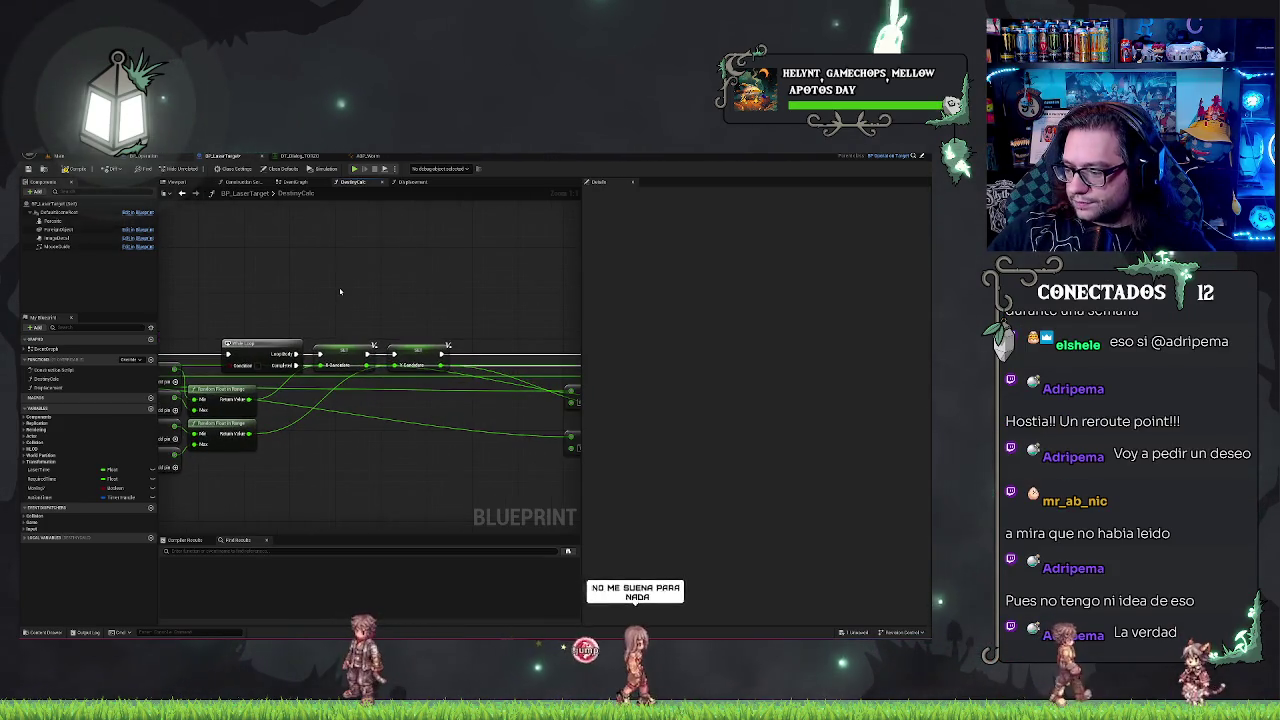
mouse_move(328, 494)
mouse_down()
mouse_move(428, 497)
mouse_move(371, 466)
mouse_move(300, 460)
mouse_move(376, 451)
mouse_move(348, 437)
mouse_up()
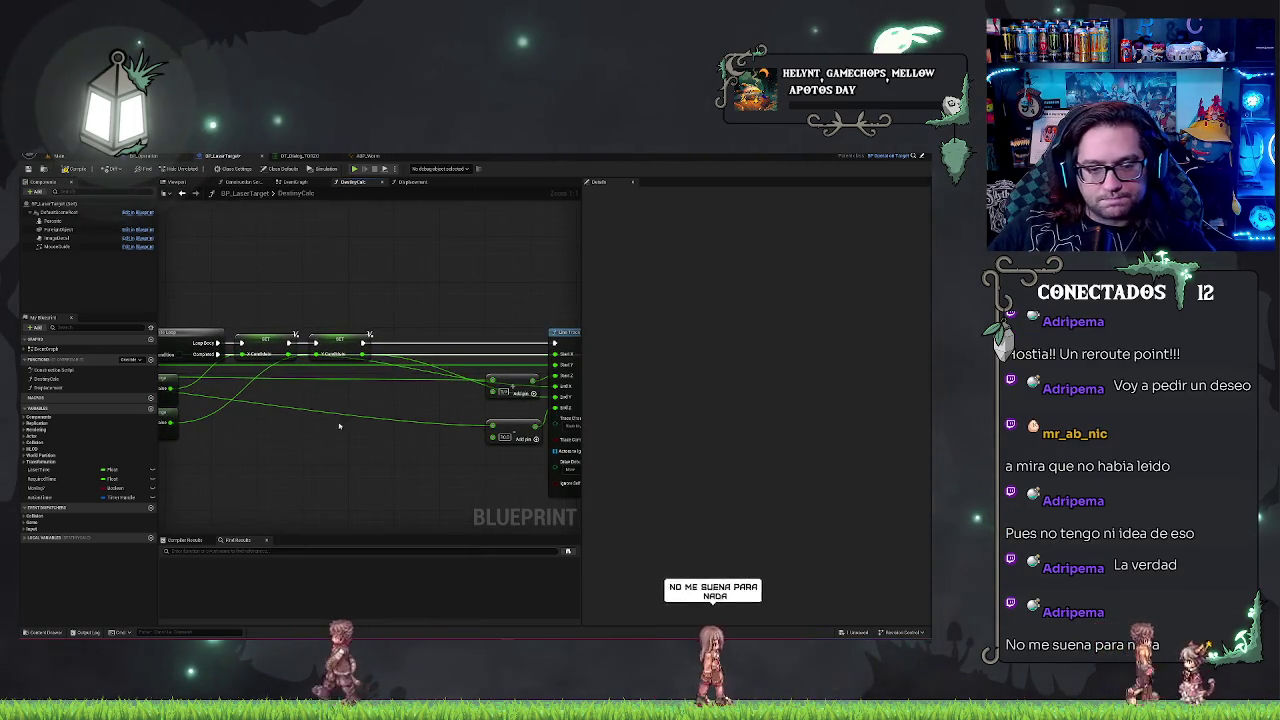
mouse_move(40, 469)
mouse_down()
mouse_move(212, 461)
mouse_move(100, 481)
mouse_up()
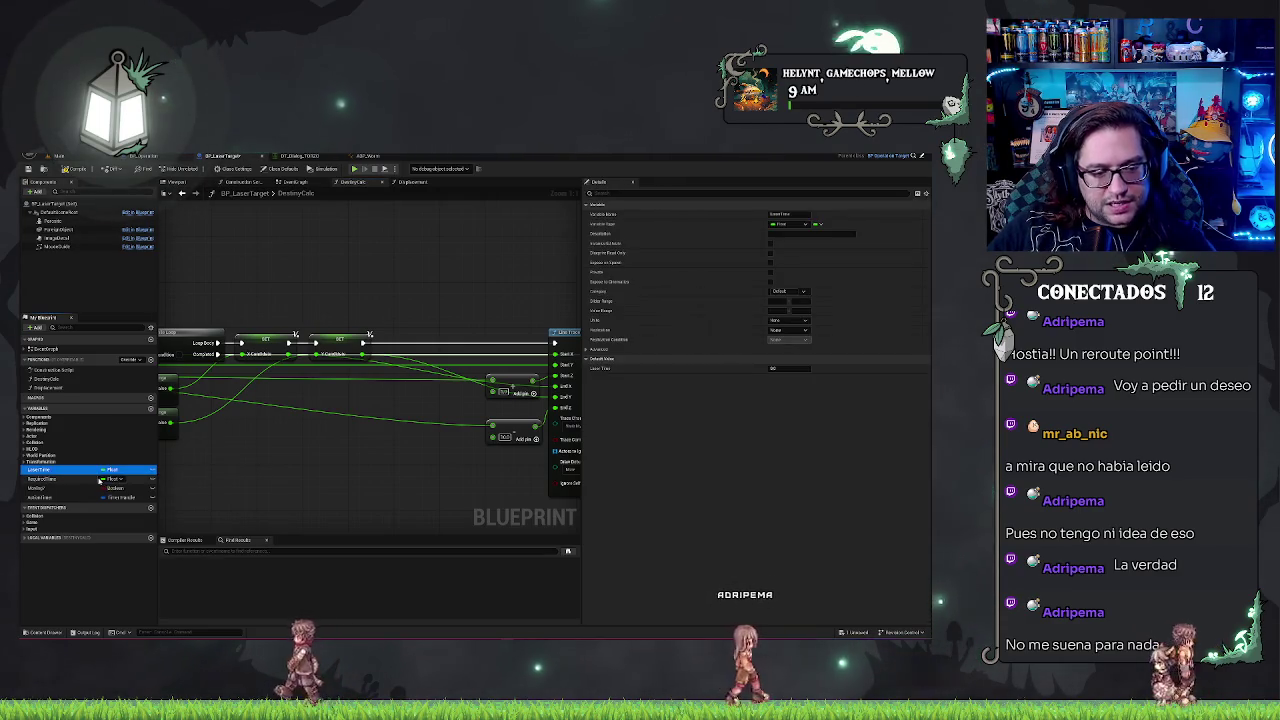
- Drop X Candidate and Y Candidate getter nodes from Local Variables into the graph
drag(317, 402, 339, 411)
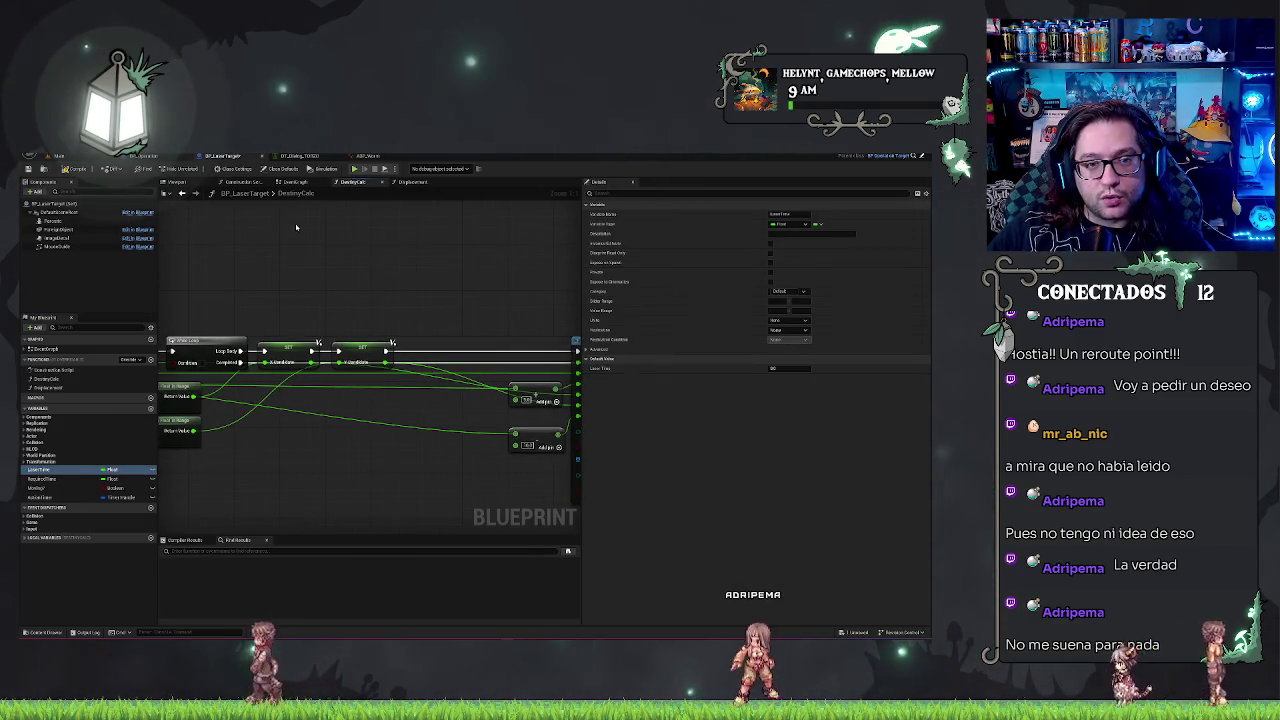
click(30, 537)
click(40, 548)
drag(40, 548, 280, 461)
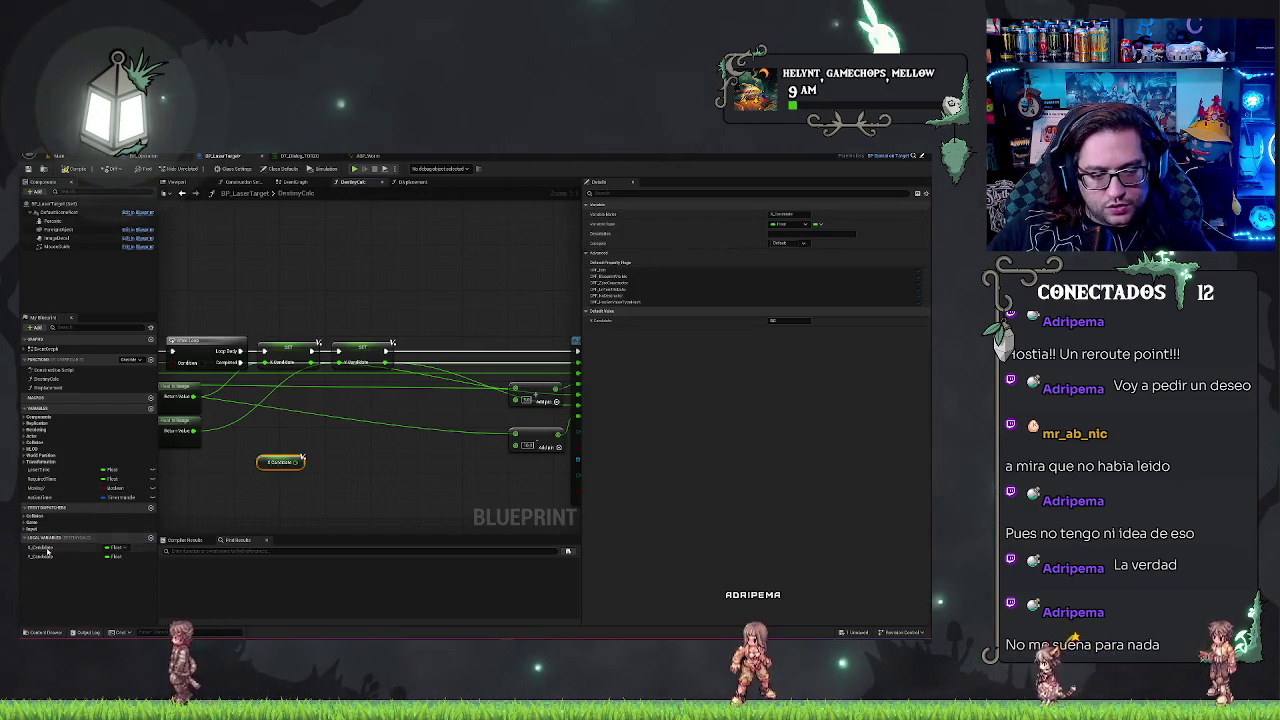
drag(40, 556, 280, 490)
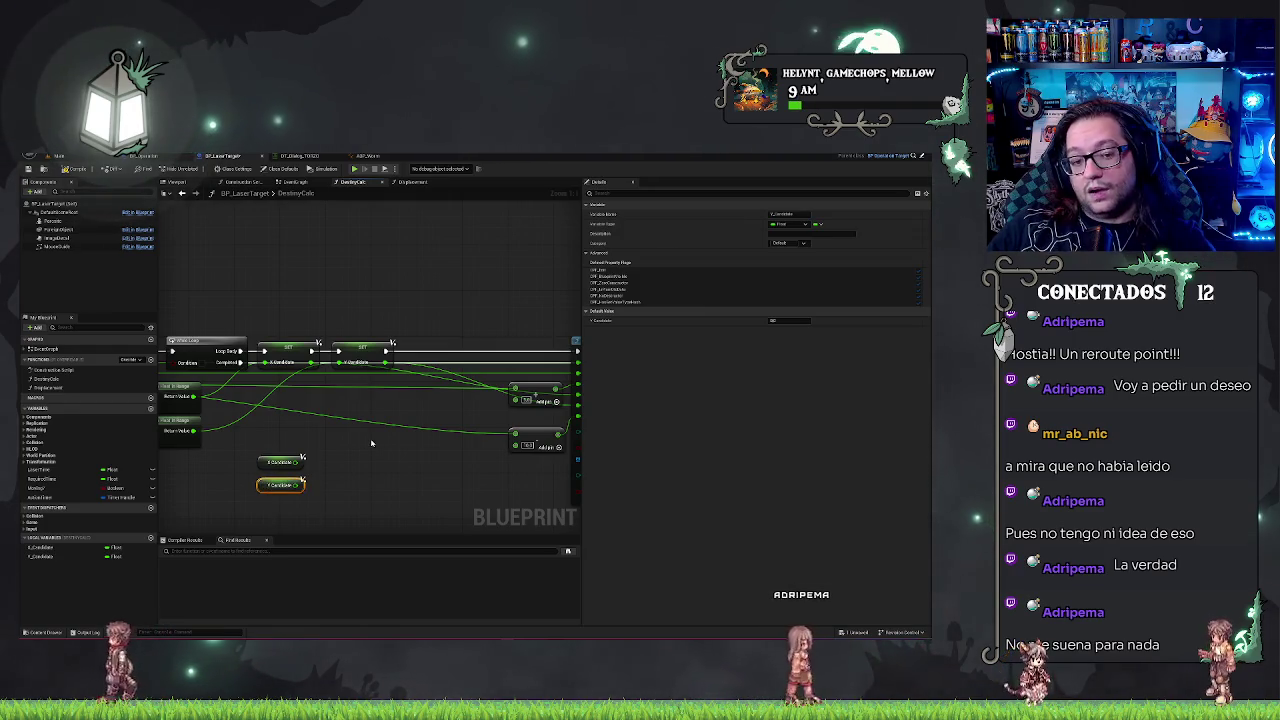
drag(371, 443, 514, 434)
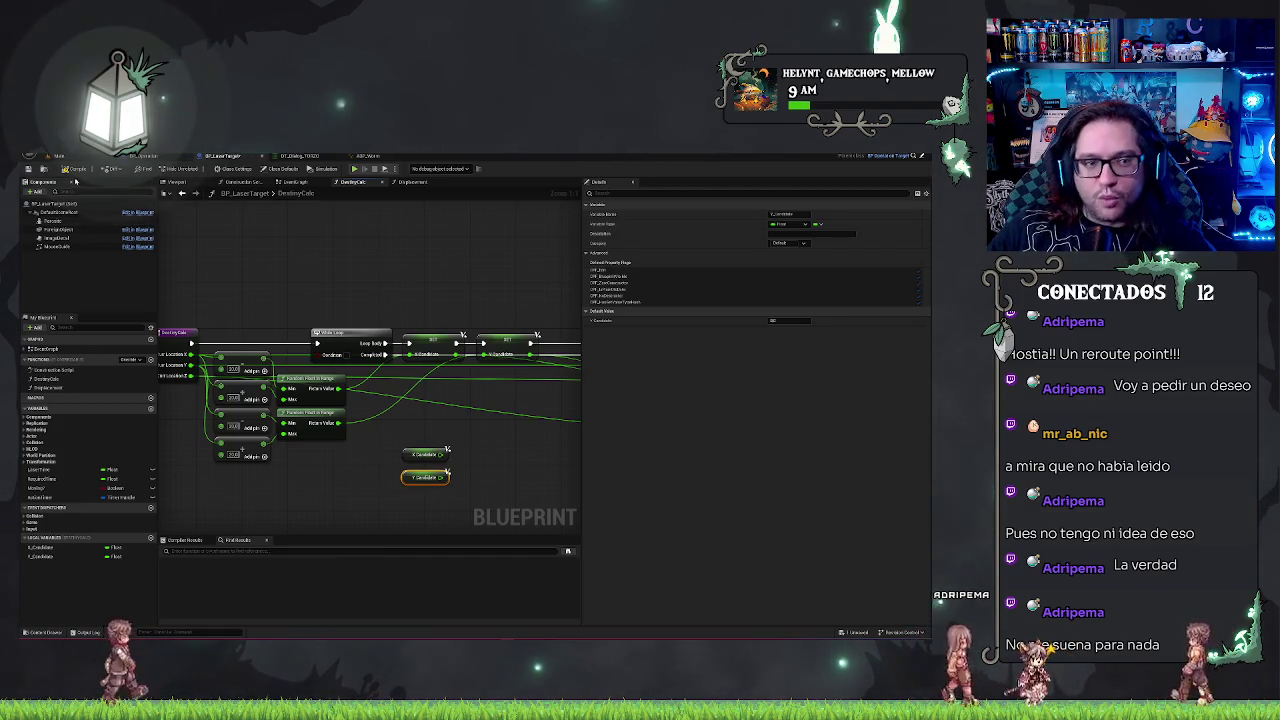
- Playtest the laser in the Hub level, stop the session, then switch to ABP_Worm
click(58, 156)
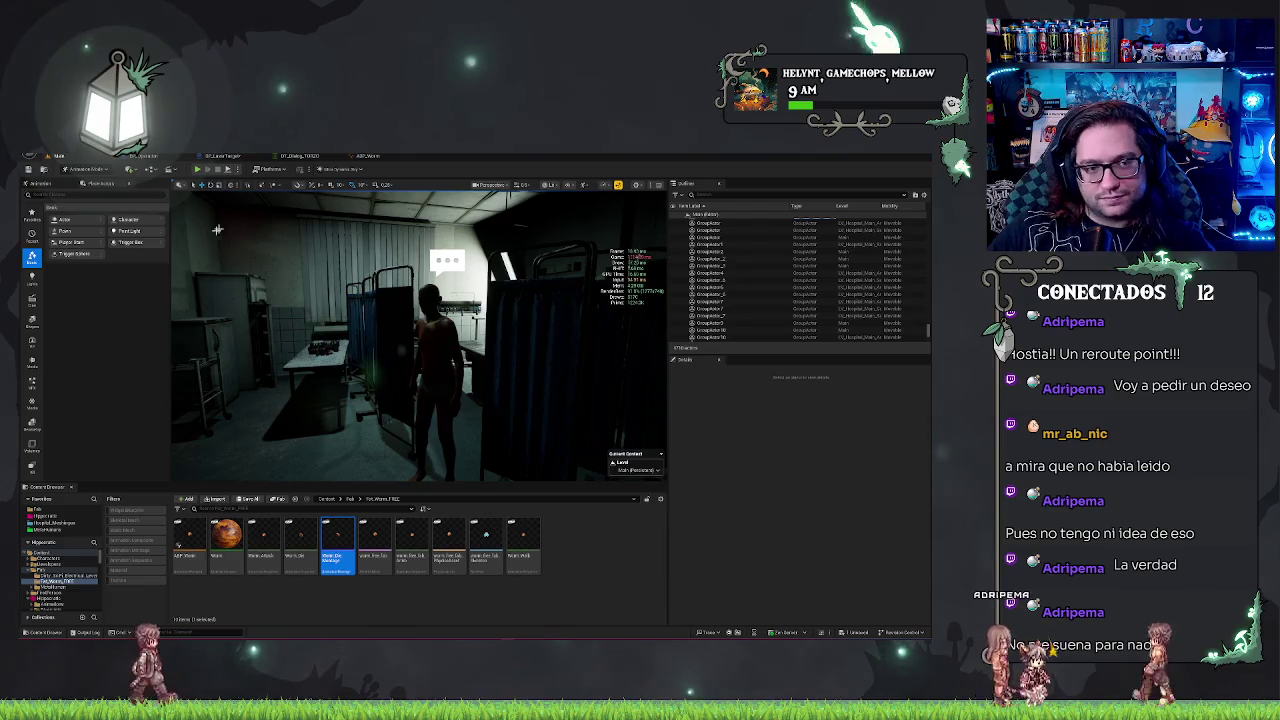
mouse_move(456, 372)
mouse_down()
mouse_move(456, 340)
mouse_move(456, 372)
mouse_up()
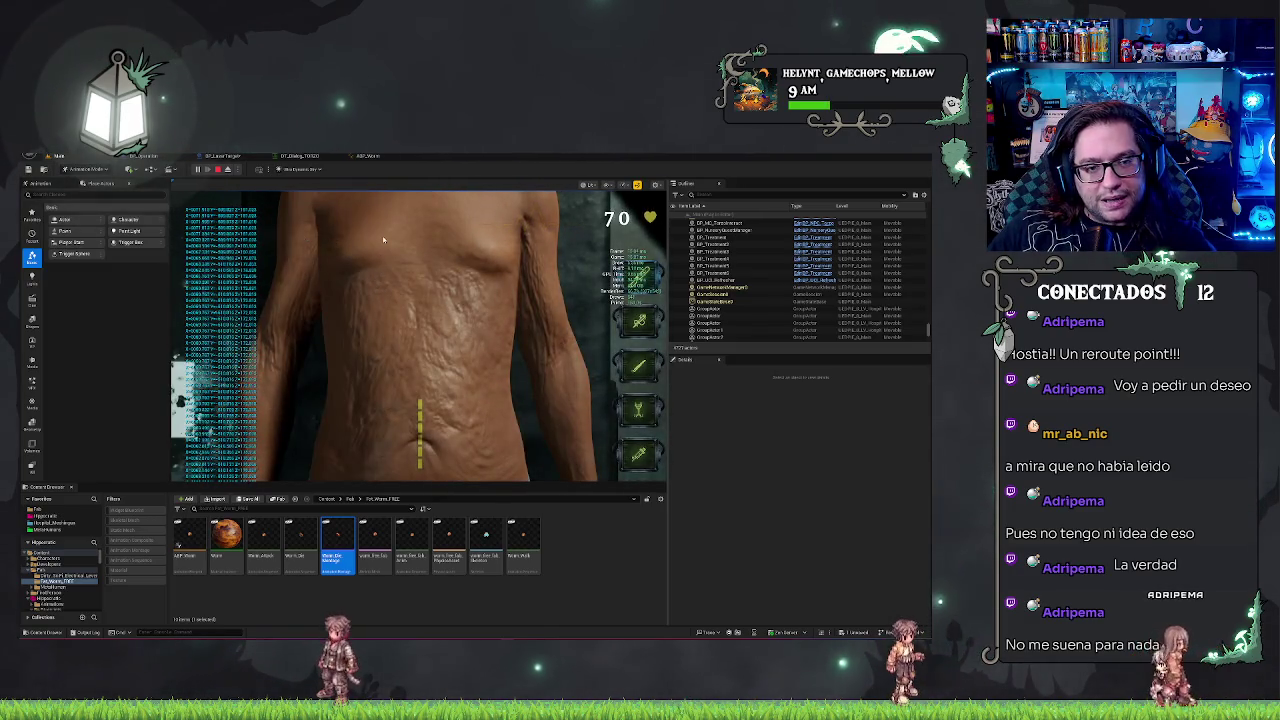
key(Escape)
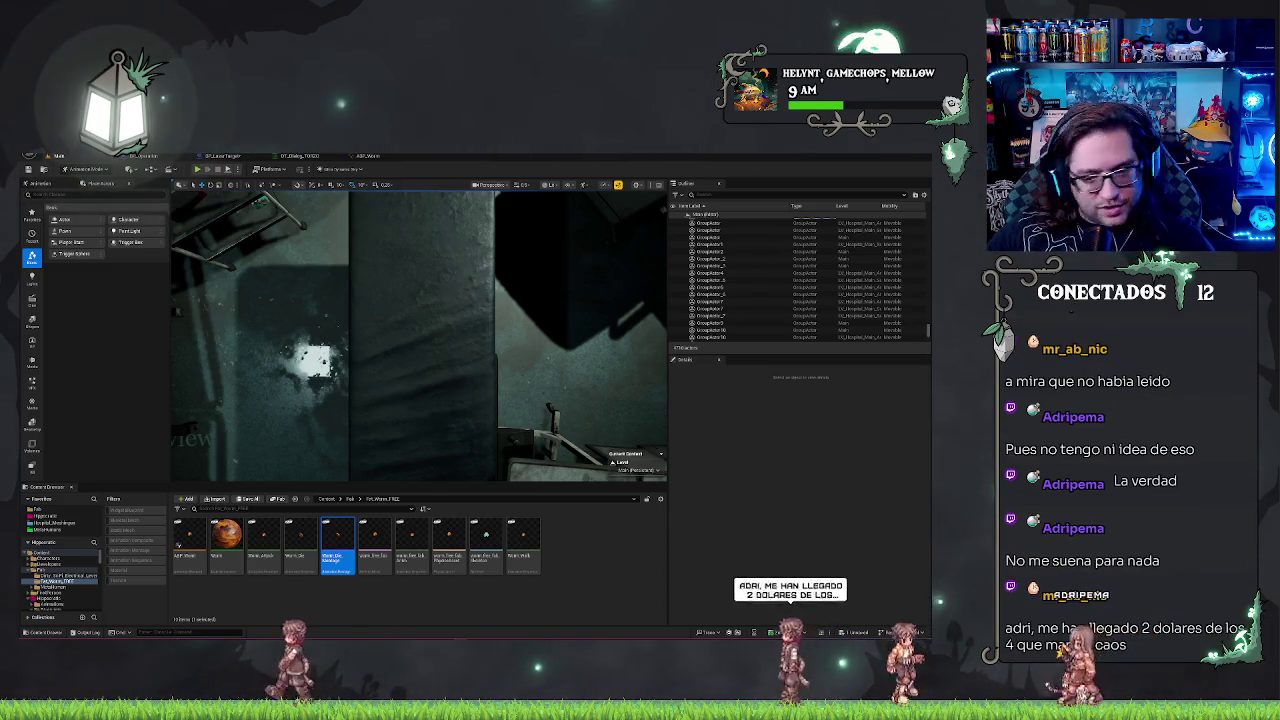
click(367, 156)
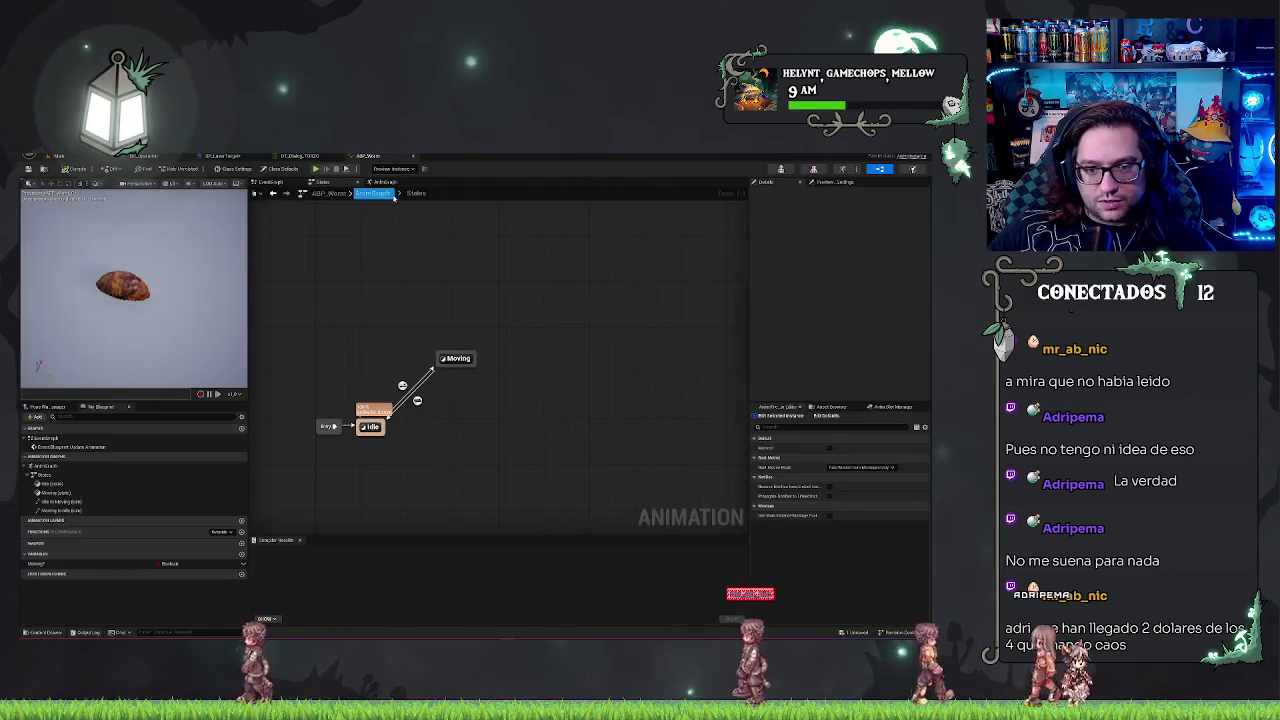
- Add a less-than node from X Candidate and a greater-than node from Y Candidate
click(222, 156)
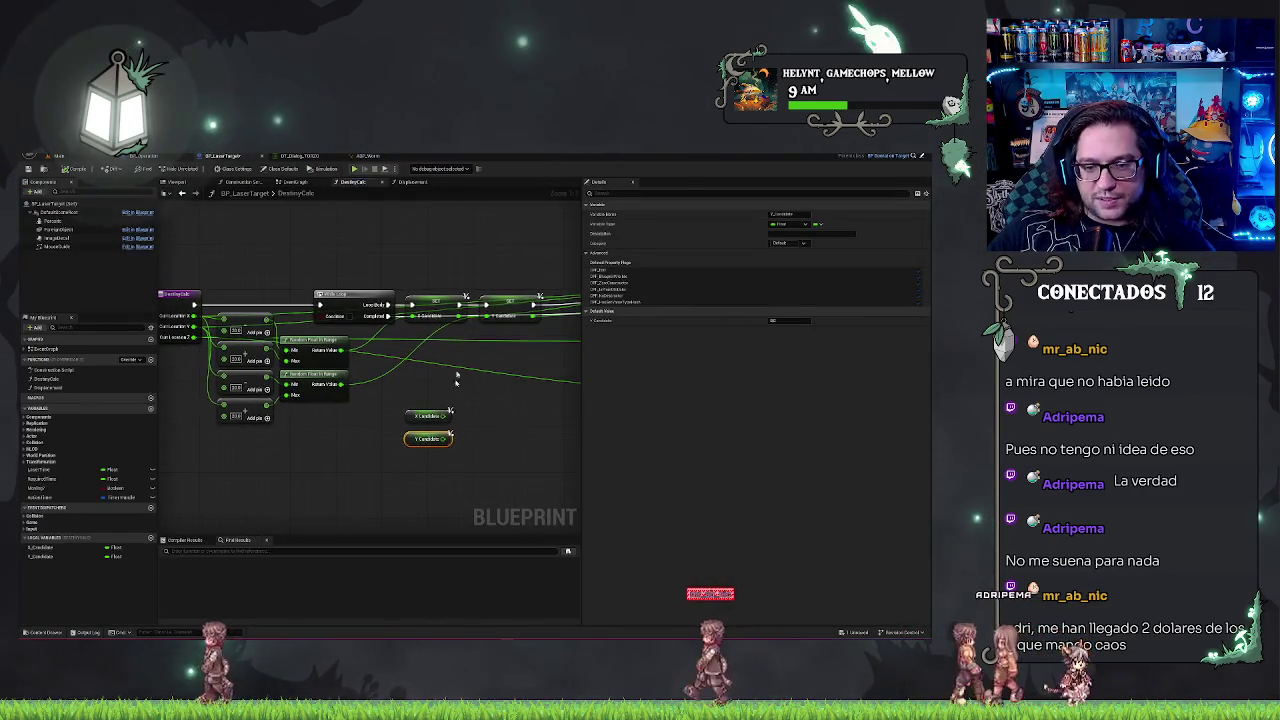
drag(456, 381, 349, 356)
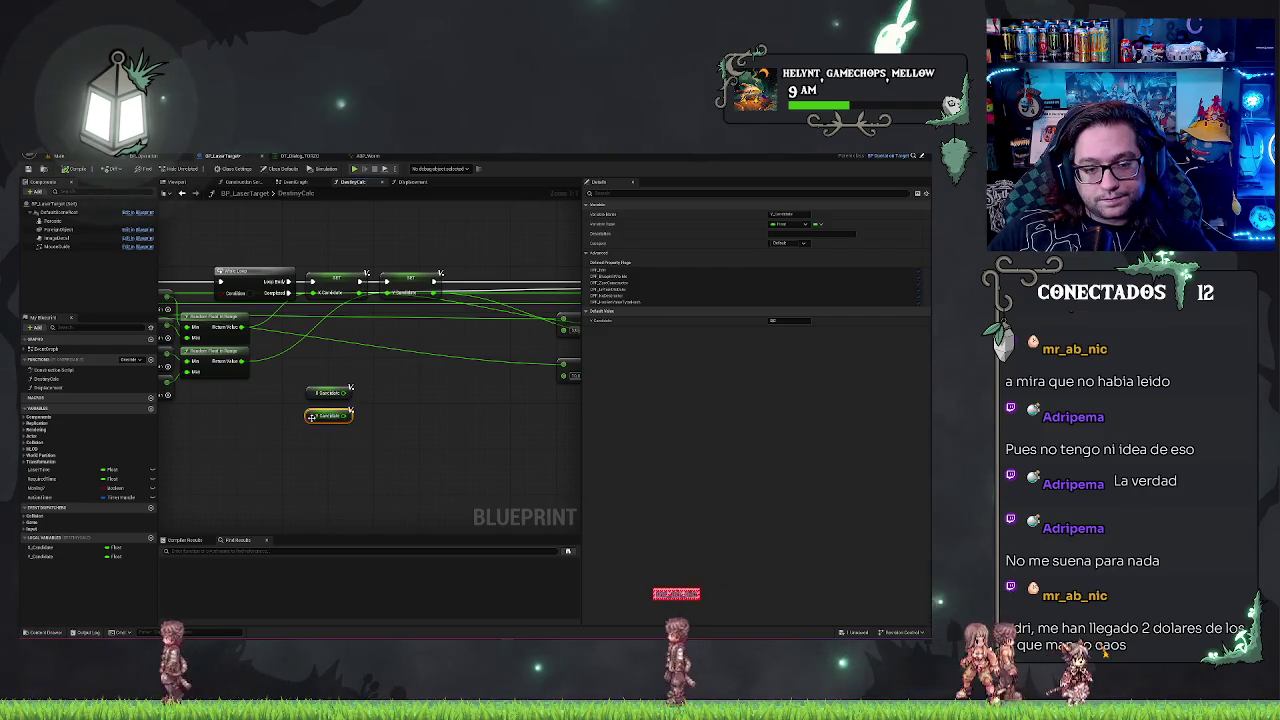
drag(311, 417, 311, 443)
mouse_move(416, 427)
mouse_down()
mouse_move(436, 425)
mouse_move(403, 430)
mouse_move(381, 394)
mouse_up()
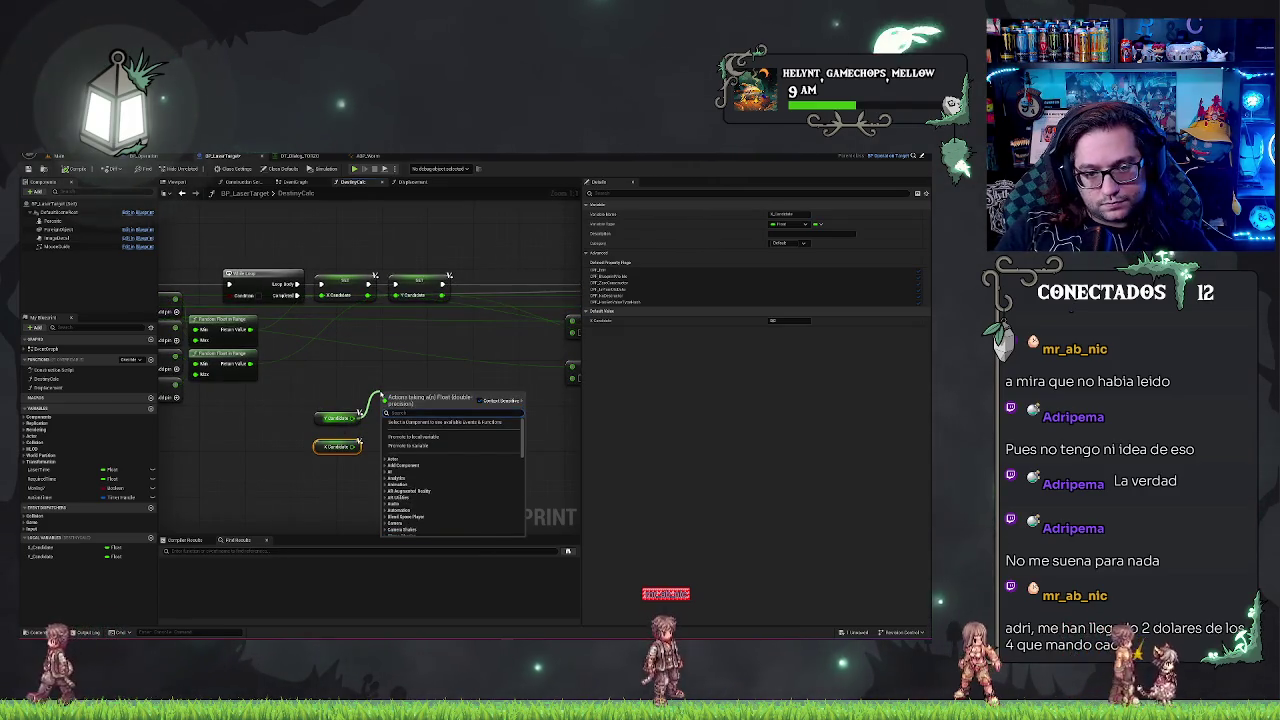
text(less)
key(Return)
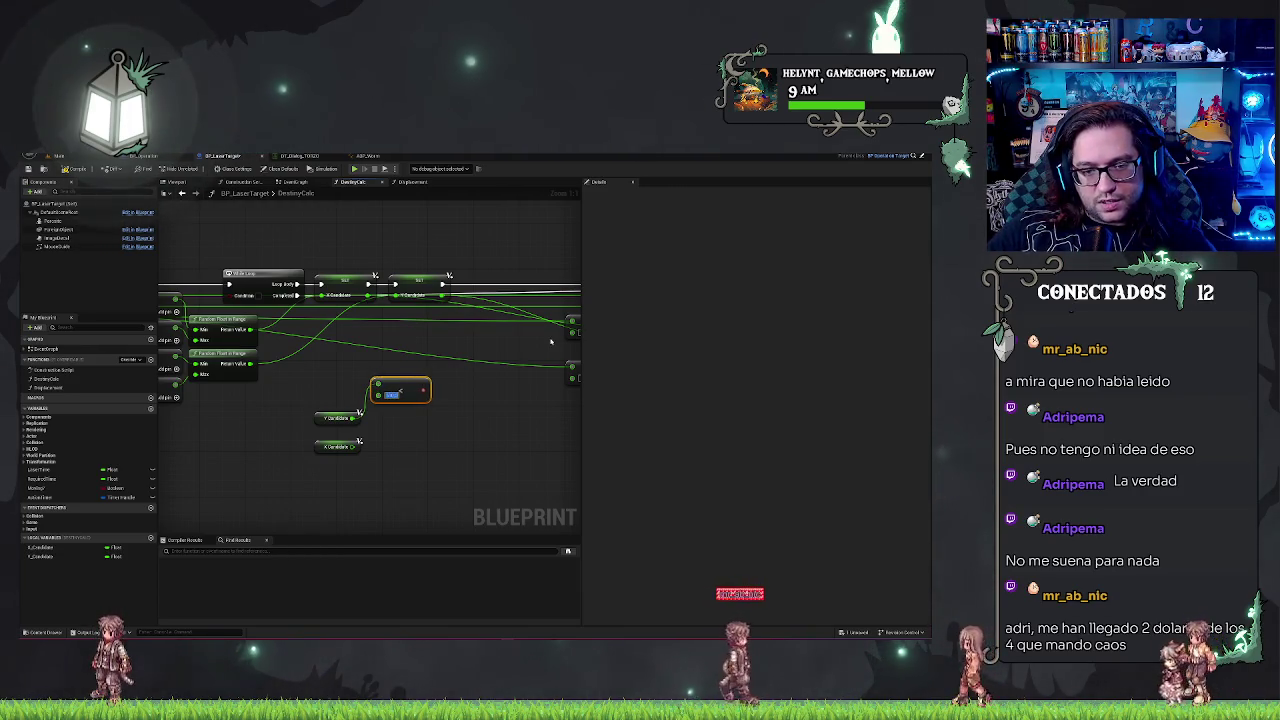
drag(357, 421, 372, 430)
text(great)
key(Return)
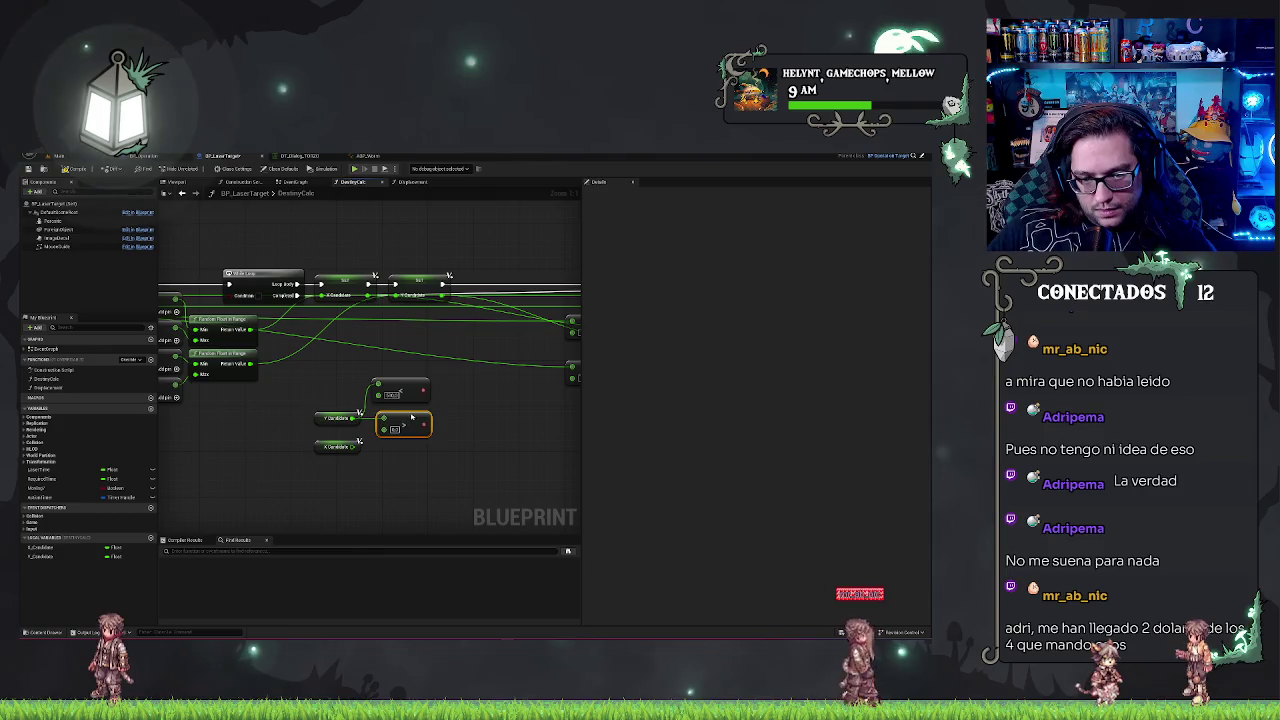
- Combine the comparisons with an OR Boolean node and negate it with a NOT node
drag(426, 394, 436, 391)
text(or boo)
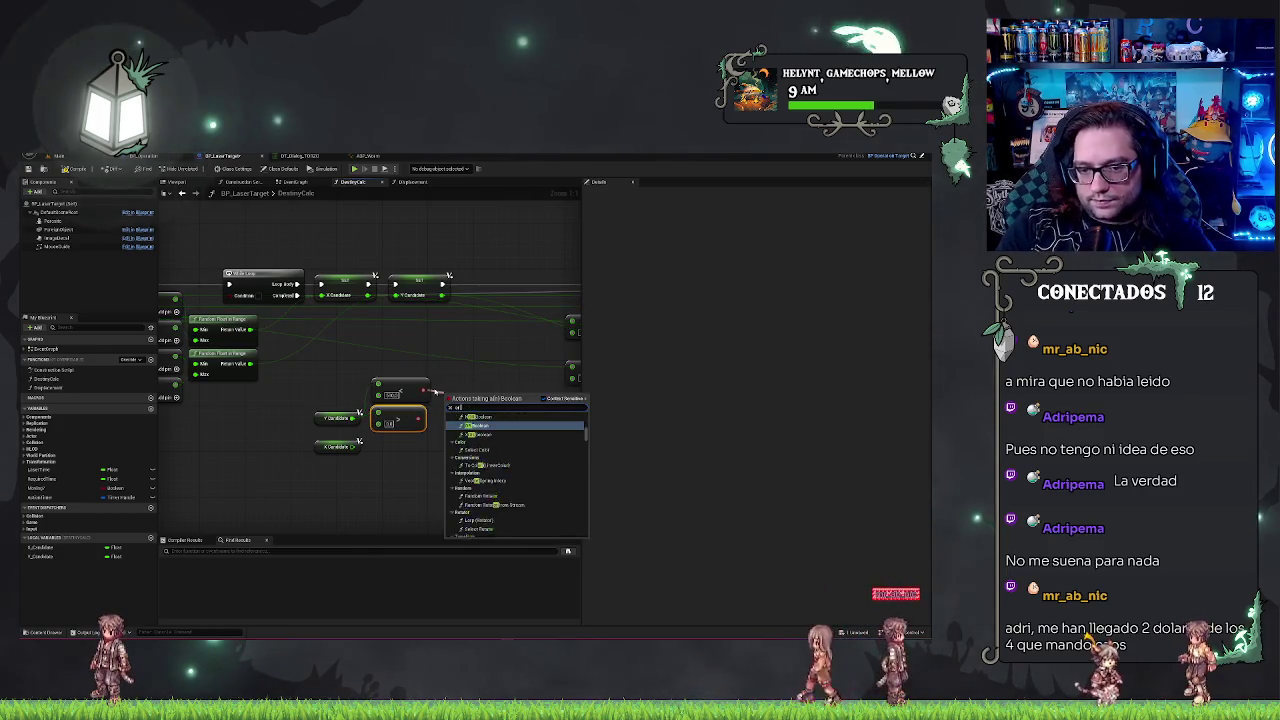
key(Return)
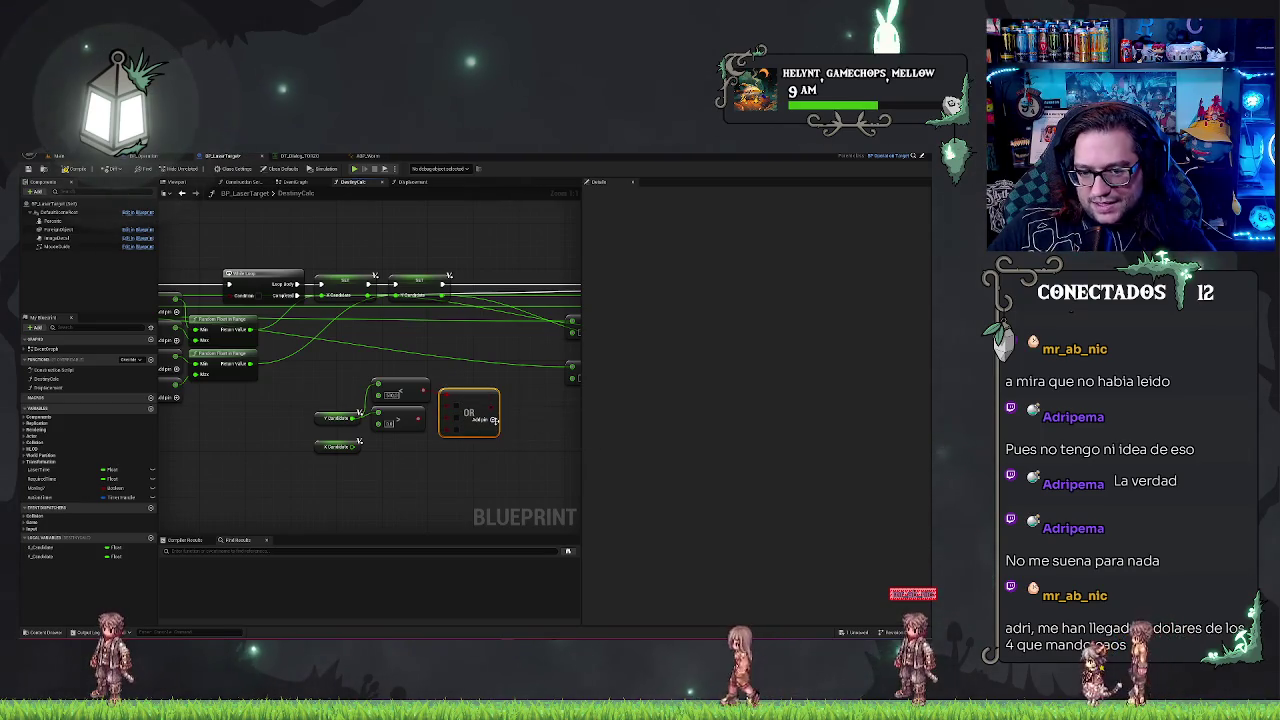
drag(492, 421, 503, 427)
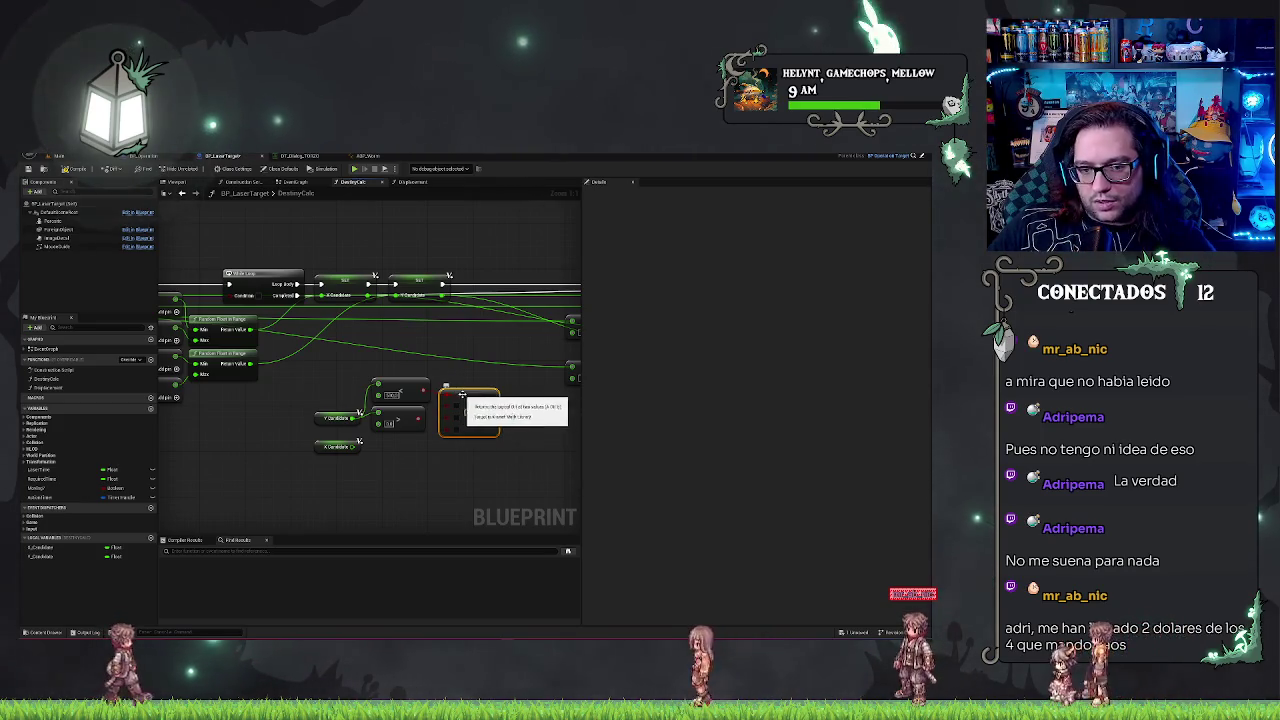
mouse_move(457, 391)
mouse_down()
mouse_move(410, 381)
mouse_move(445, 410)
mouse_up()
text(xor)
key(Return)
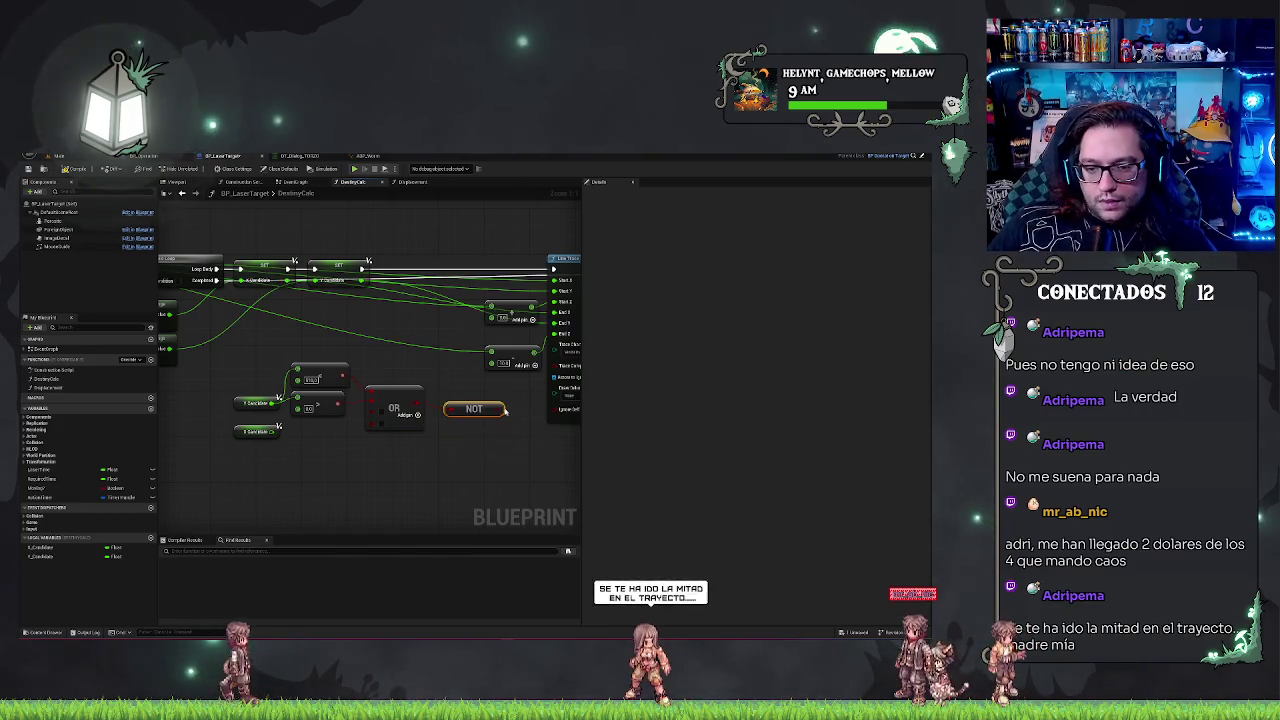
- Insert a Branch before the Line Trace, running it only on True
key(ctrl+v)
drag(430, 288, 426, 262)
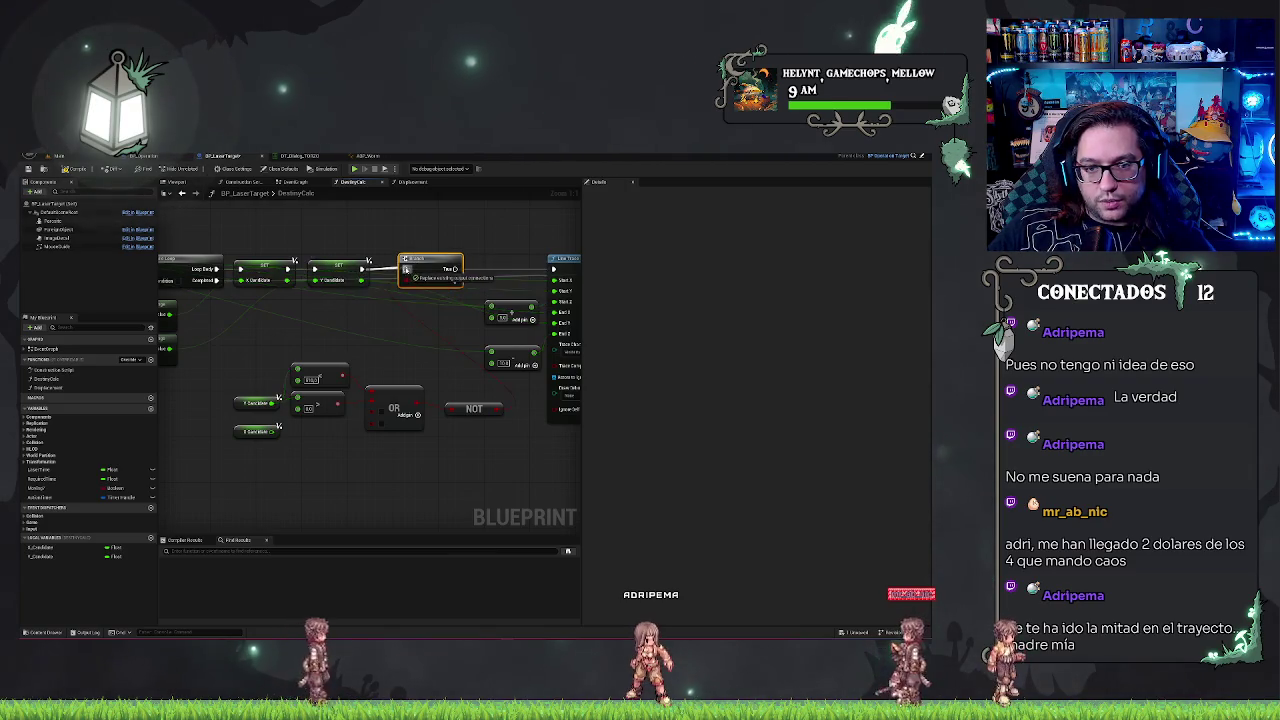
drag(553, 269, 554, 270)
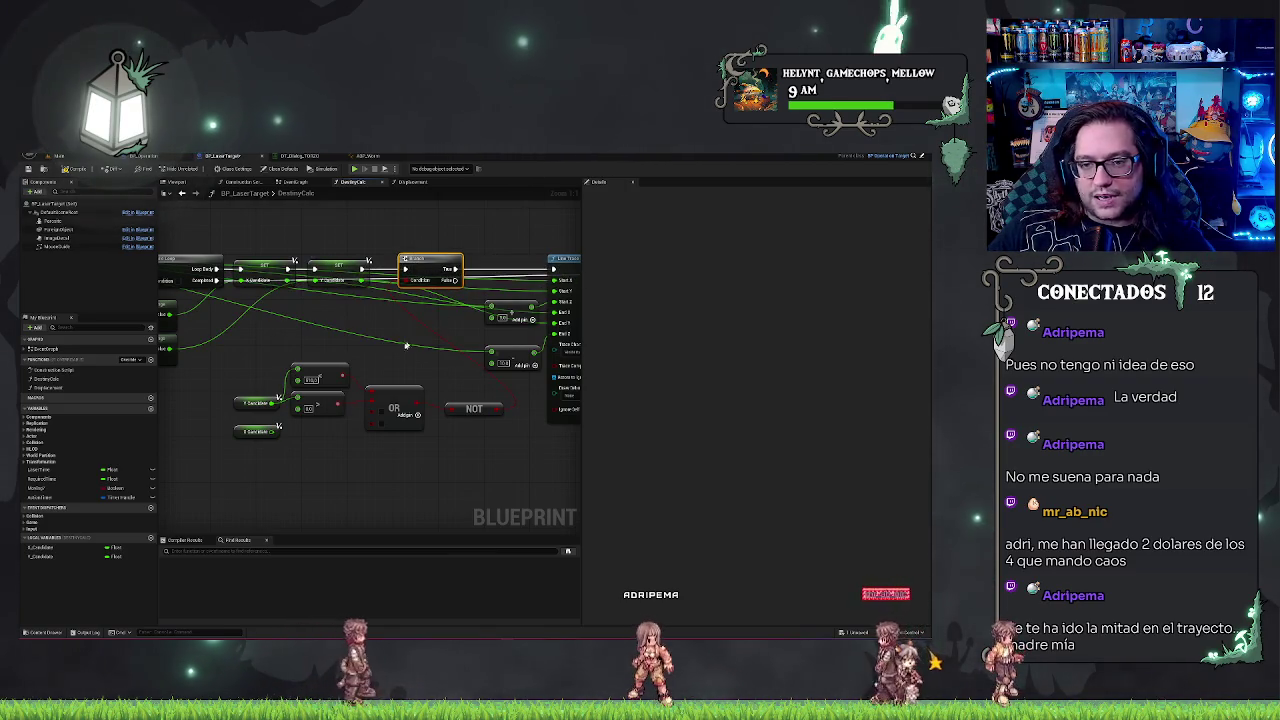
drag(425, 262, 413, 262)
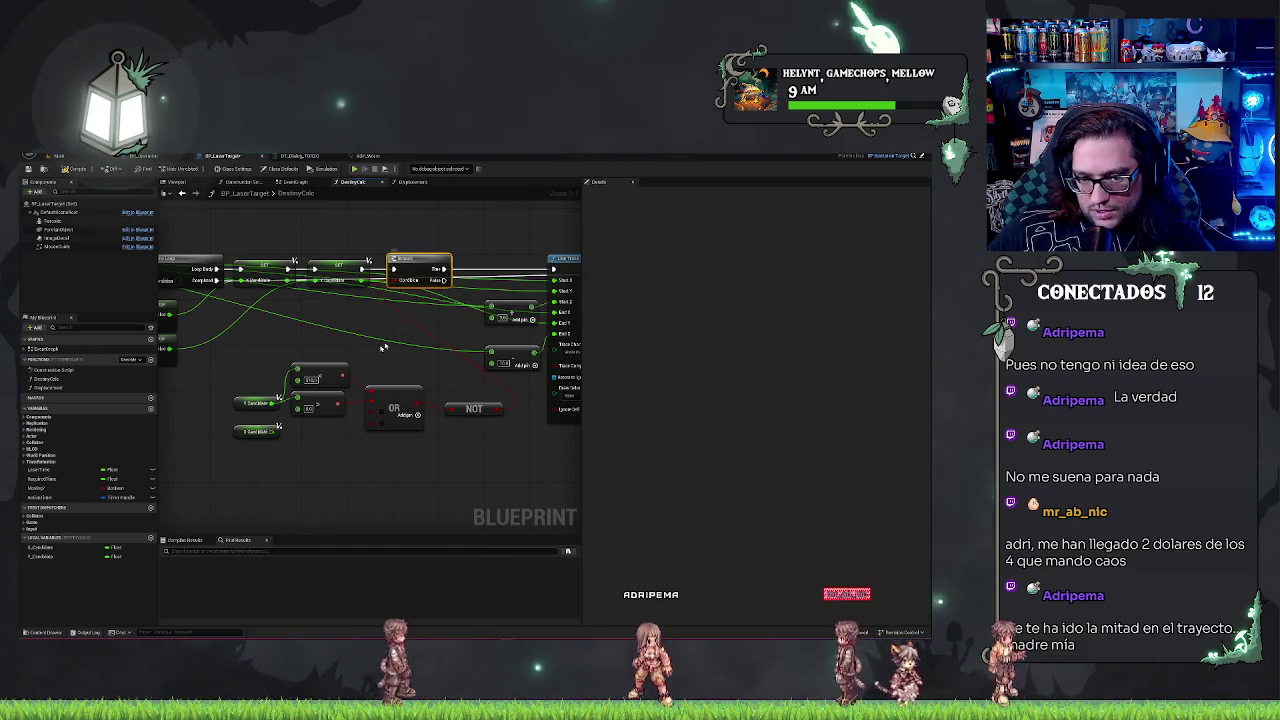
- Duplicate the two comparison nodes and wire X Candidate into the copies
drag(254, 453, 380, 430)
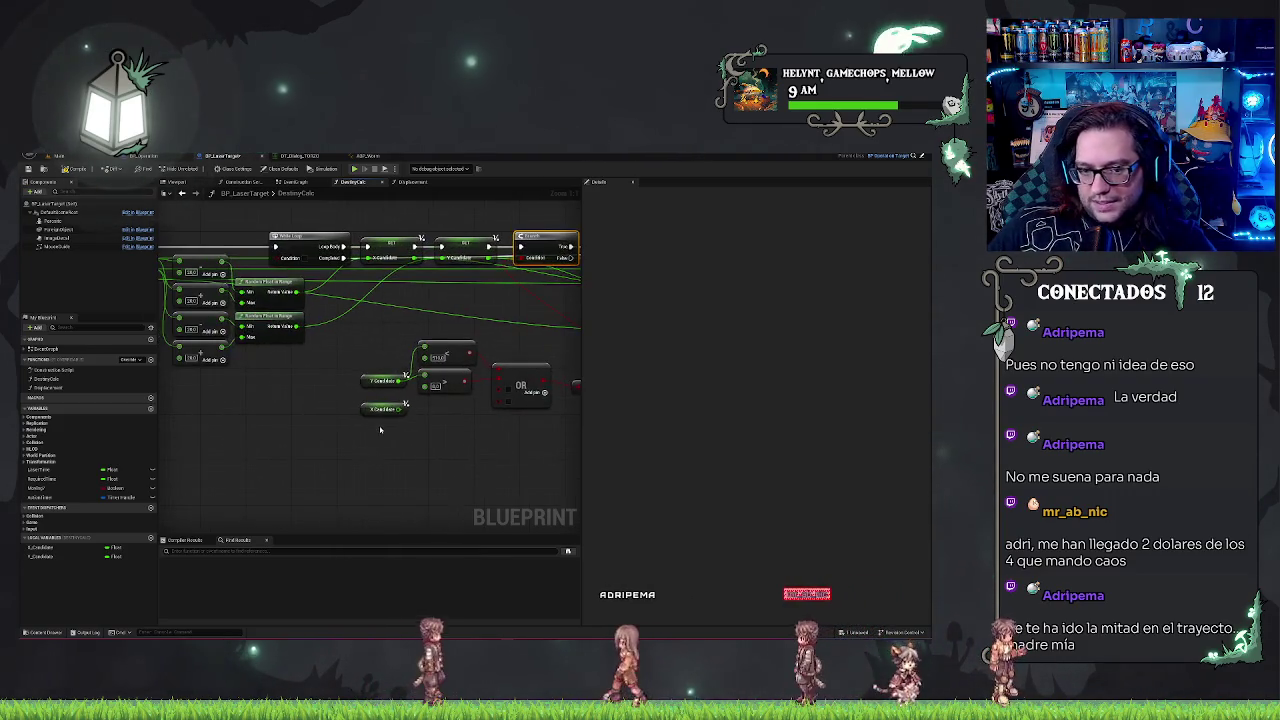
key(ctrl+v)
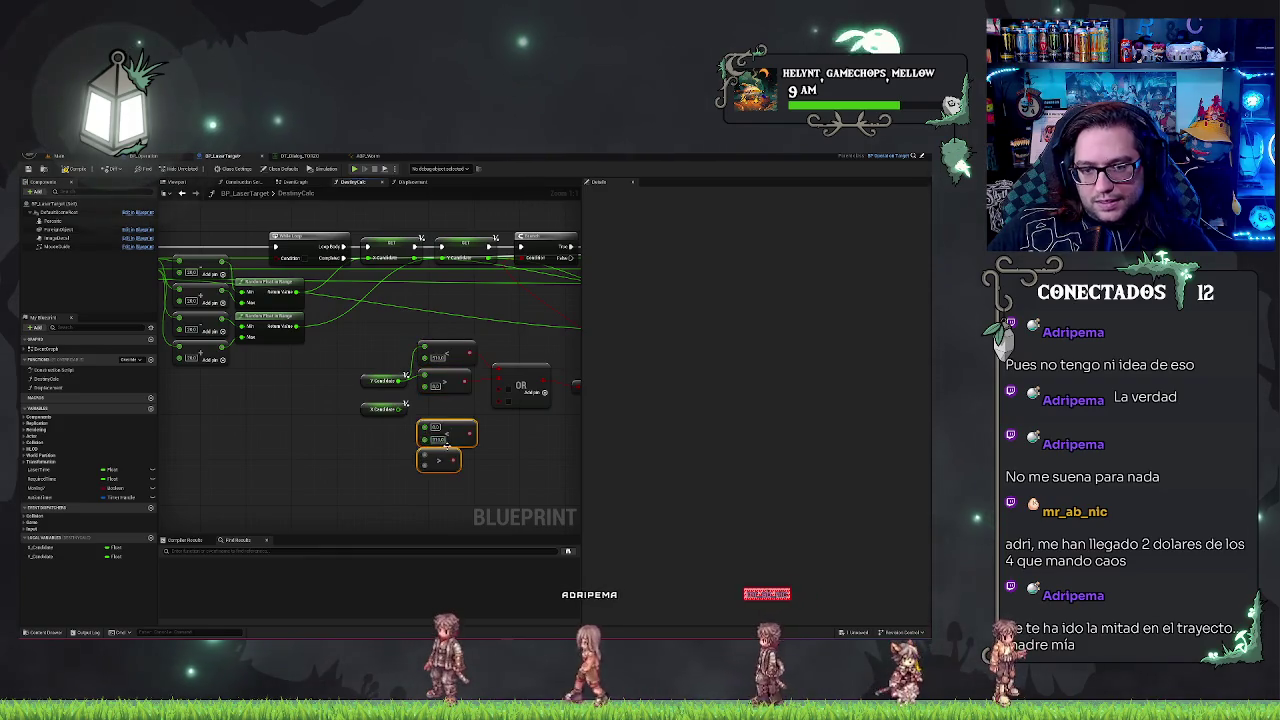
mouse_move(405, 408)
mouse_down()
mouse_move(424, 428)
mouse_move(486, 420)
mouse_move(500, 398)
mouse_up()
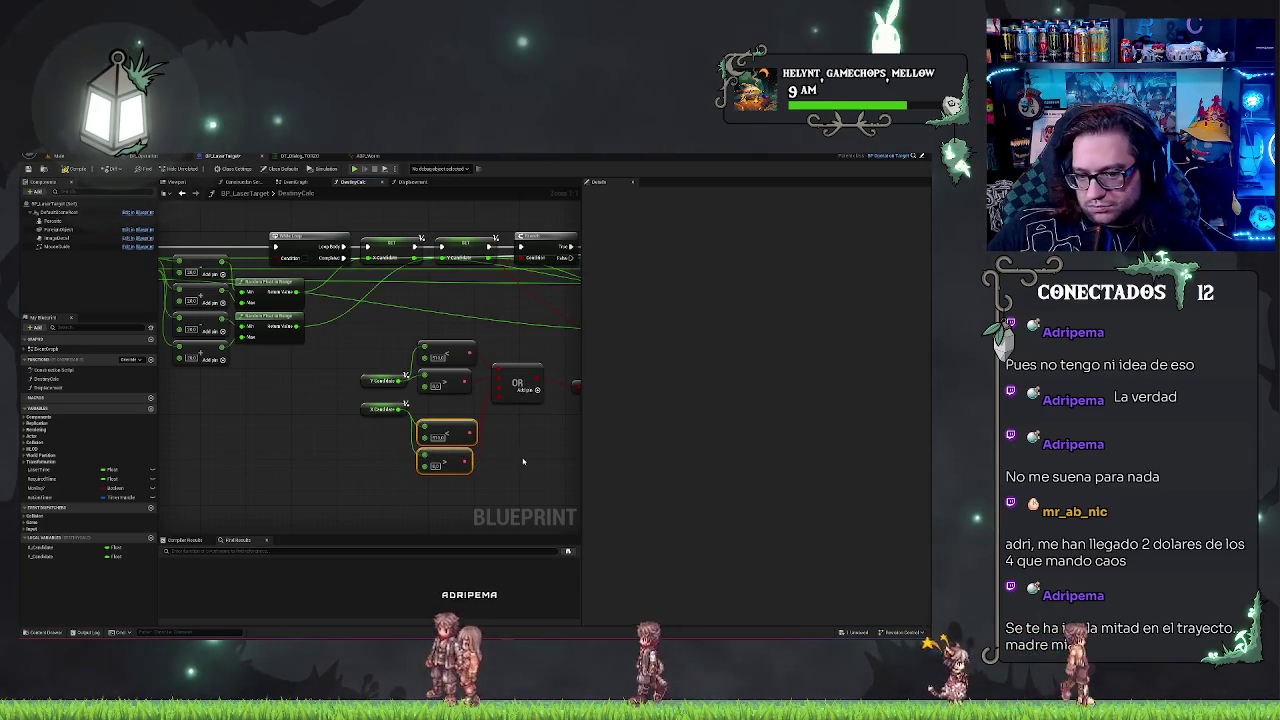
click(383, 408)
click(448, 432)
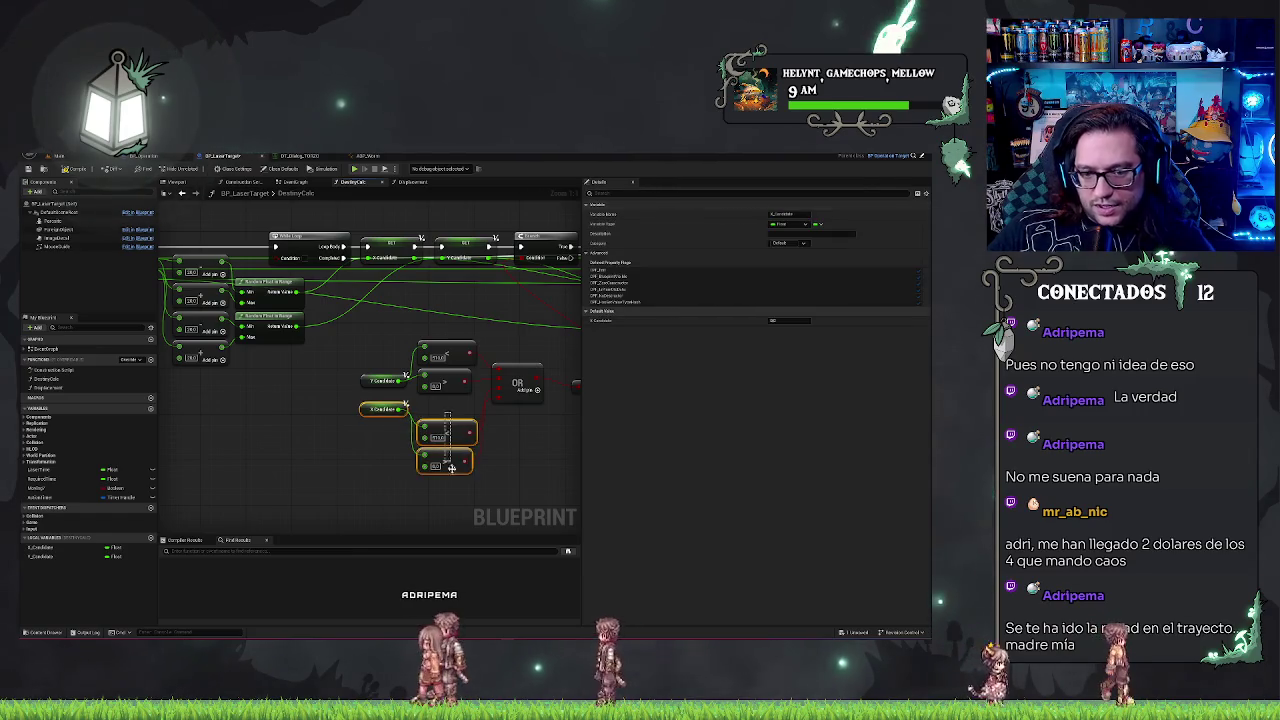
key(ctrl+z)
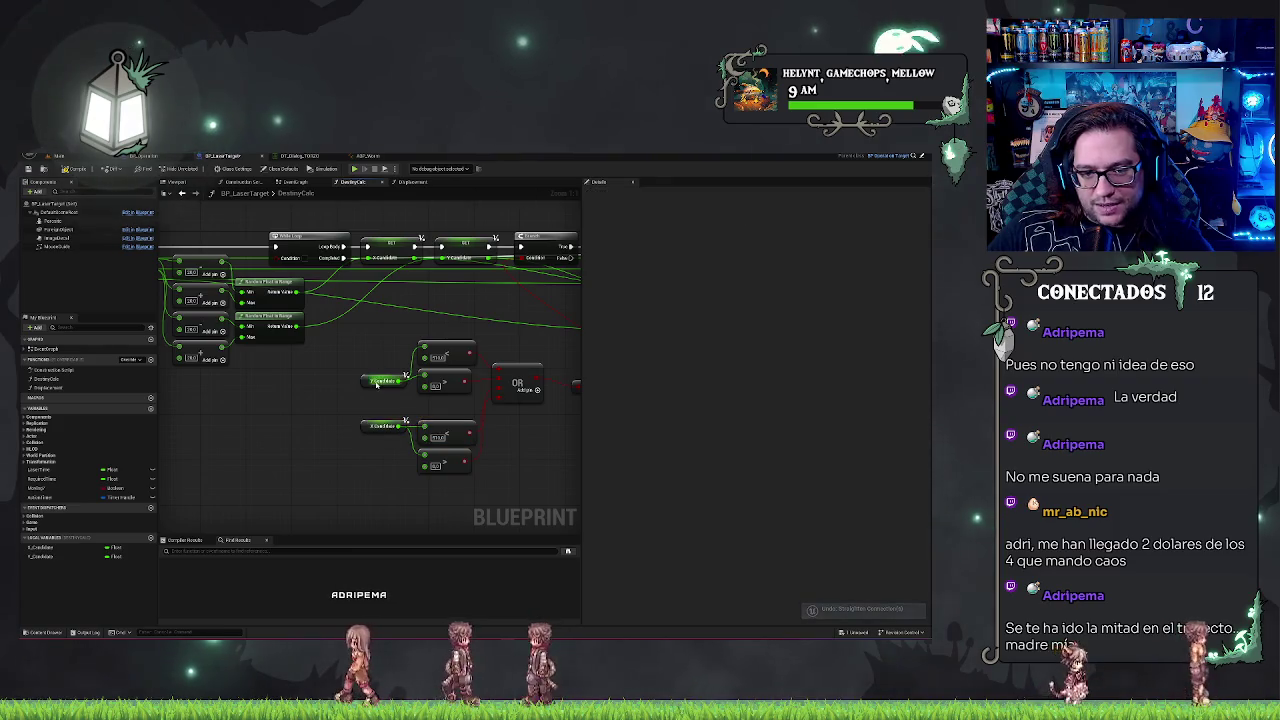
- Align the X Candidate comparison group with the Y Candidate checks and nudge the OR node down
click(440, 362)
key(q)
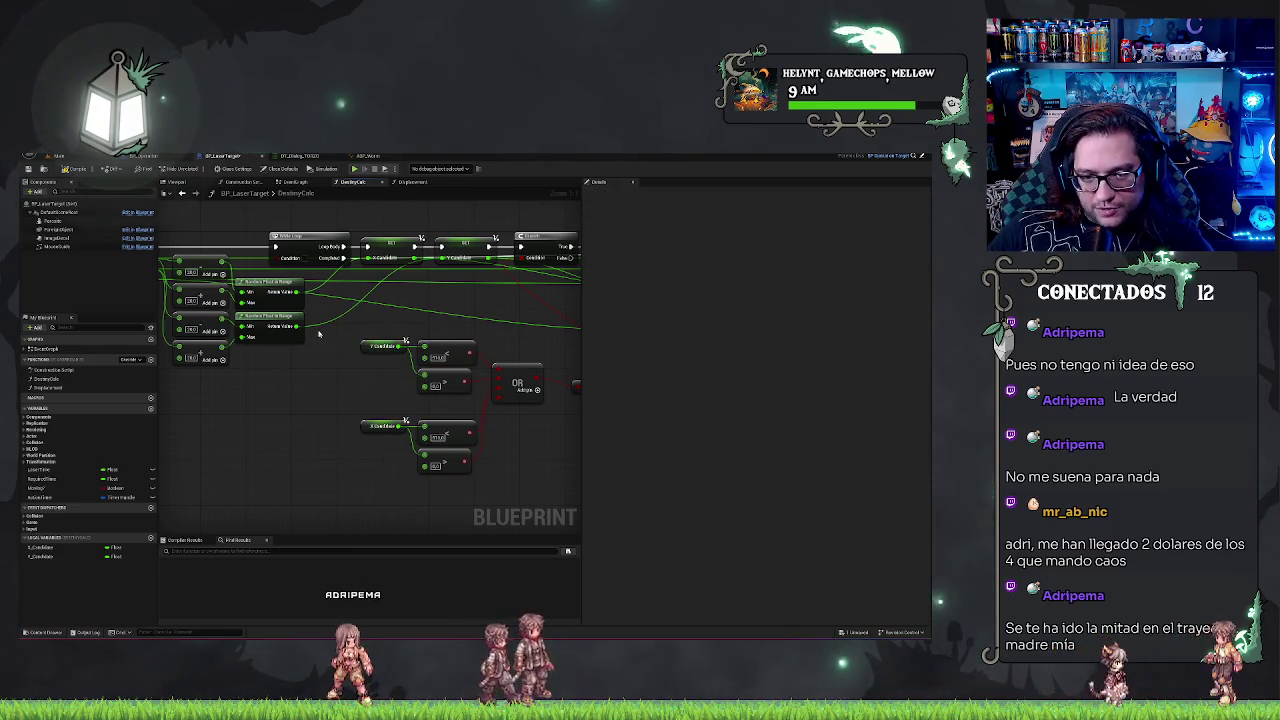
drag(338, 394, 478, 500)
drag(453, 432, 453, 409)
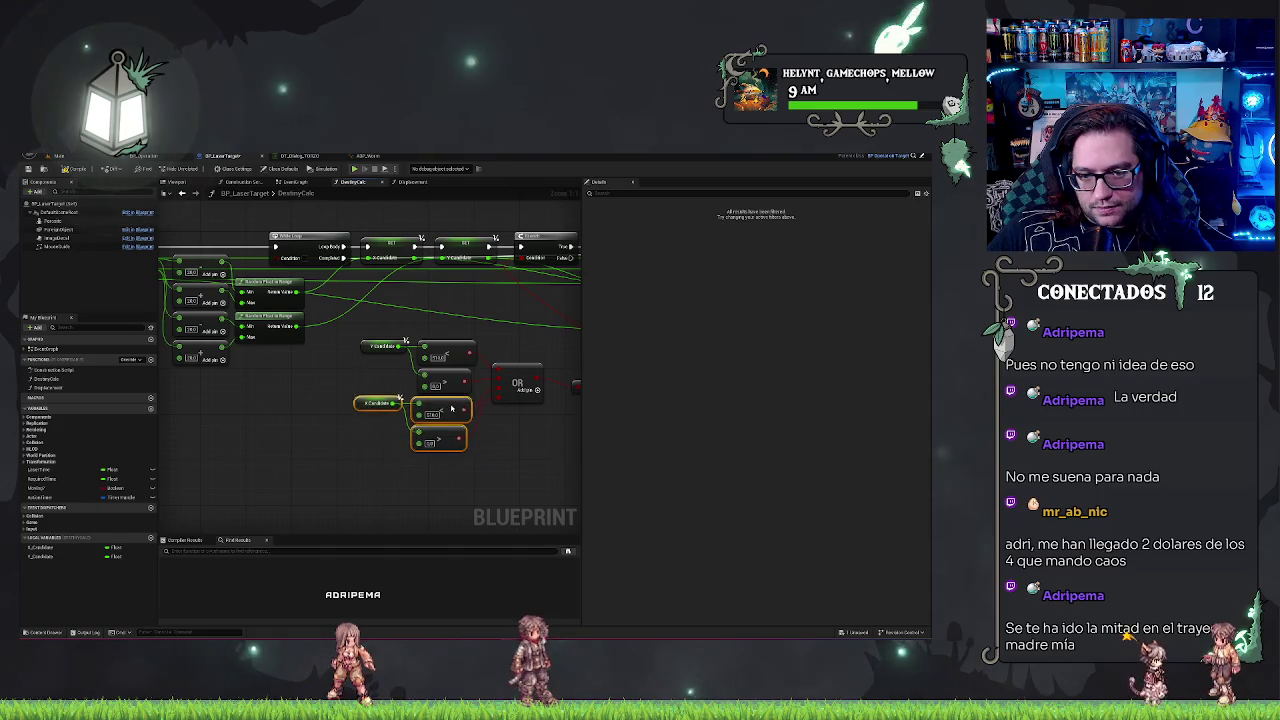
click(482, 364)
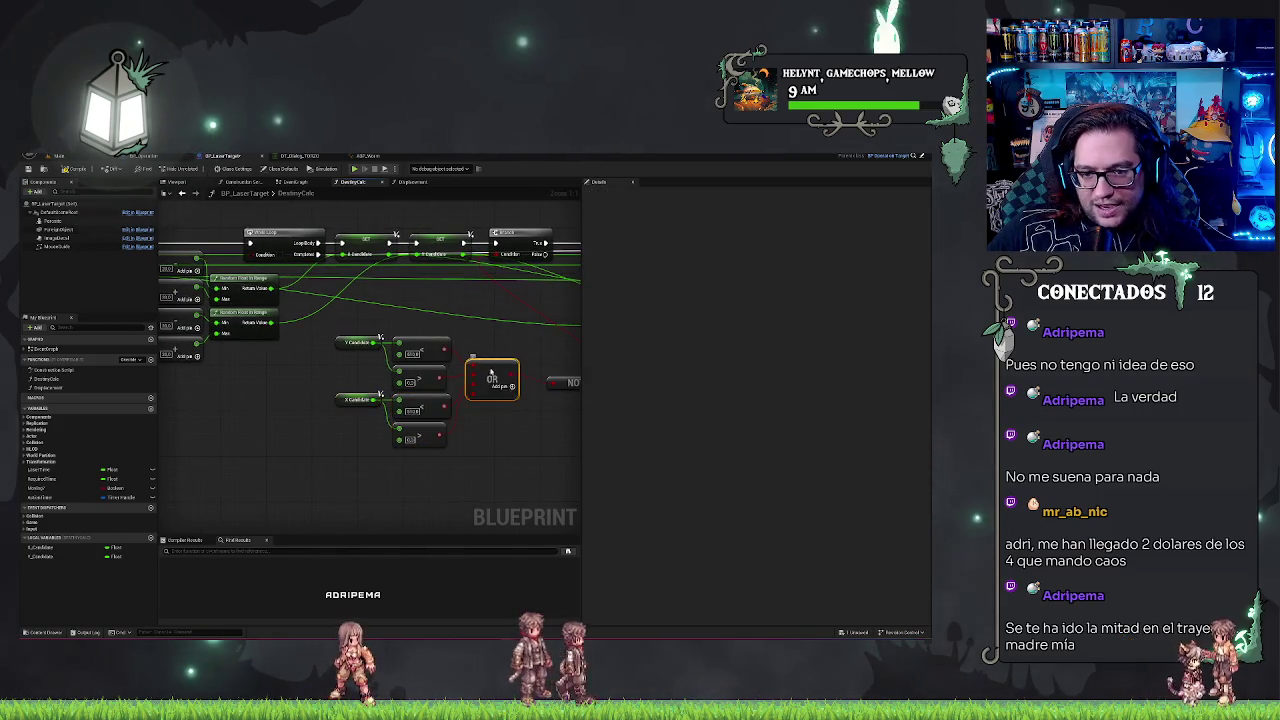
drag(482, 364, 482, 375)
drag(483, 468, 344, 504)
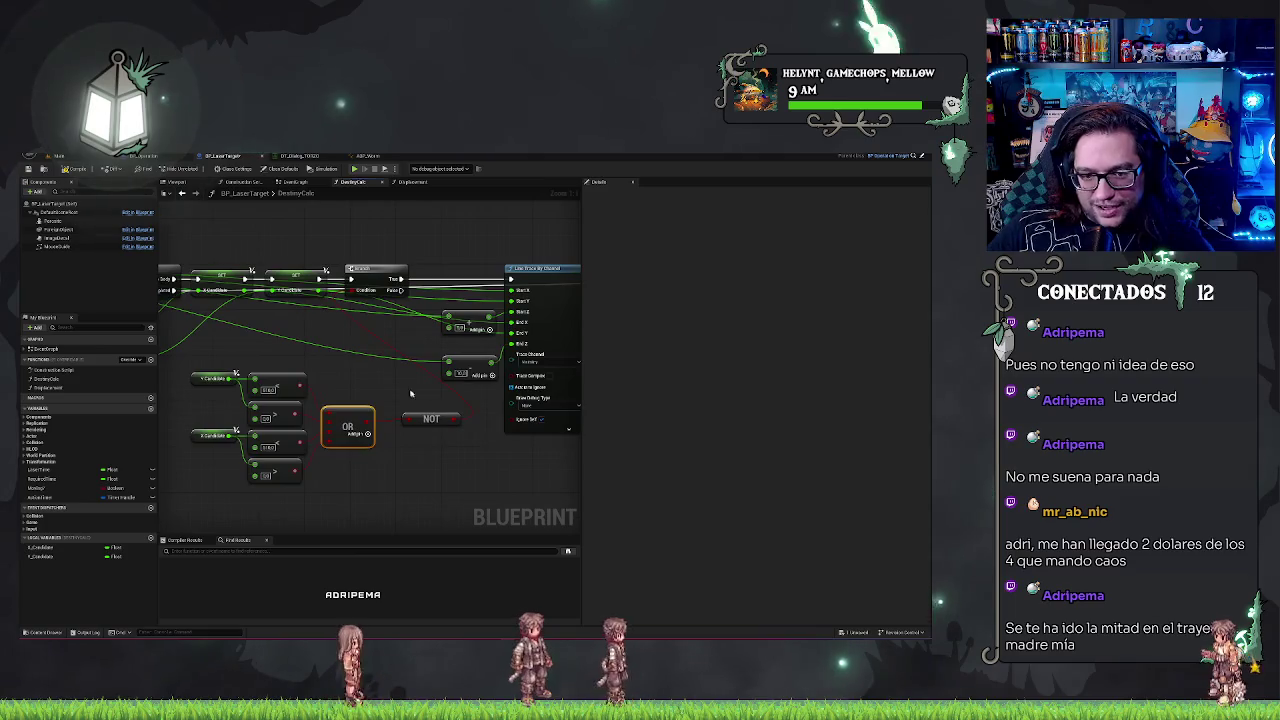
drag(412, 463, 538, 448)
drag(290, 358, 530, 473)
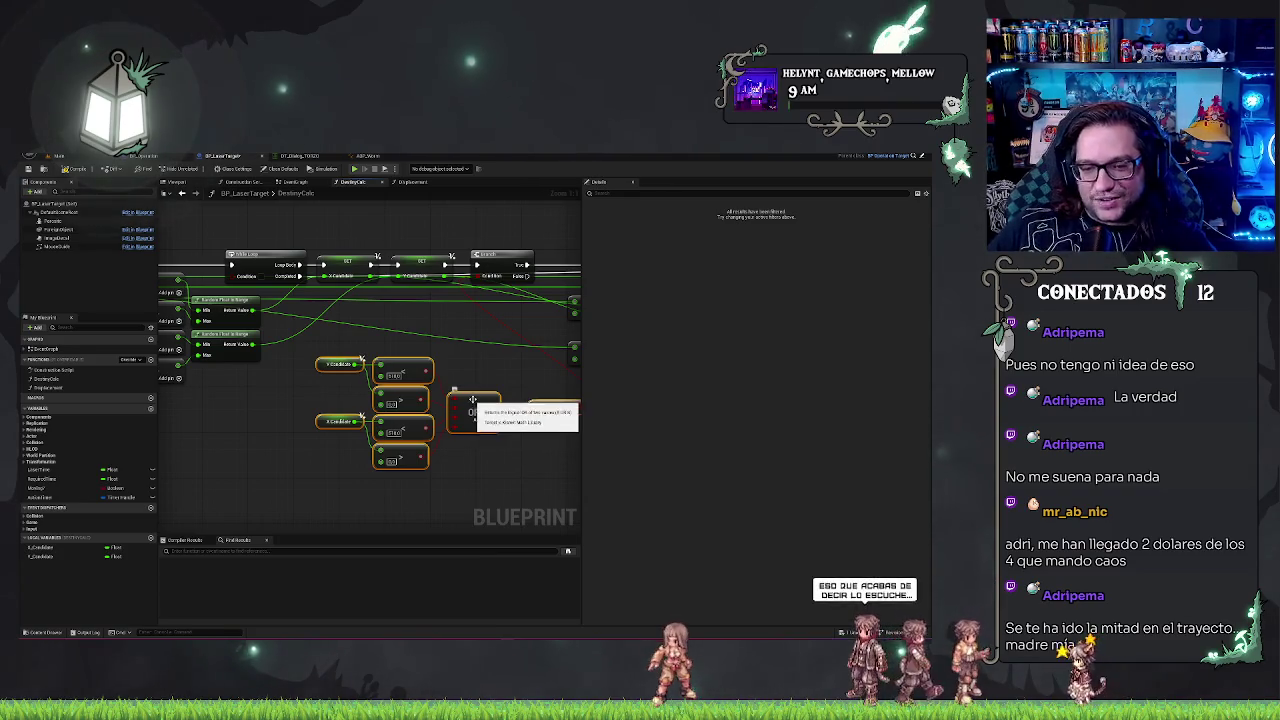
- Drag the X/Y Candidate comparison, OR and NOT nodes left under the Add nodes, then edit a compare value
drag(471, 399, 351, 418)
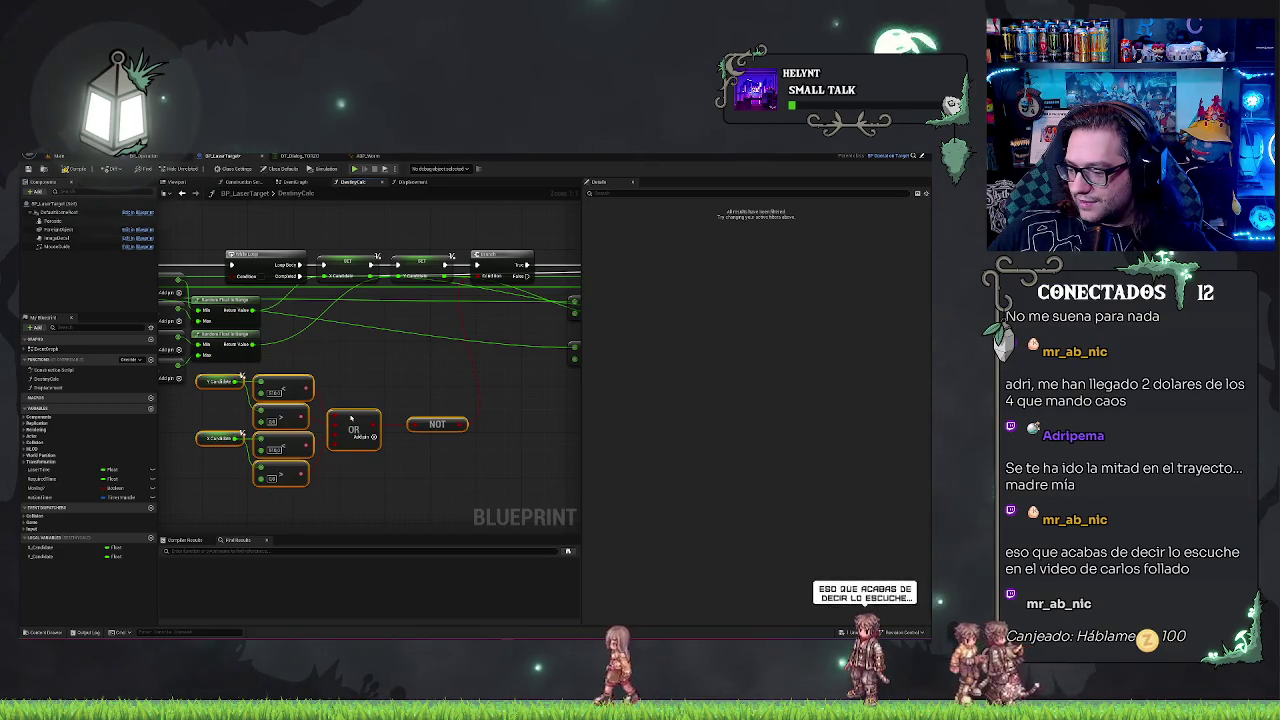
drag(351, 418, 349, 414)
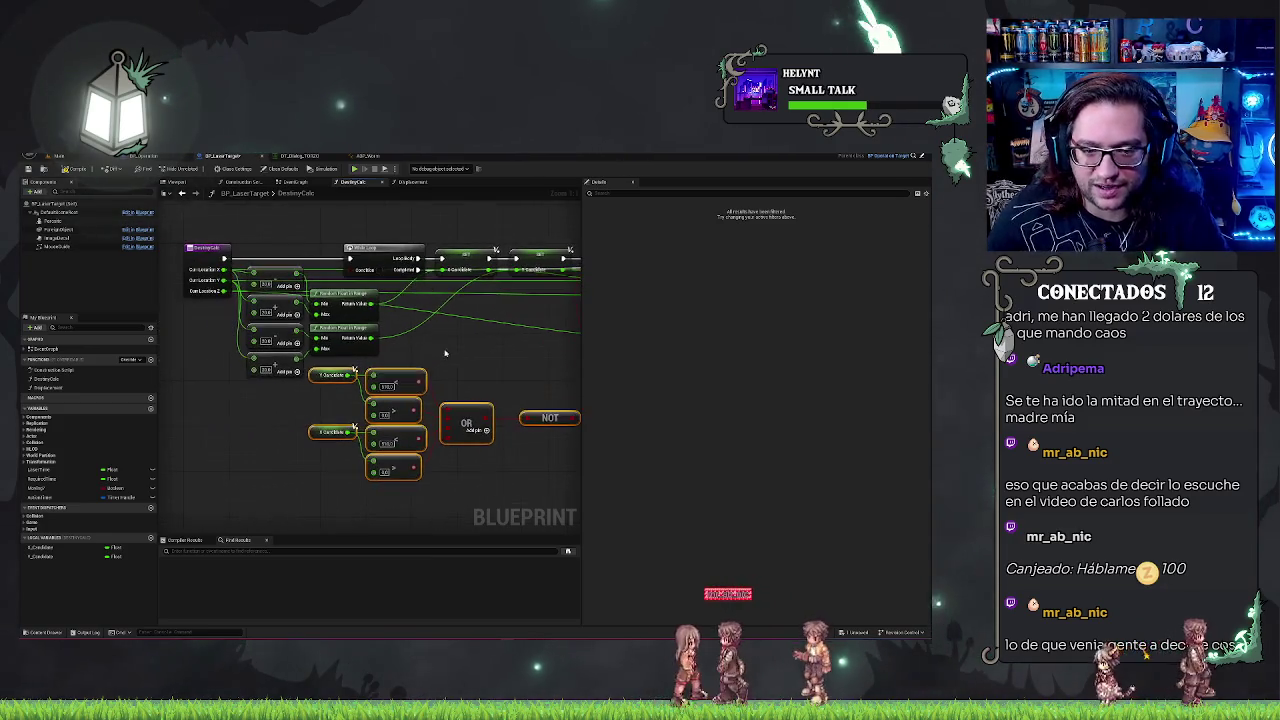
drag(402, 375, 291, 414)
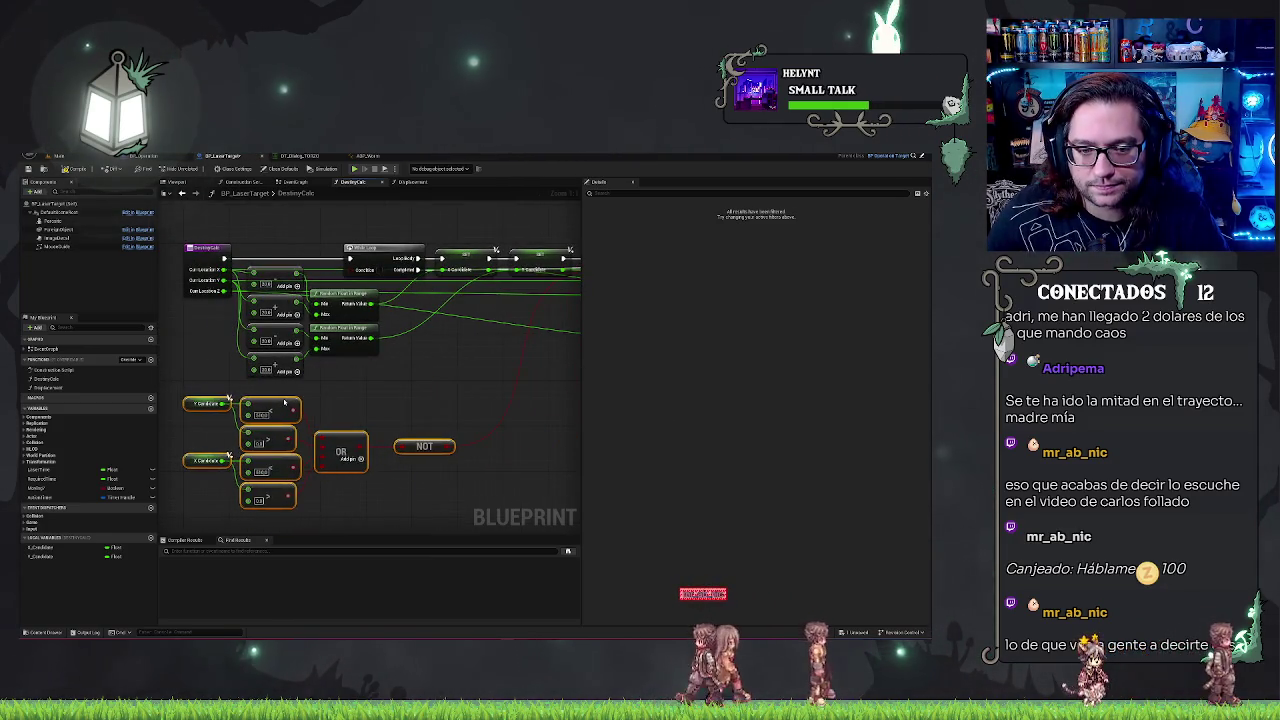
mouse_move(369, 468)
mouse_down()
mouse_move(444, 385)
mouse_move(440, 403)
mouse_up()
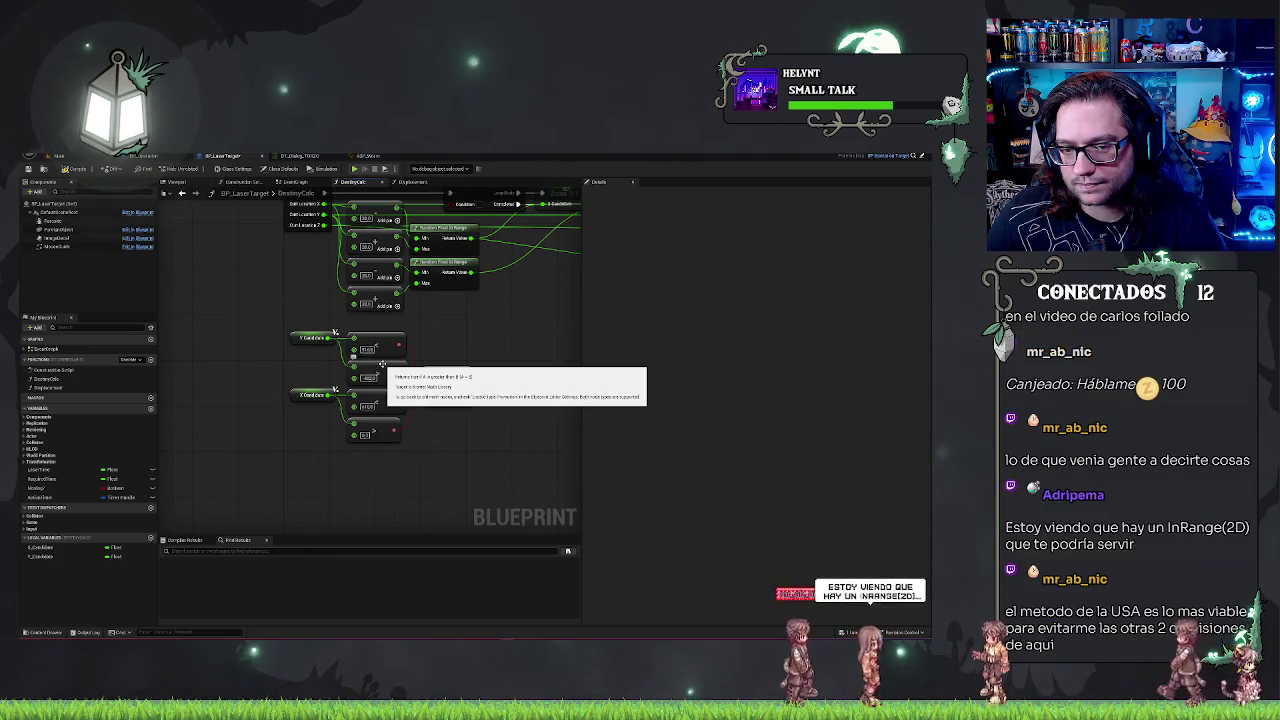
click(368, 349)
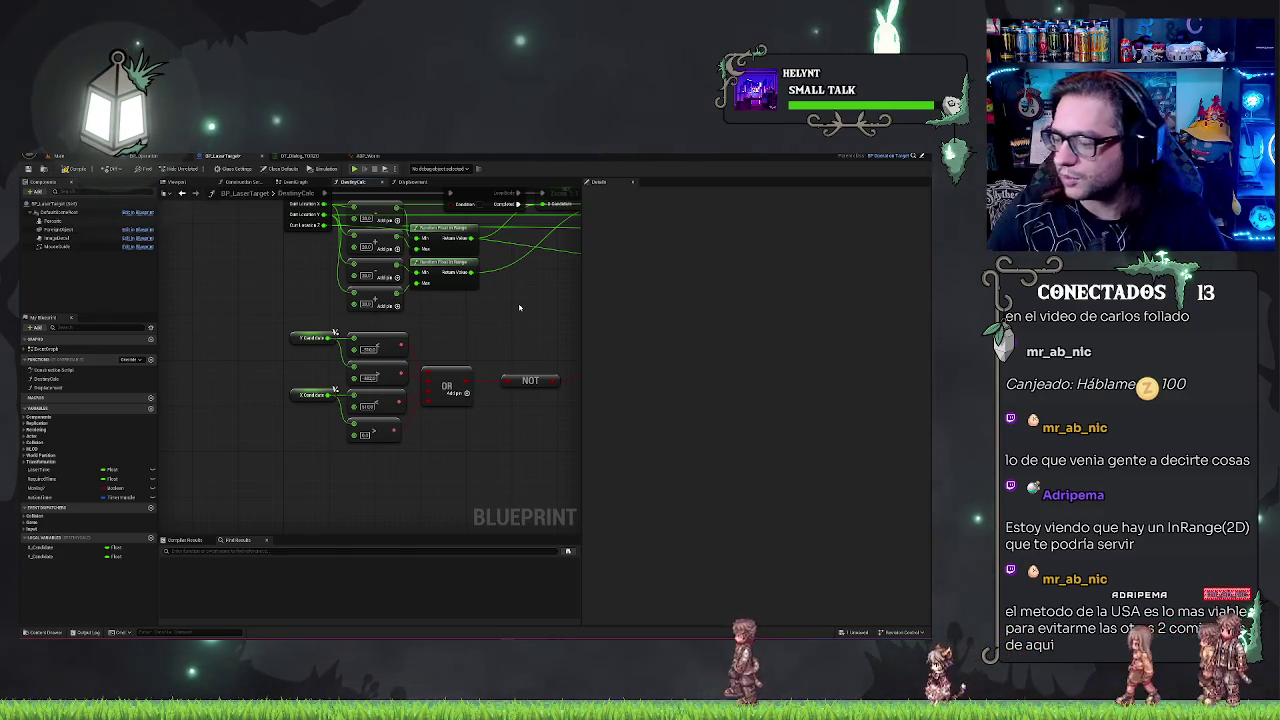
- Search the graph's action list for 'in range 2' and browse the In Range results
right_click(512, 313)
text(in range)
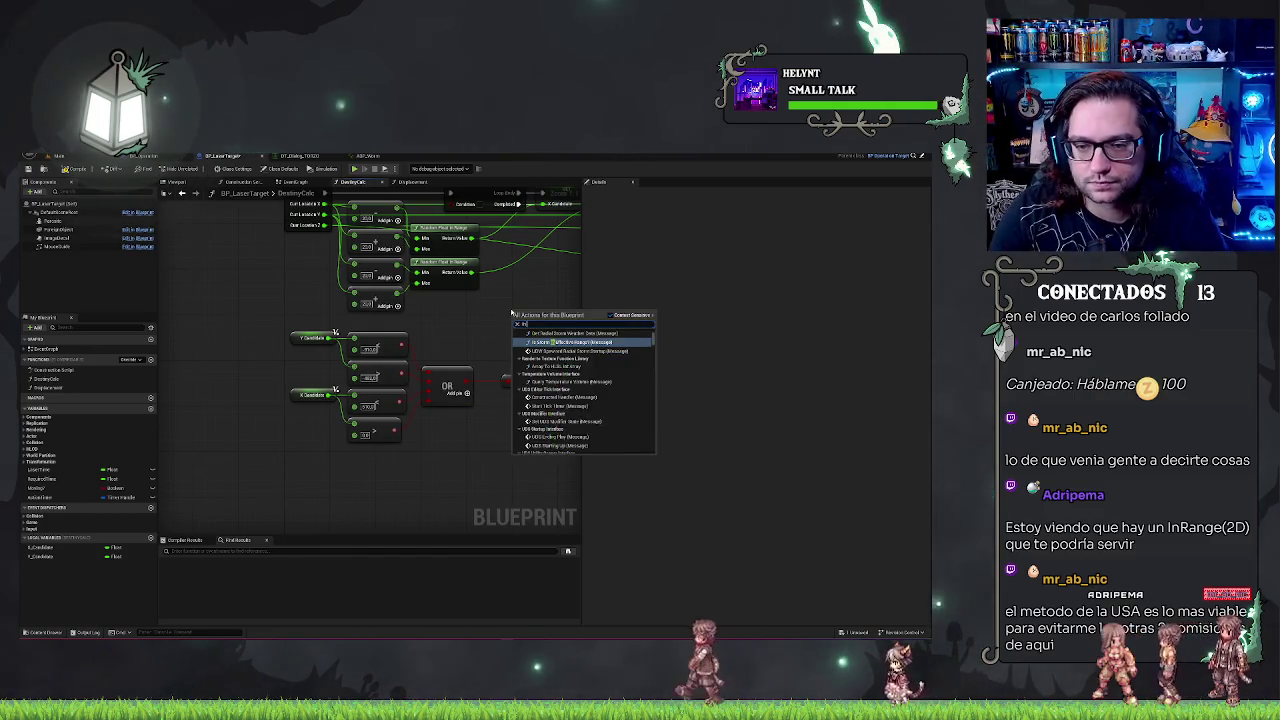
text( 2)
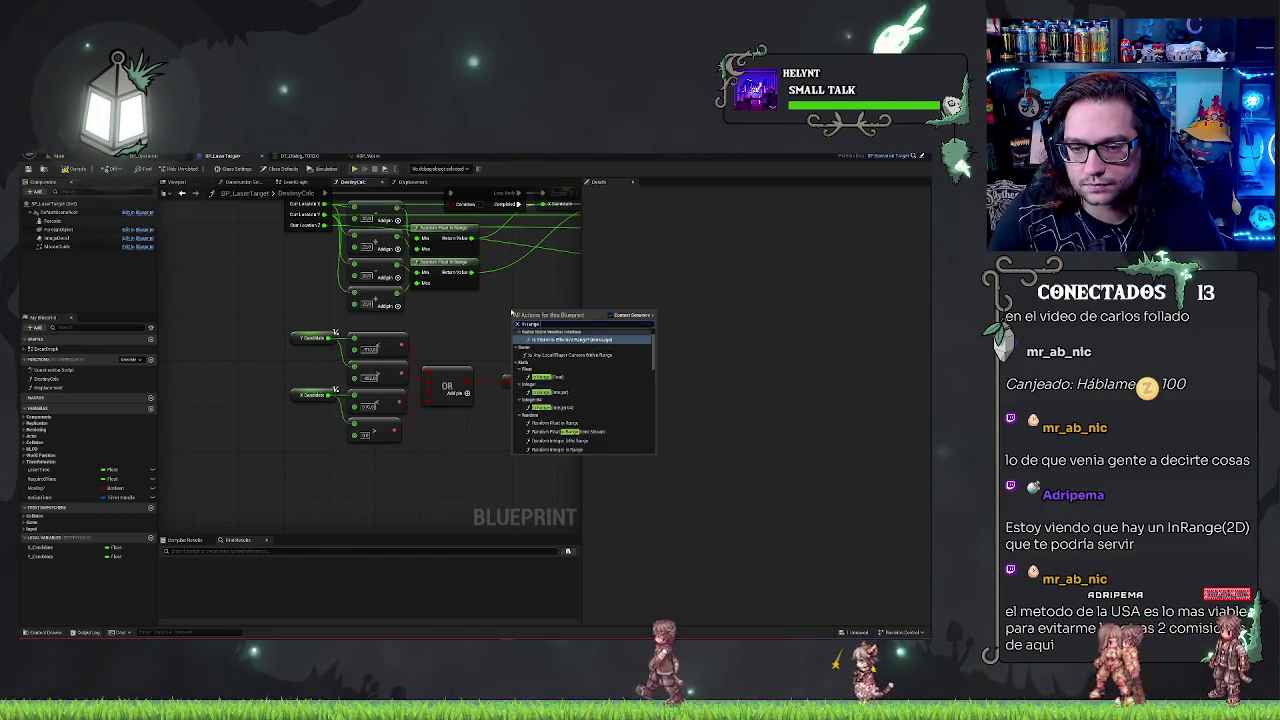
key(BackSpace)
key(BackSpace)
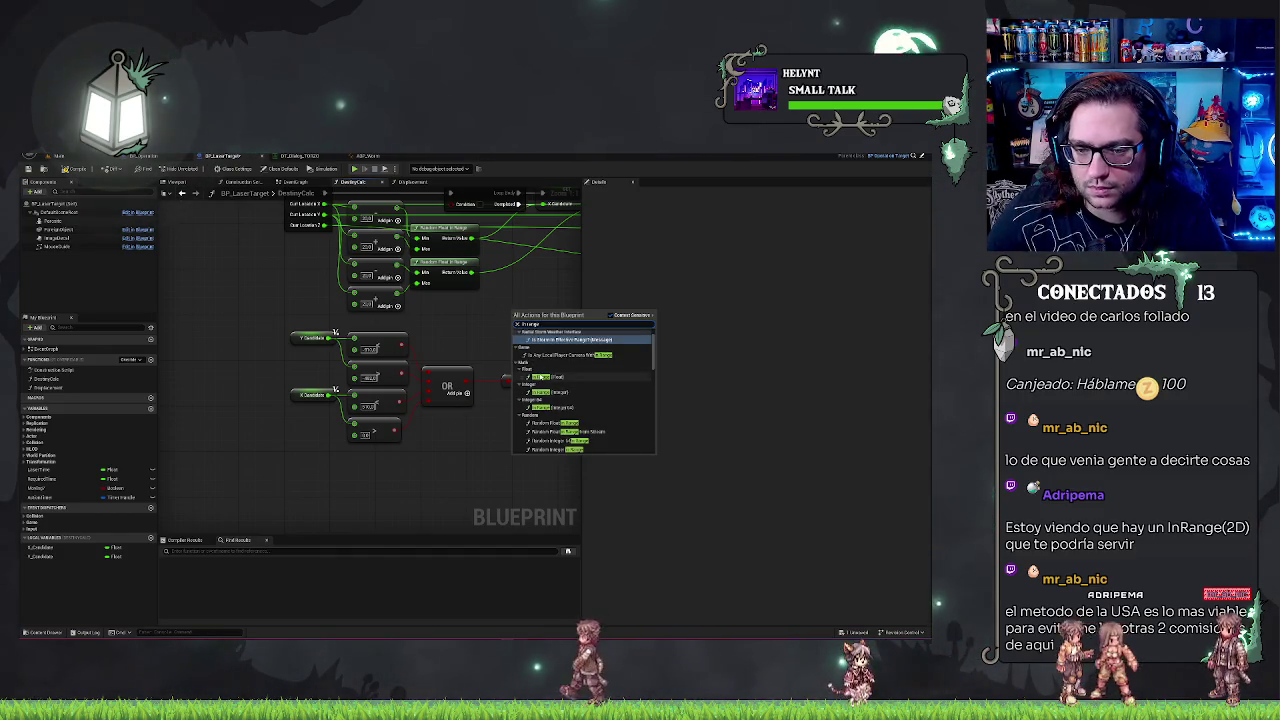
scroll(590, 385, down, 10)
scroll(593, 385, up, 10)
click(333, 338)
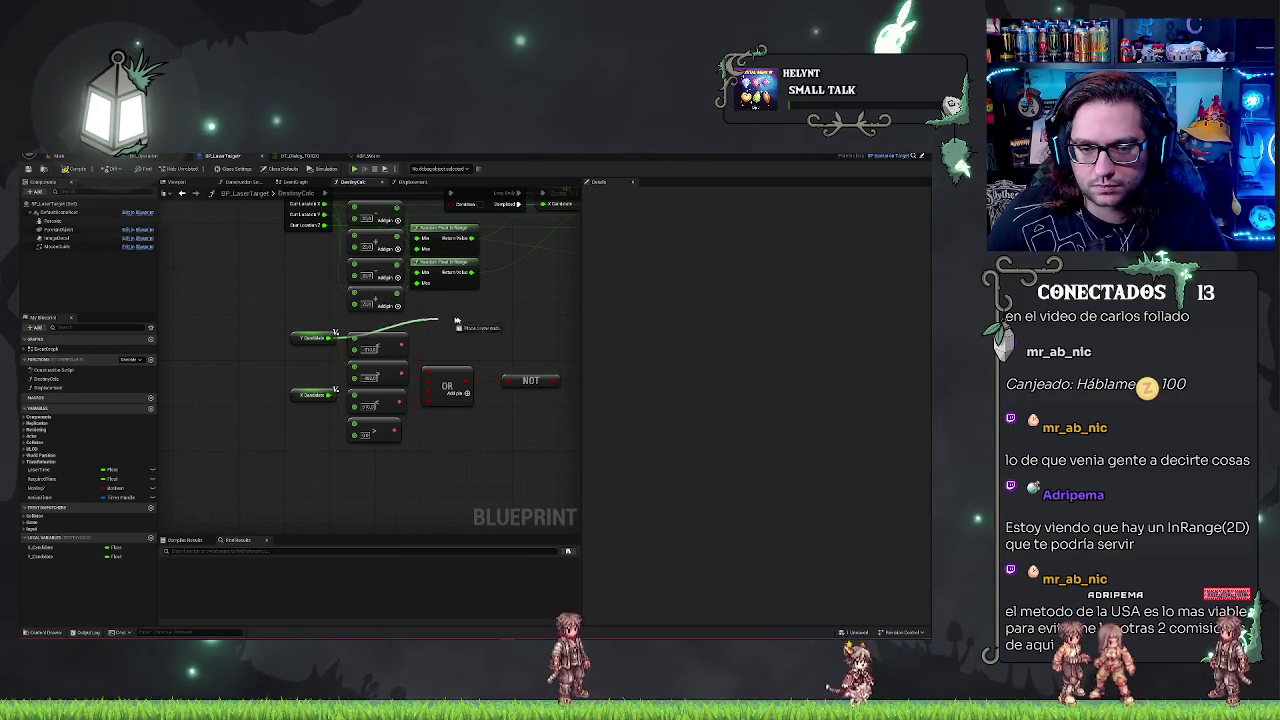
- Browse actions for the candidate float pin and the Return Node's location pin, searching 'range'
drag(333, 338, 463, 322)
click(263, 283)
scroll(429, 354, down, 2)
scroll(515, 409, up, 3)
drag(515, 409, 318, 373)
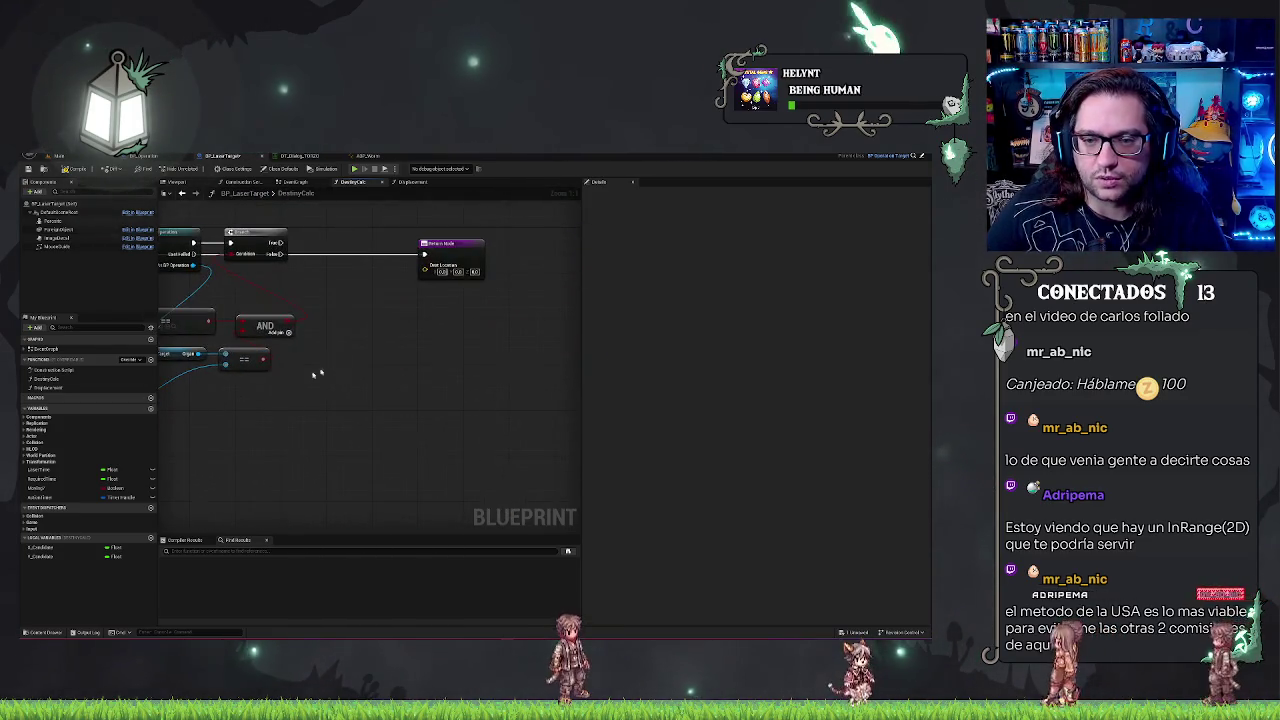
drag(424, 267, 418, 327)
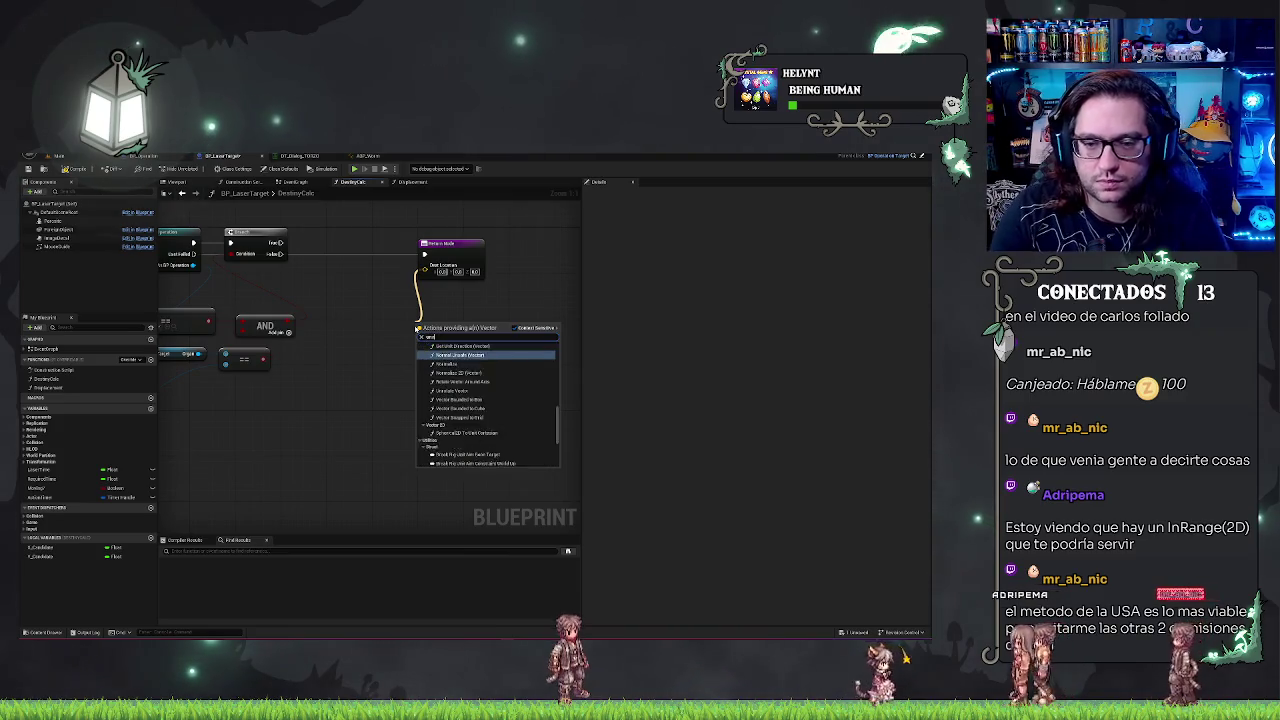
key(BackSpace)
key(BackSpace)
text(range)
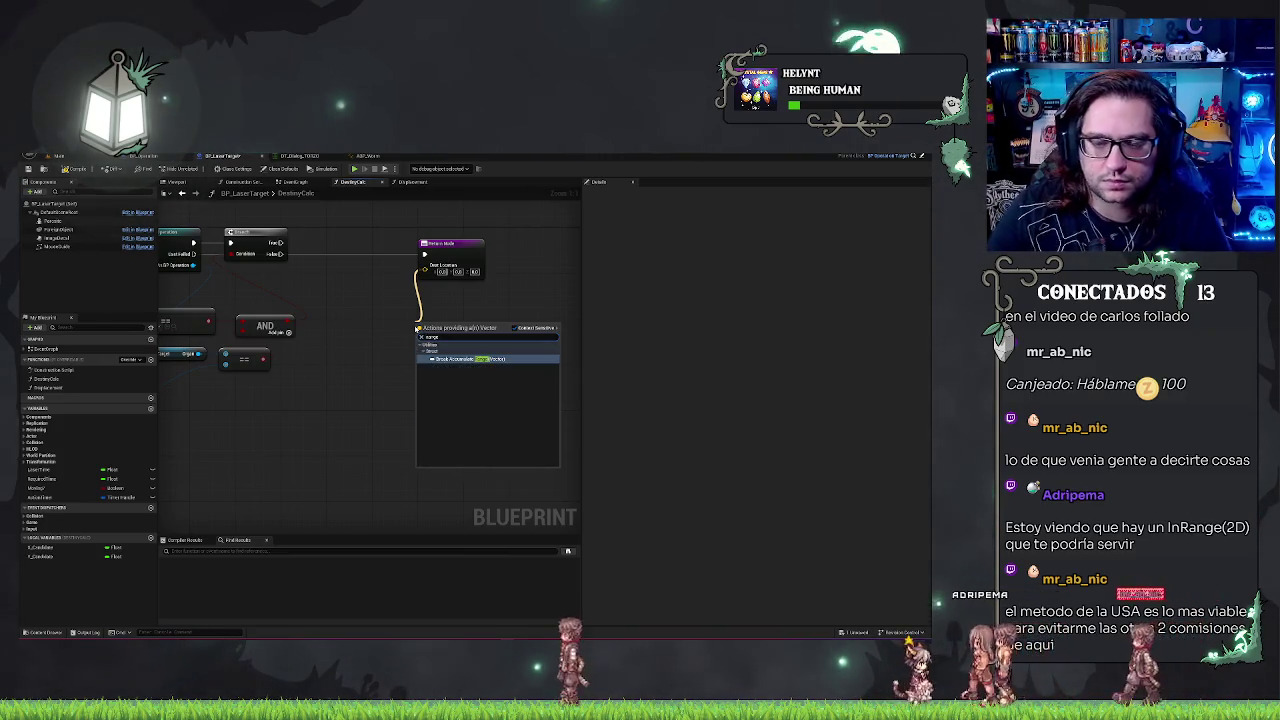
key(Escape)
- List range actions that accept Break Hit Result's ImpactPoint vector
mouse_move(303, 406)
mouse_down()
mouse_move(366, 437)
mouse_move(381, 371)
mouse_up()
drag(505, 284, 569, 361)
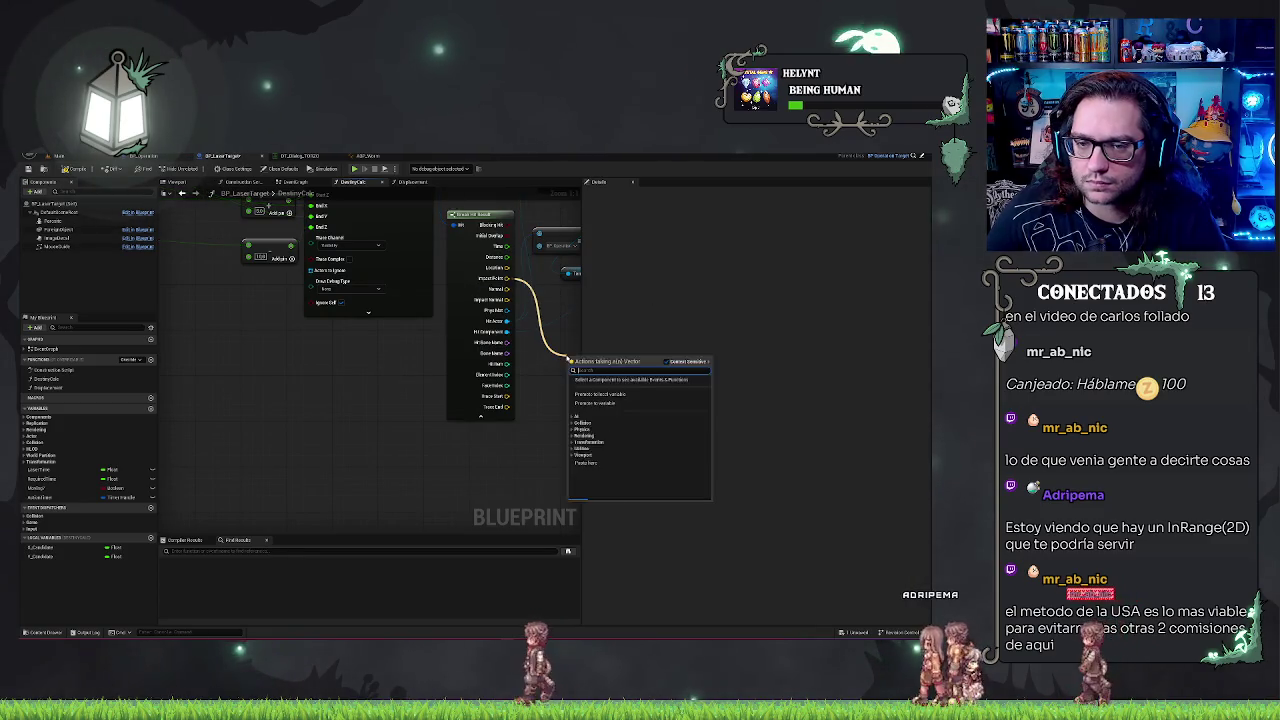
key(Escape)
right_click(340, 447)
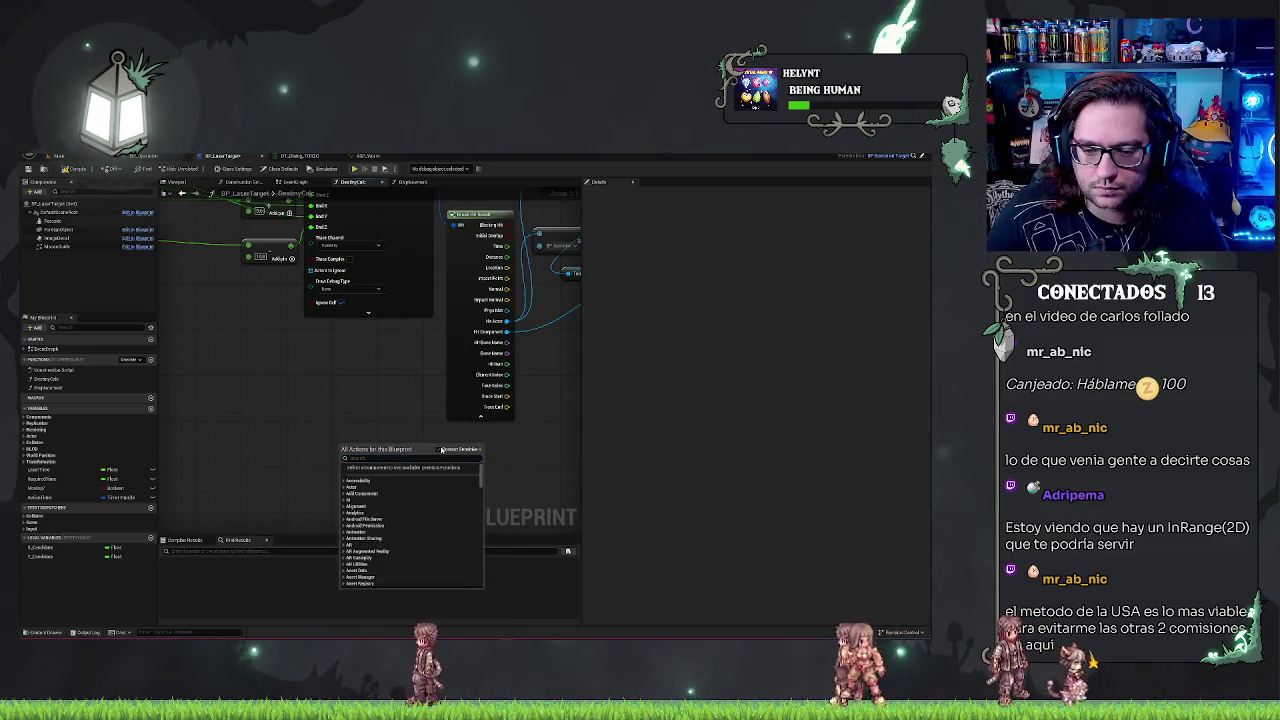
- With context filtering off, search 'in range 2d' and browse all In Range results
click(442, 449)
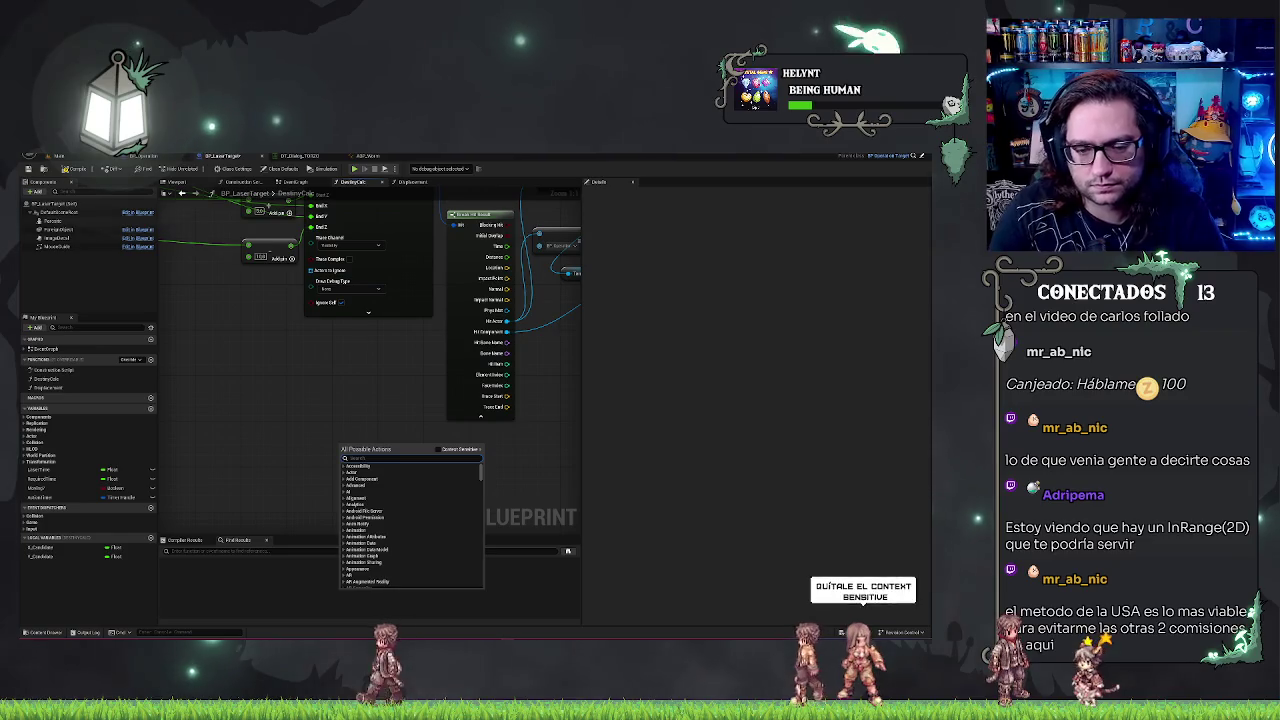
text(in range 2d)
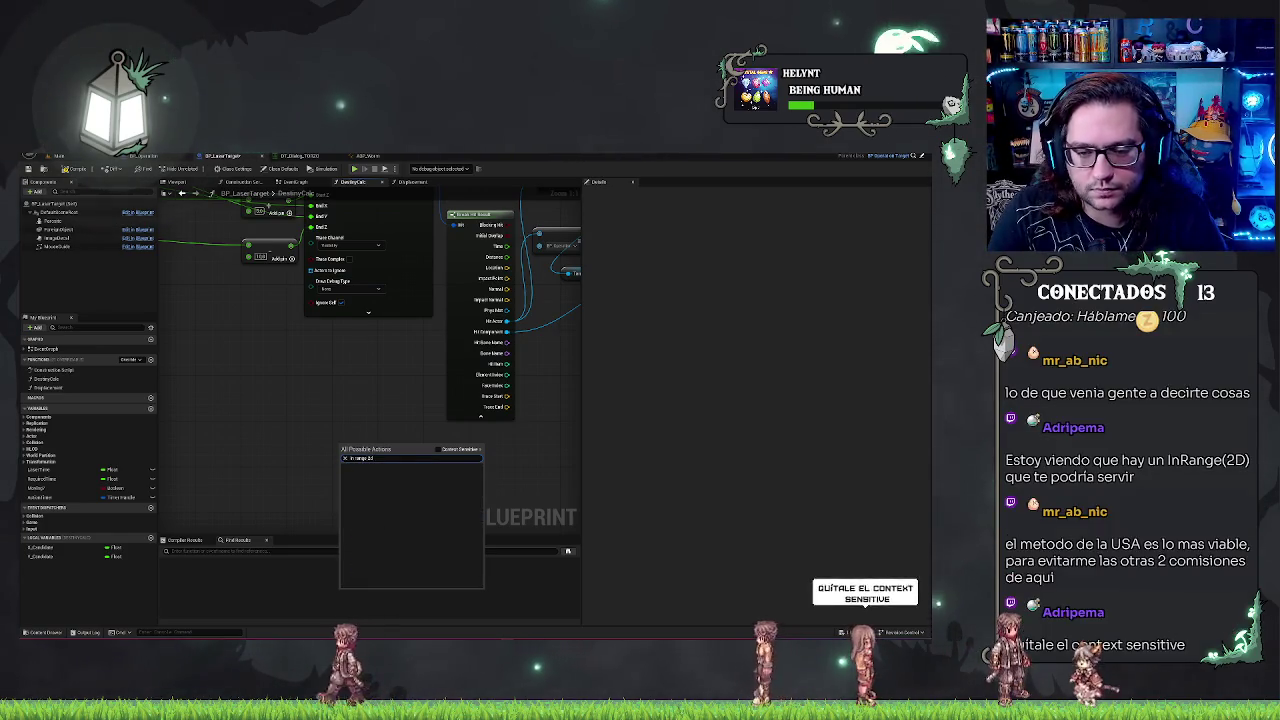
key(BackSpace)
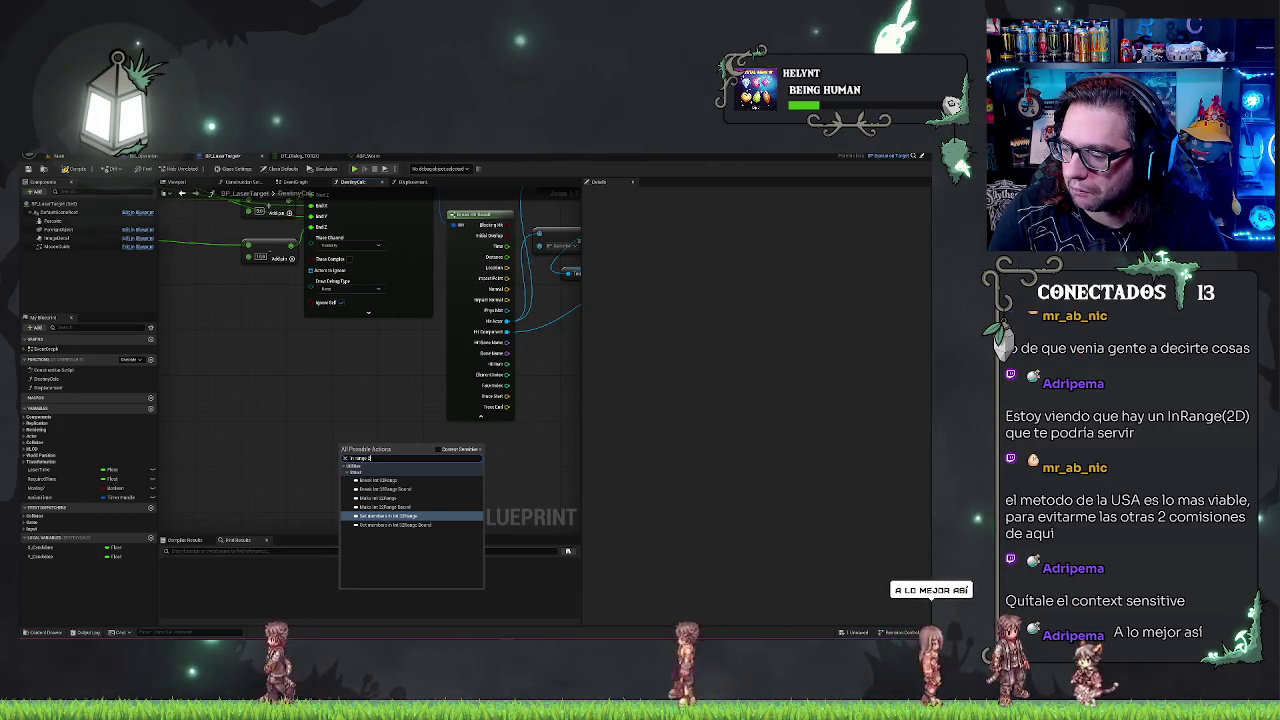
key(BackSpace)
key(BackSpace)
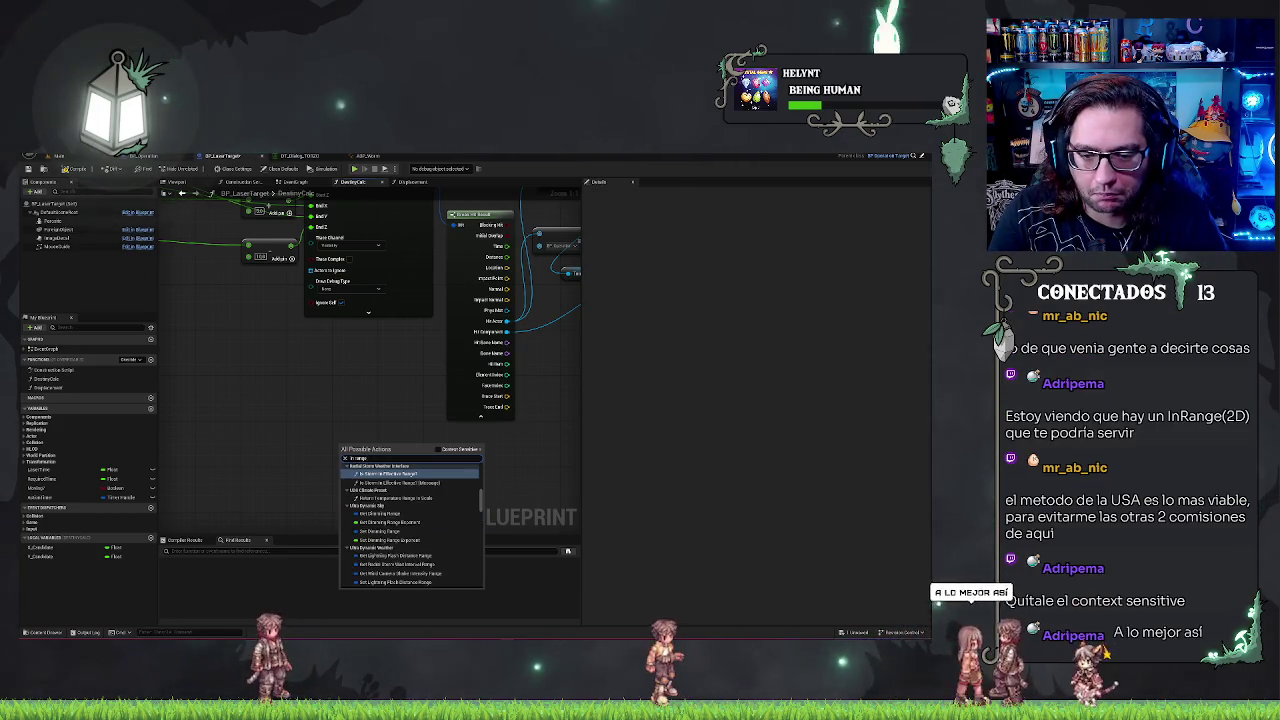
scroll(428, 518, down, 10)
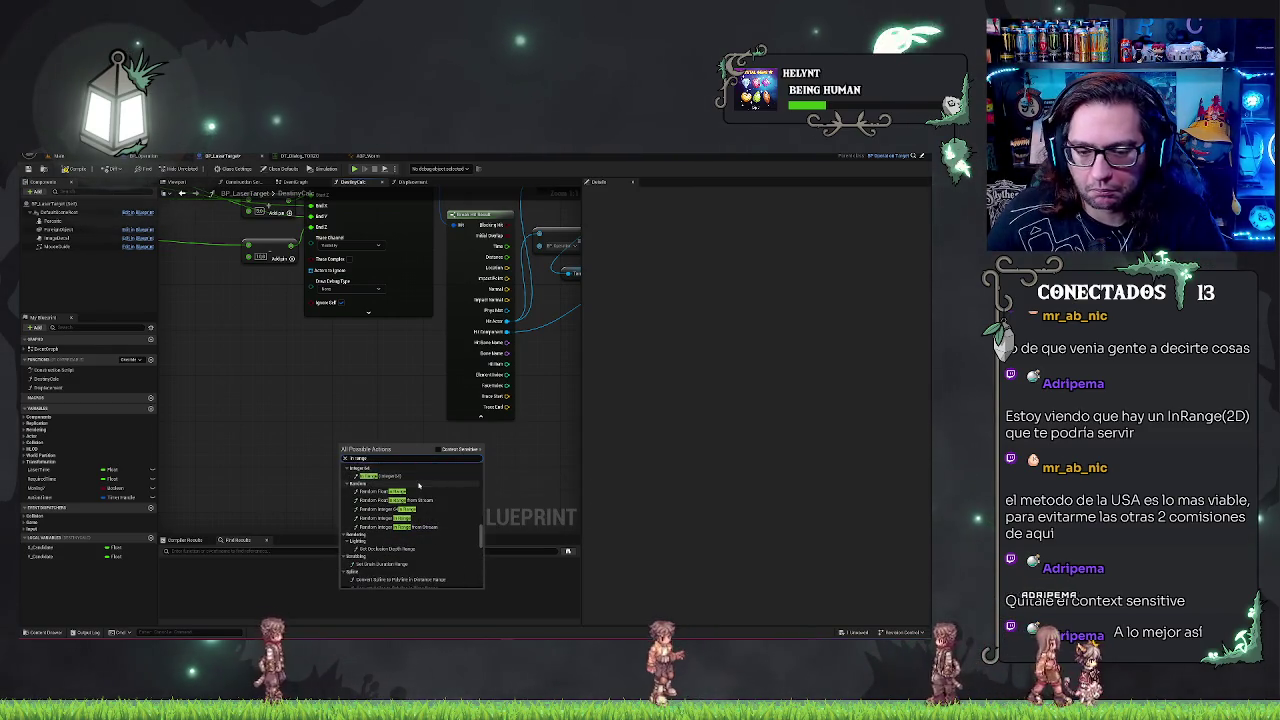
scroll(437, 510, up, 2)
scroll(437, 510, down, 15)
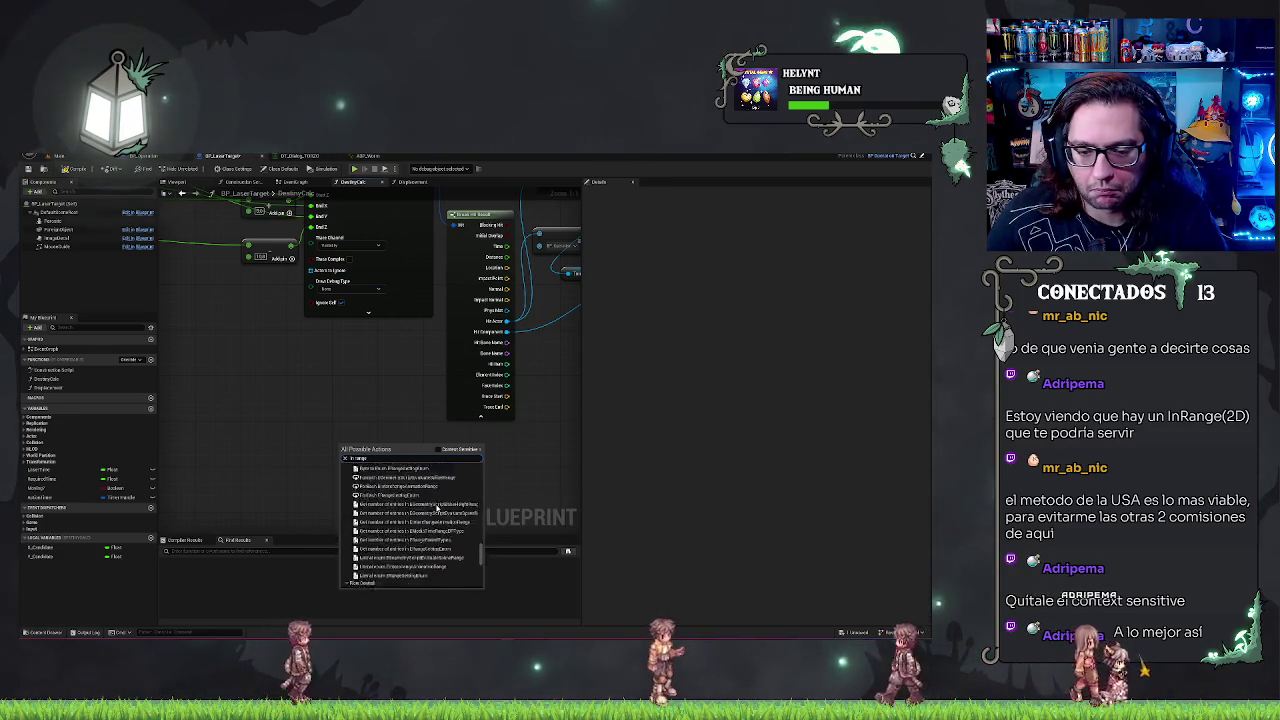
scroll(435, 517, up, 20)
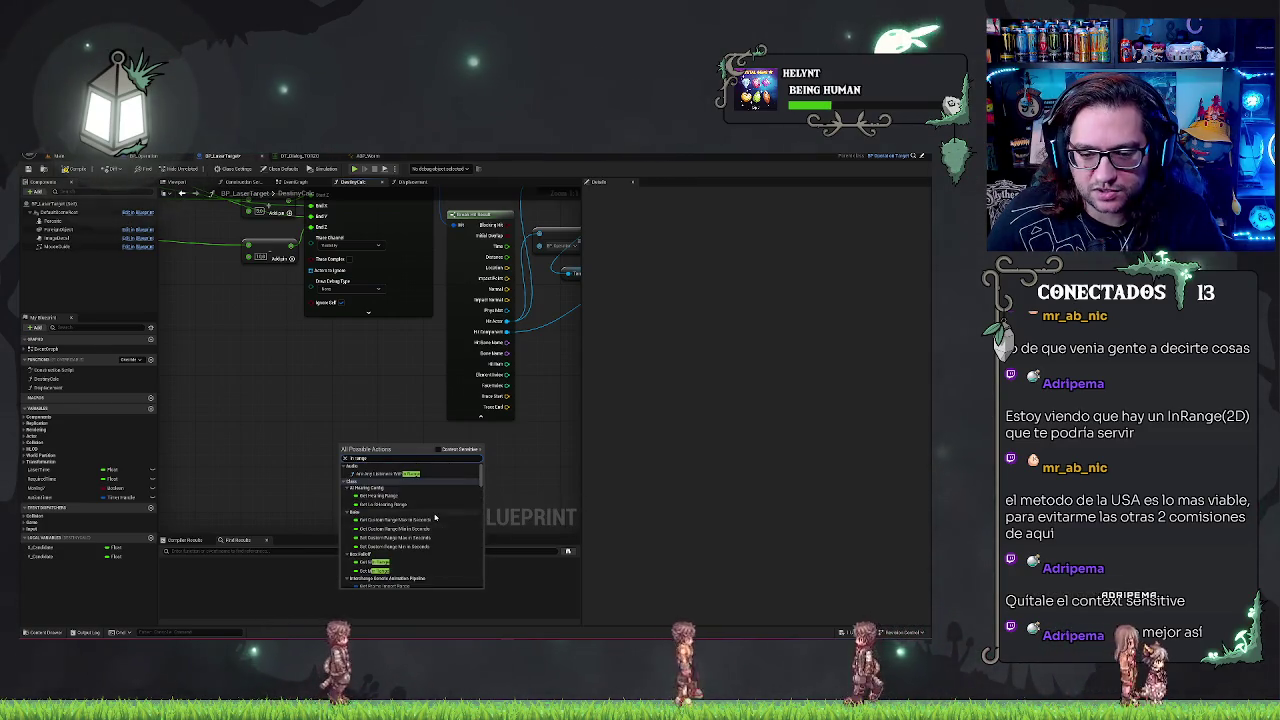
scroll(435, 517, down, 5)
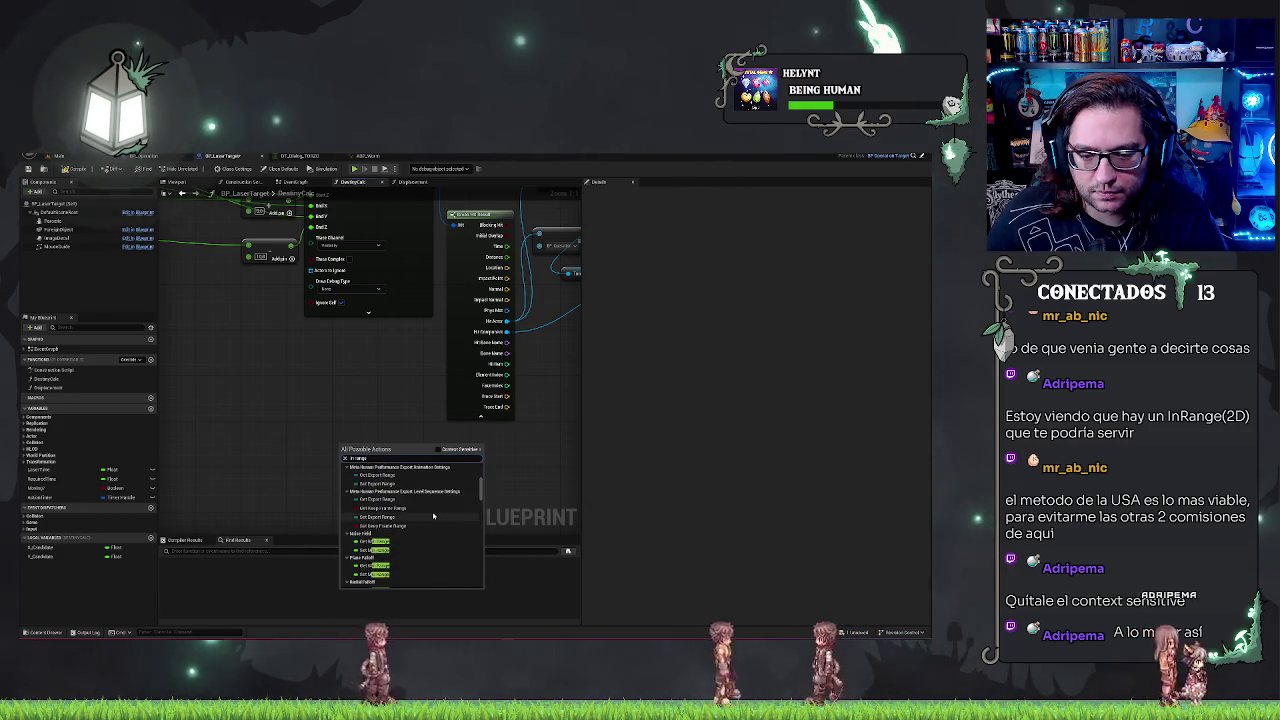
scroll(433, 516, down, 3)
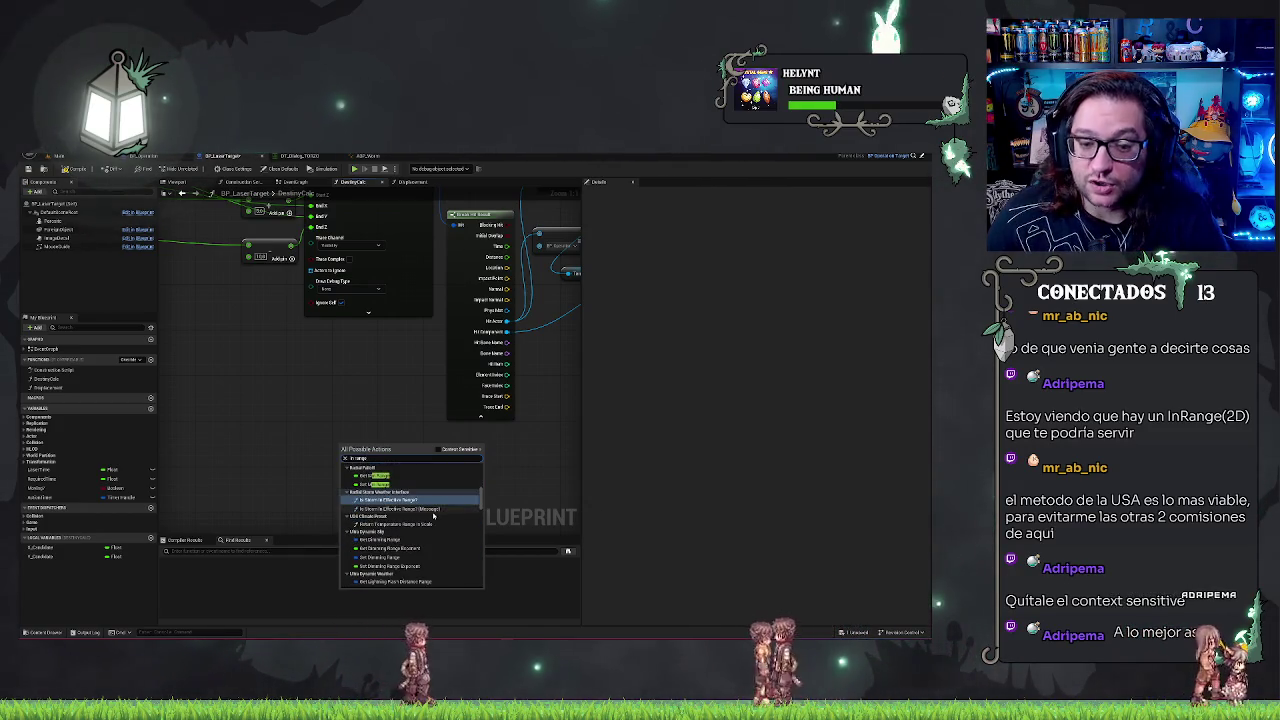
scroll(430, 514, down, 5)
- Re-enable context filtering, add an In Range (Integer) node and move it left
click(442, 450)
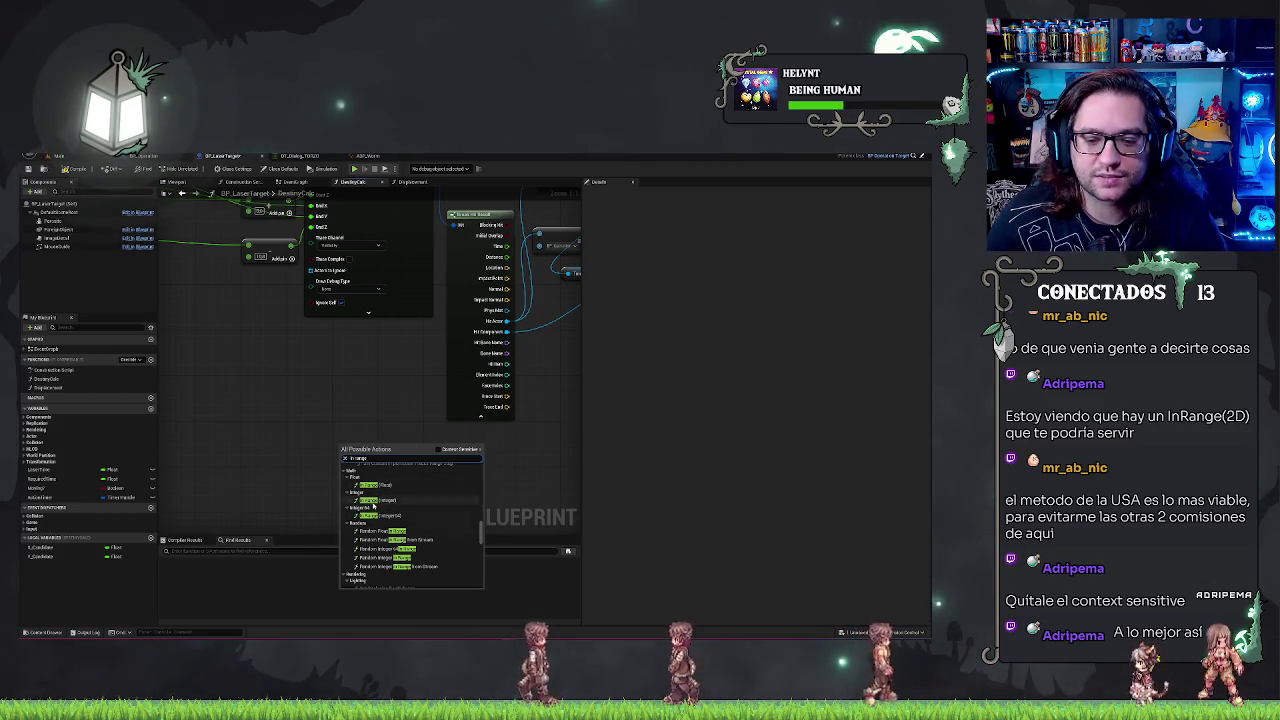
click(372, 500)
drag(368, 475, 251, 457)
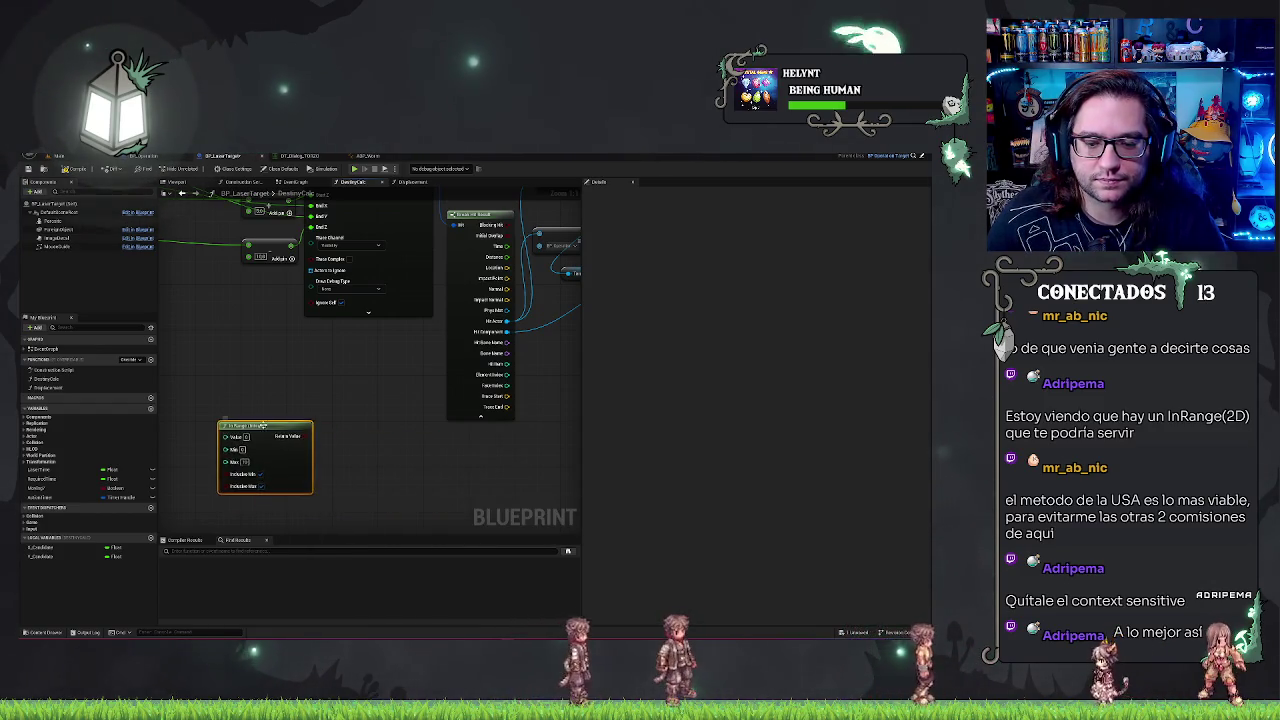
- Delete the integer In Range node and cancel an 'in range' search
drag(272, 410, 467, 400)
mouse_move(321, 455)
mouse_down()
mouse_move(443, 423)
mouse_move(395, 413)
mouse_up()
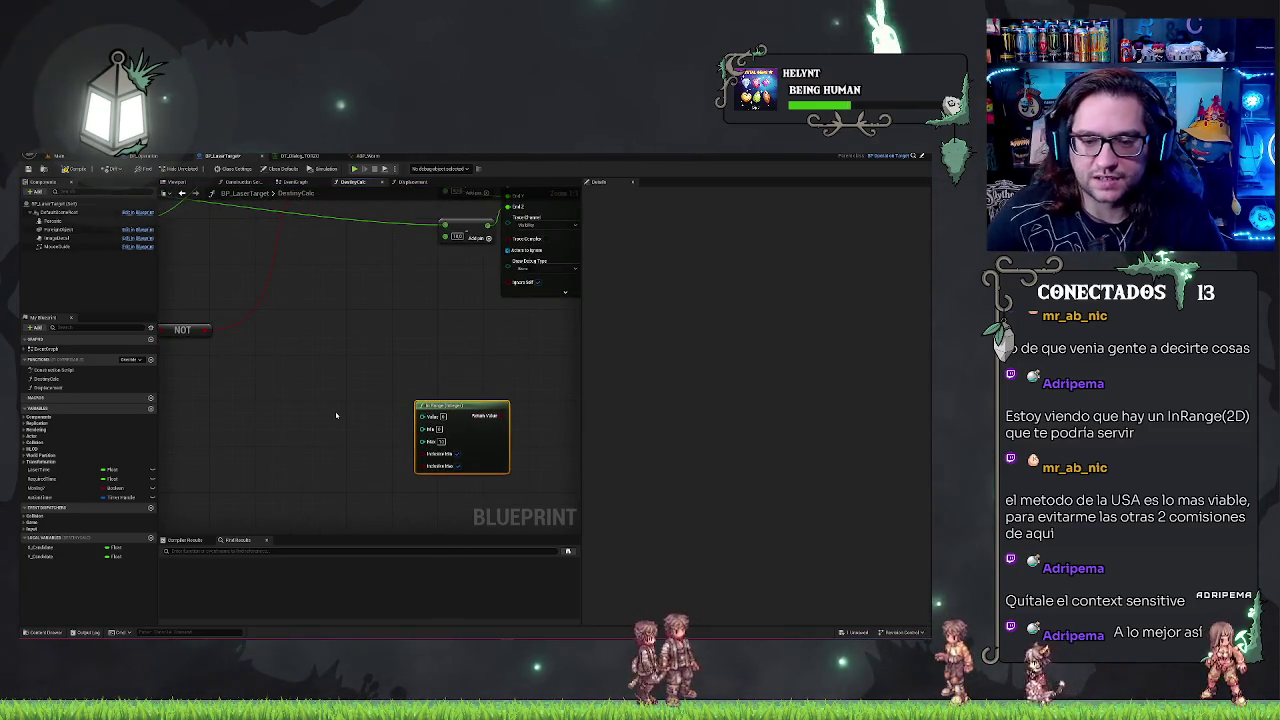
key(Delete)
mouse_move(480, 373)
mouse_down()
mouse_move(571, 406)
mouse_move(437, 422)
mouse_up()
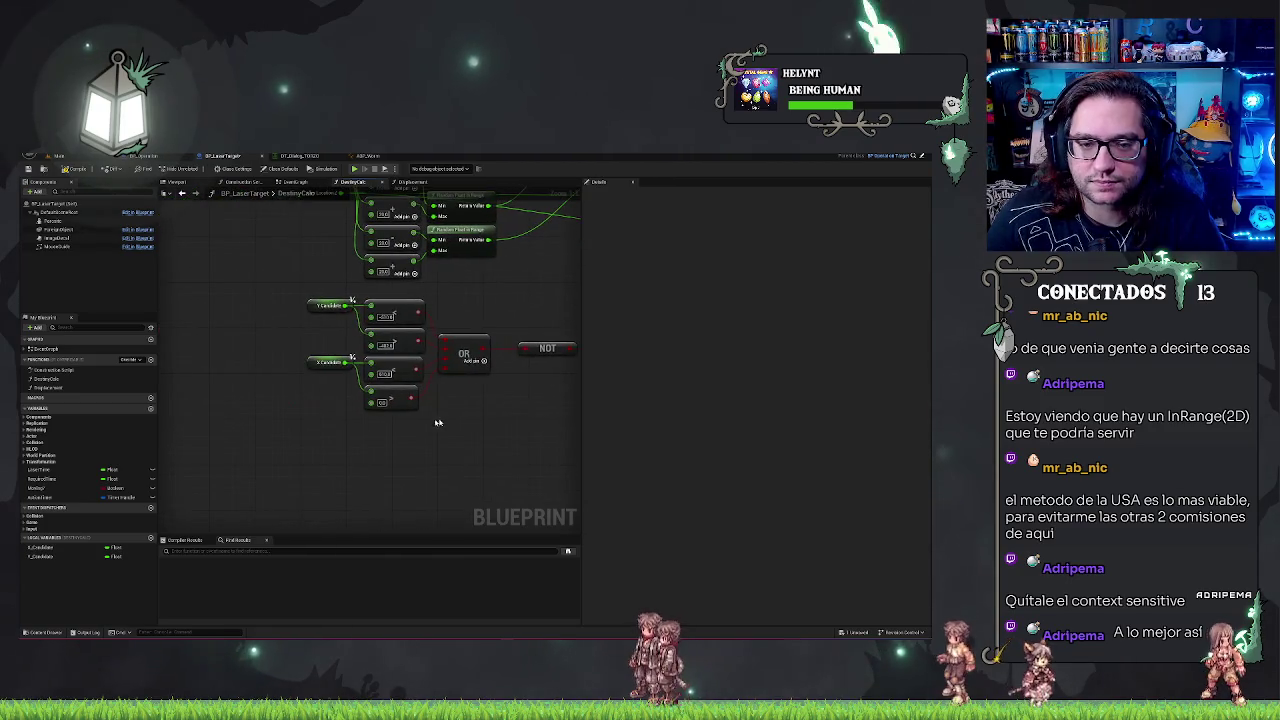
right_click(480, 424)
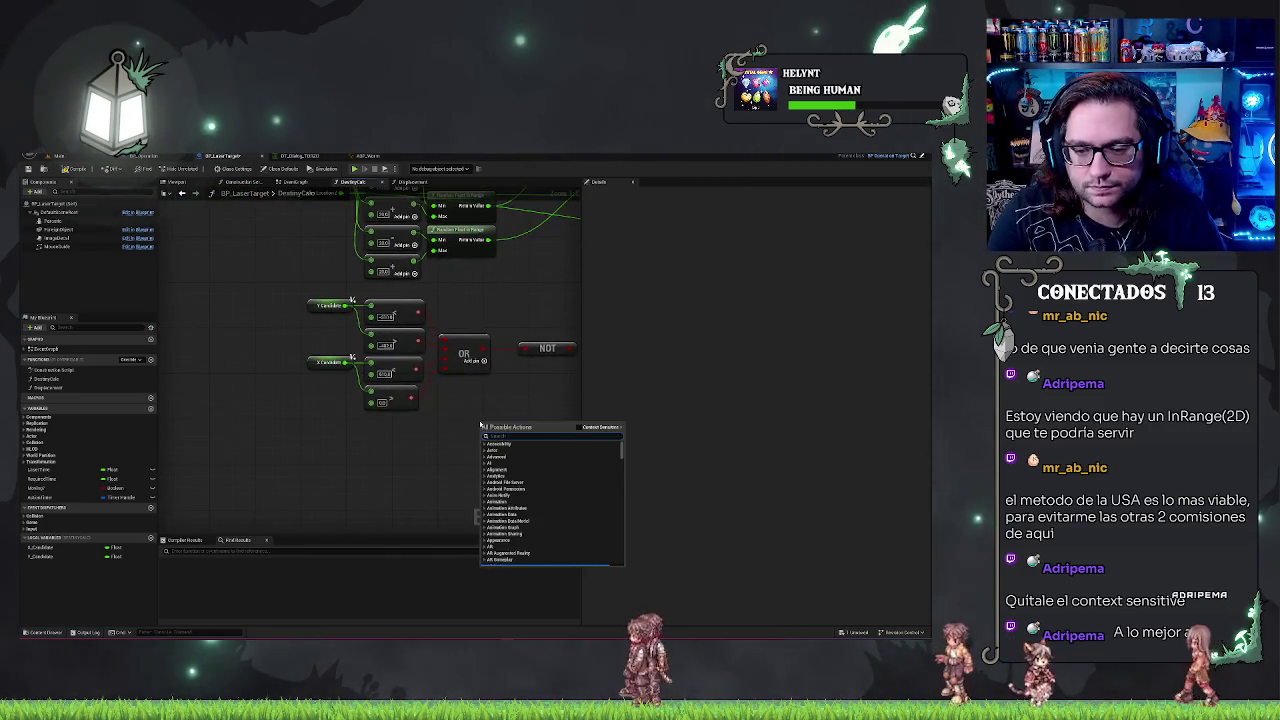
text(in range)
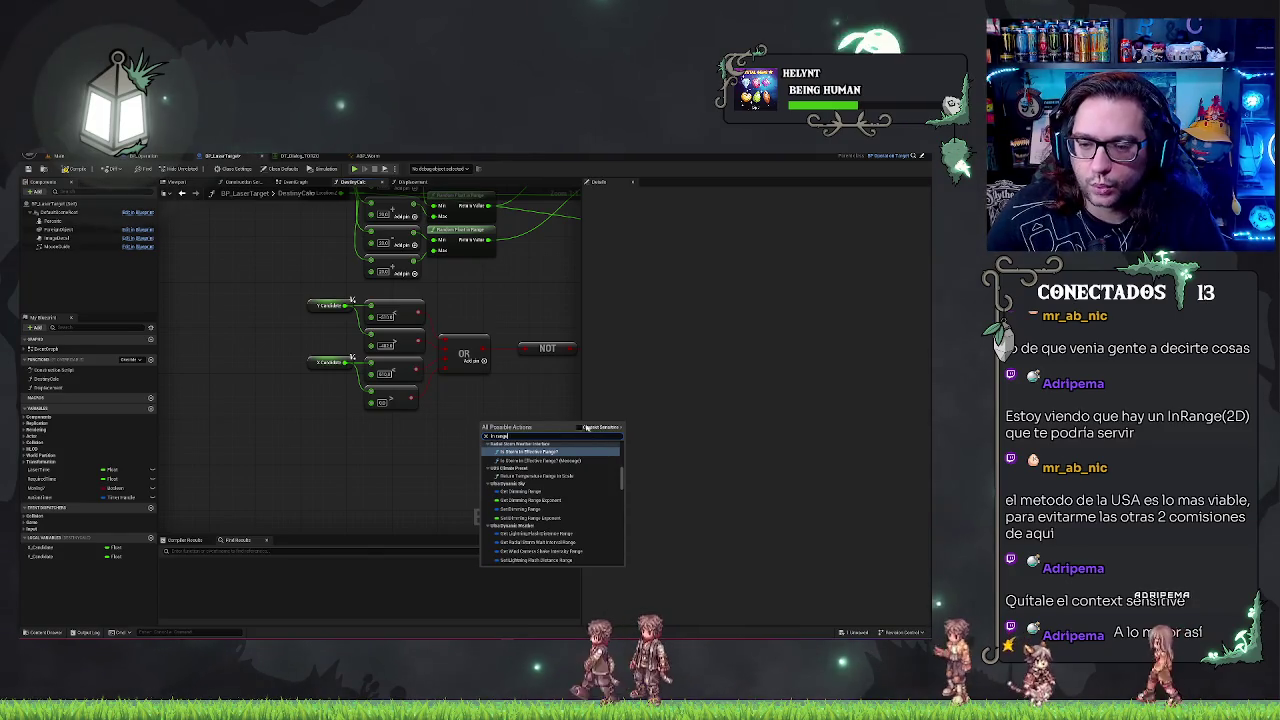
click(587, 427)
key(Escape)
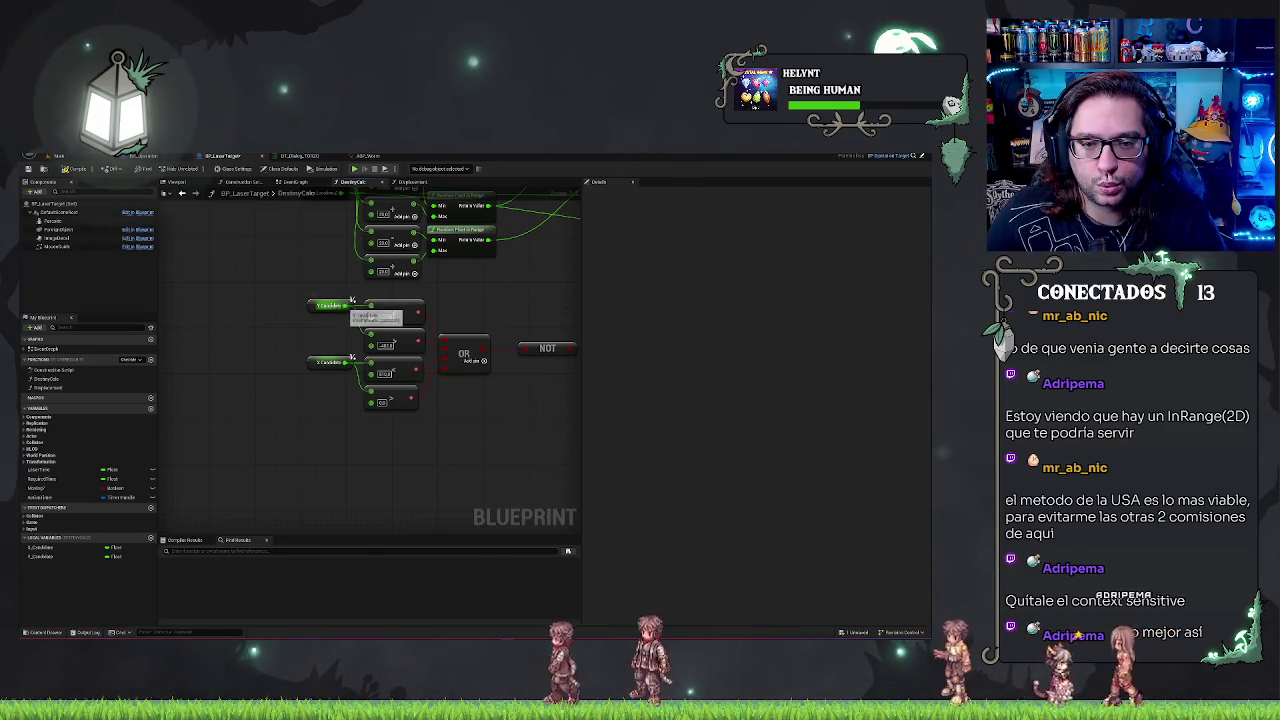
- Add a float In Range node from Y Candidate and position it beside the candidates
drag(350, 305, 427, 403)
text(inrange)
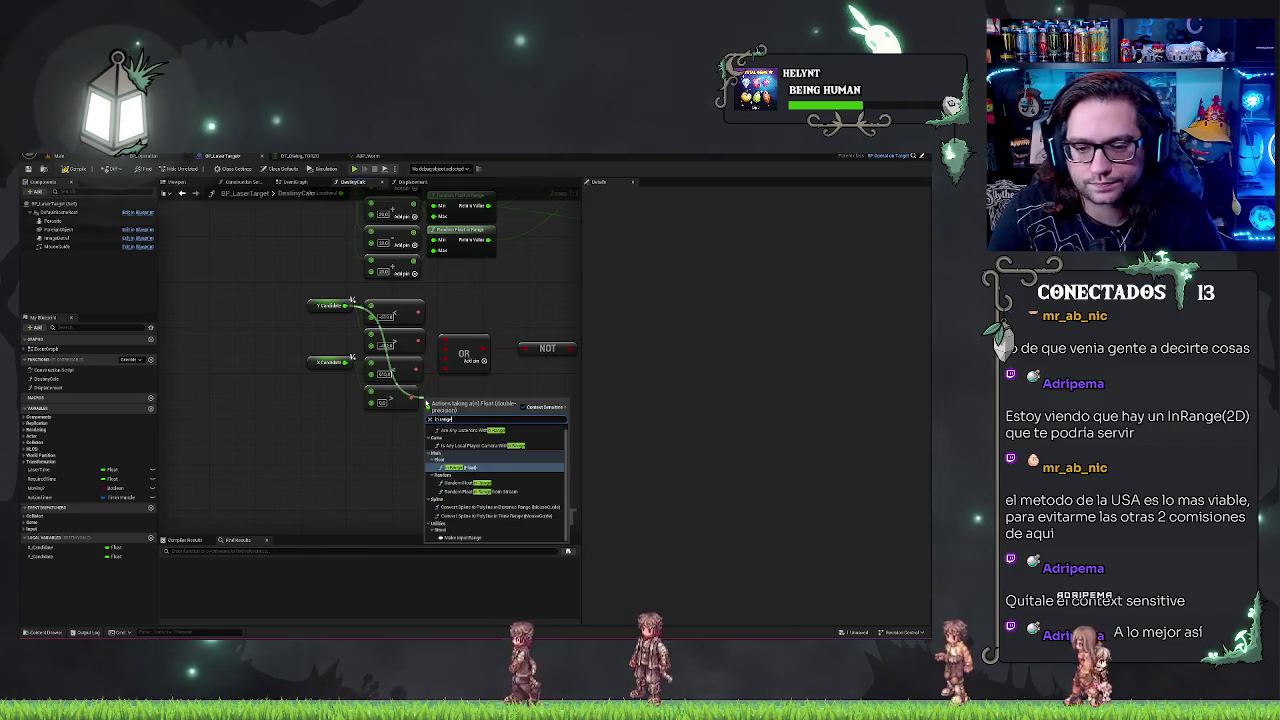
key(Return)
mouse_move(471, 403)
mouse_down()
mouse_move(520, 403)
mouse_move(492, 413)
mouse_move(443, 335)
mouse_move(492, 361)
mouse_up()
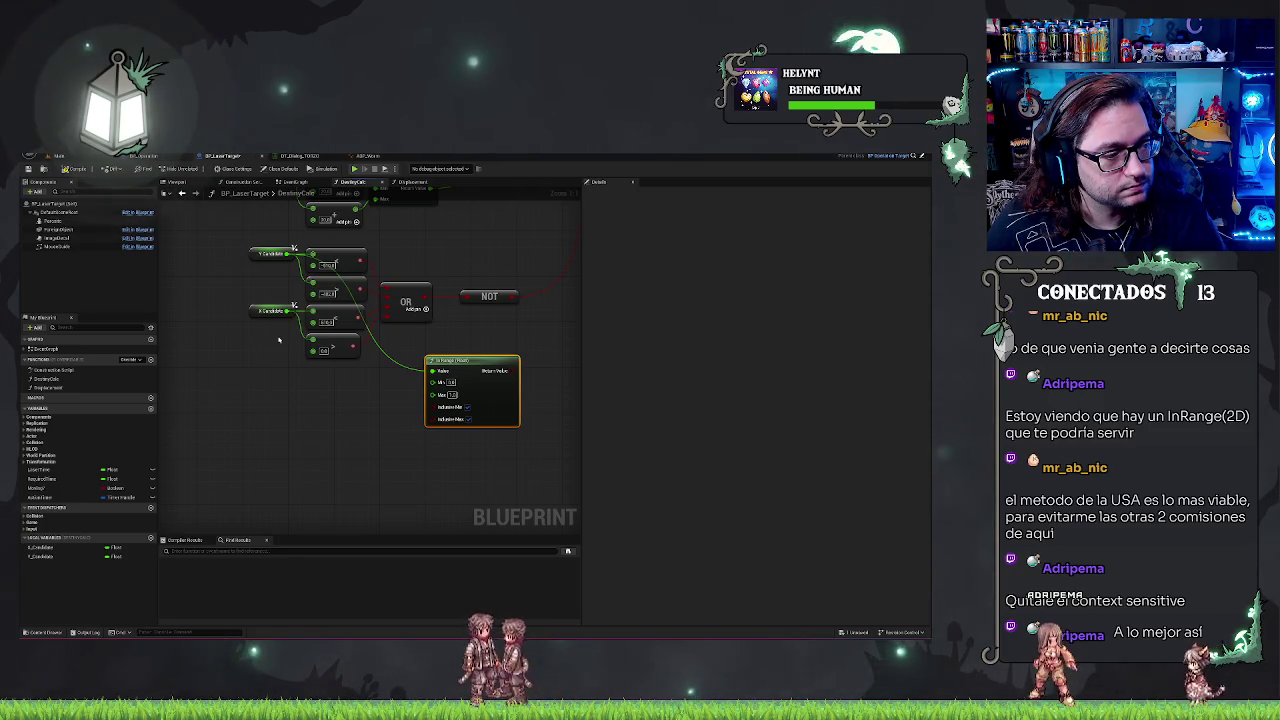
mouse_move(358, 318)
mouse_down()
mouse_move(392, 312)
mouse_move(459, 410)
mouse_up()
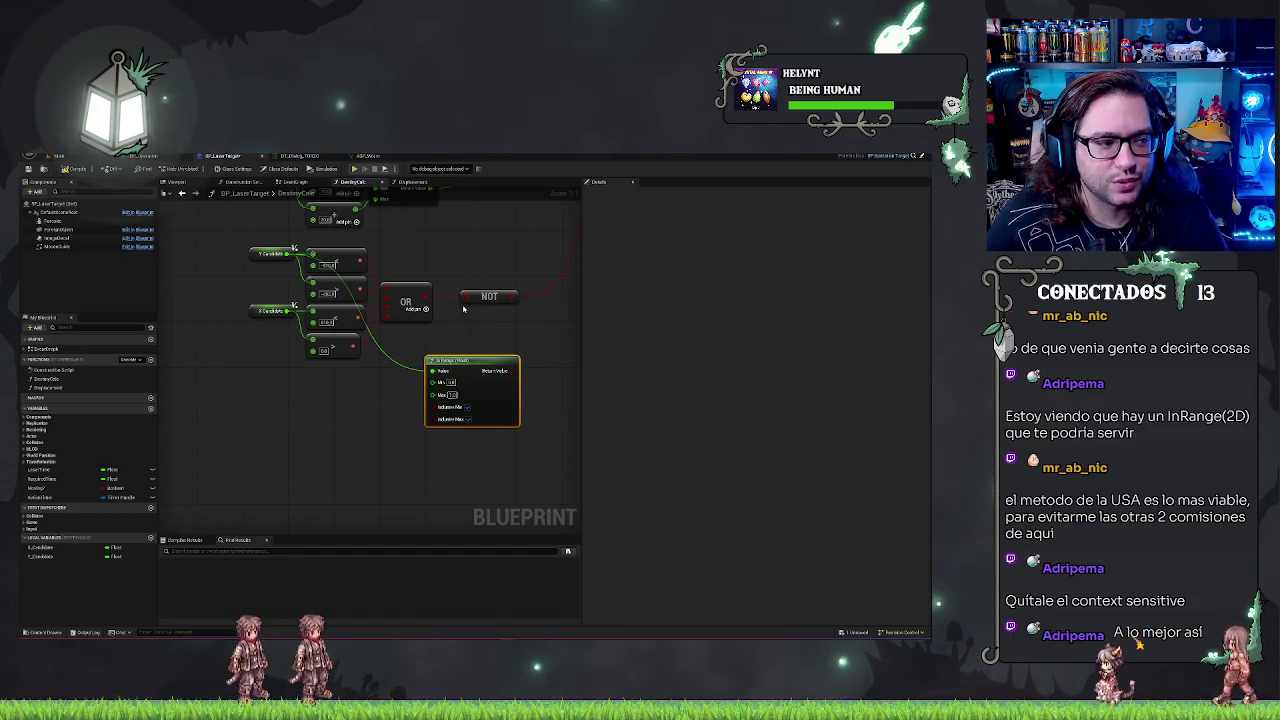
scroll(433, 357, up, 1)
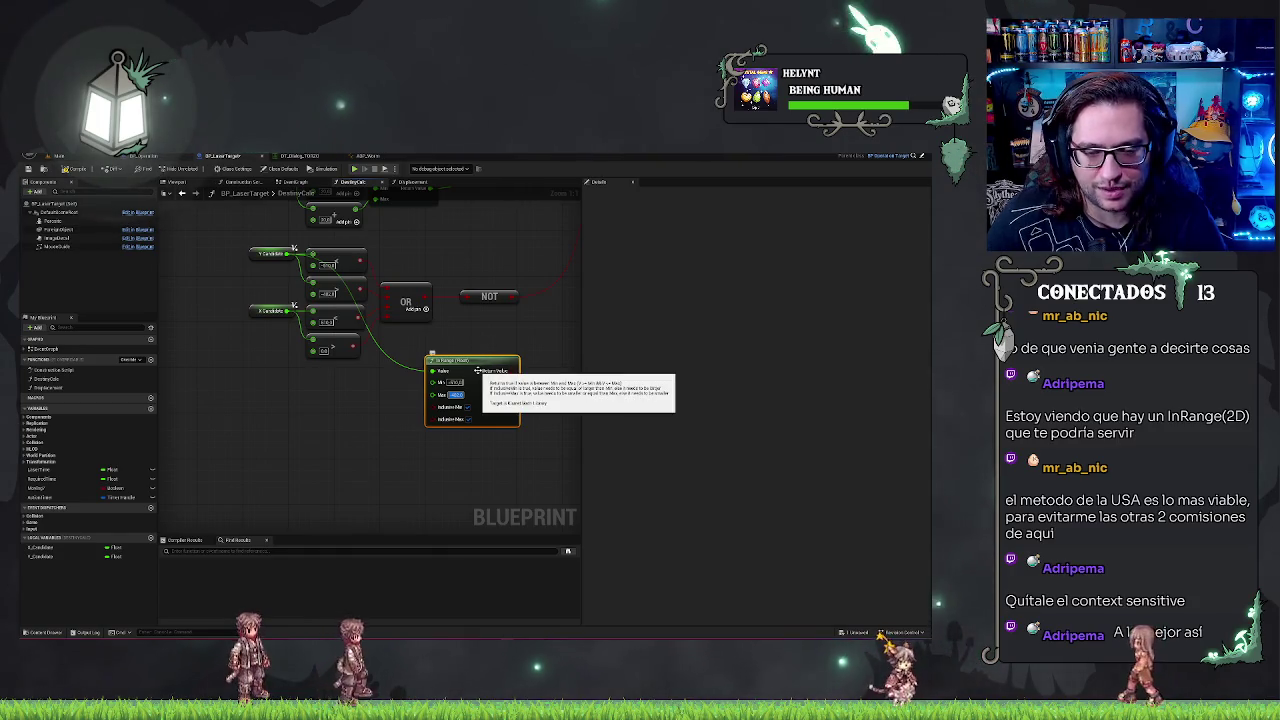
drag(476, 371, 445, 376)
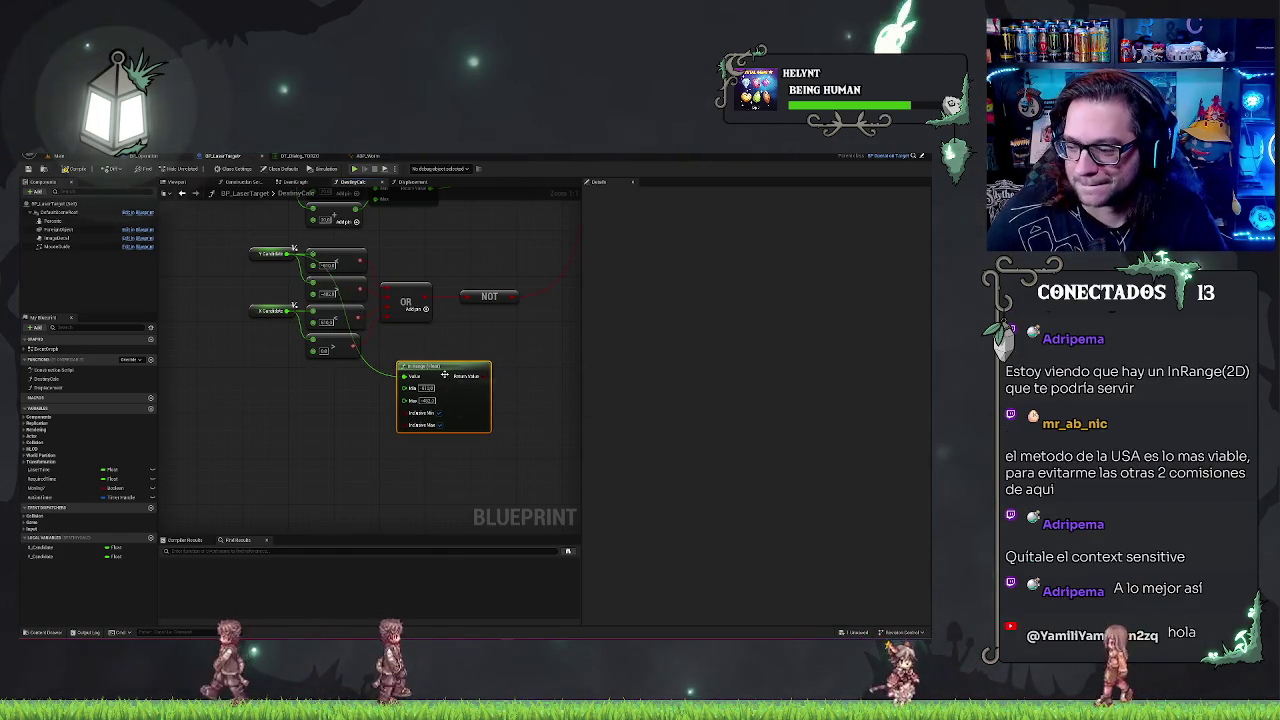
click(392, 380)
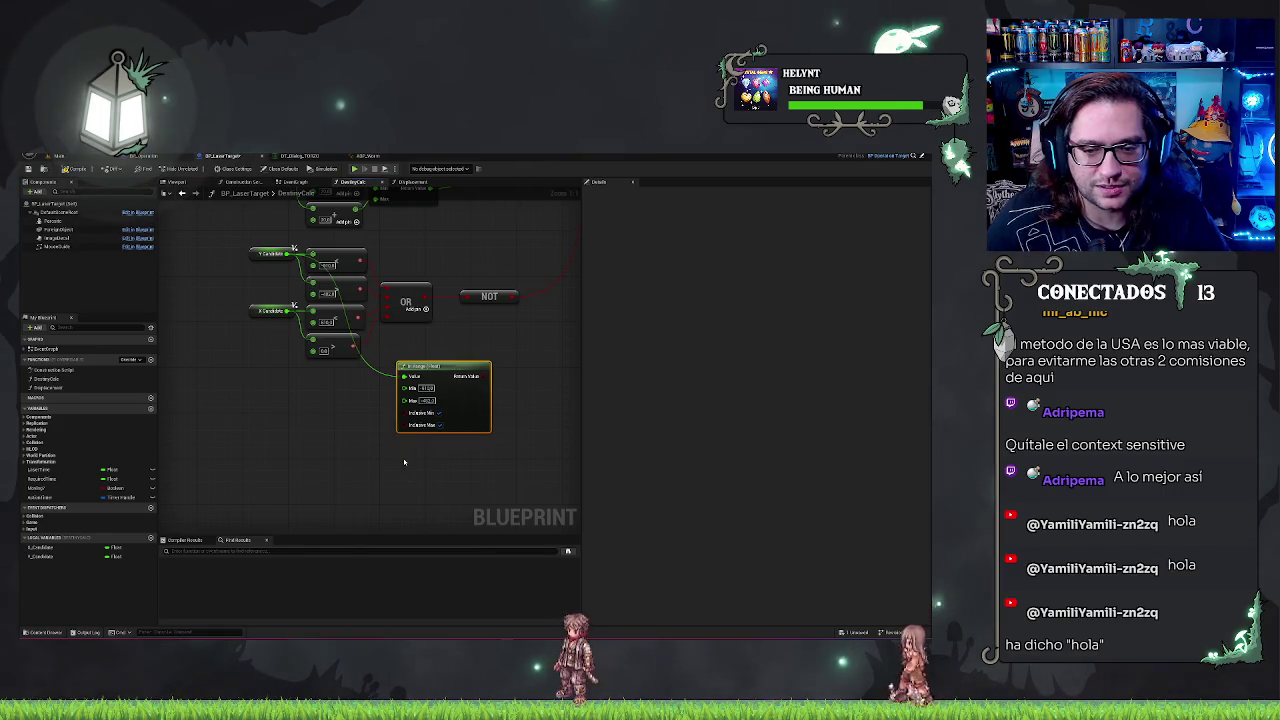
- Duplicate the In Range node with Ctrl+D, wire X Candidate to its Value, and return to the level
key(ctrl+d)
drag(287, 314, 287, 313)
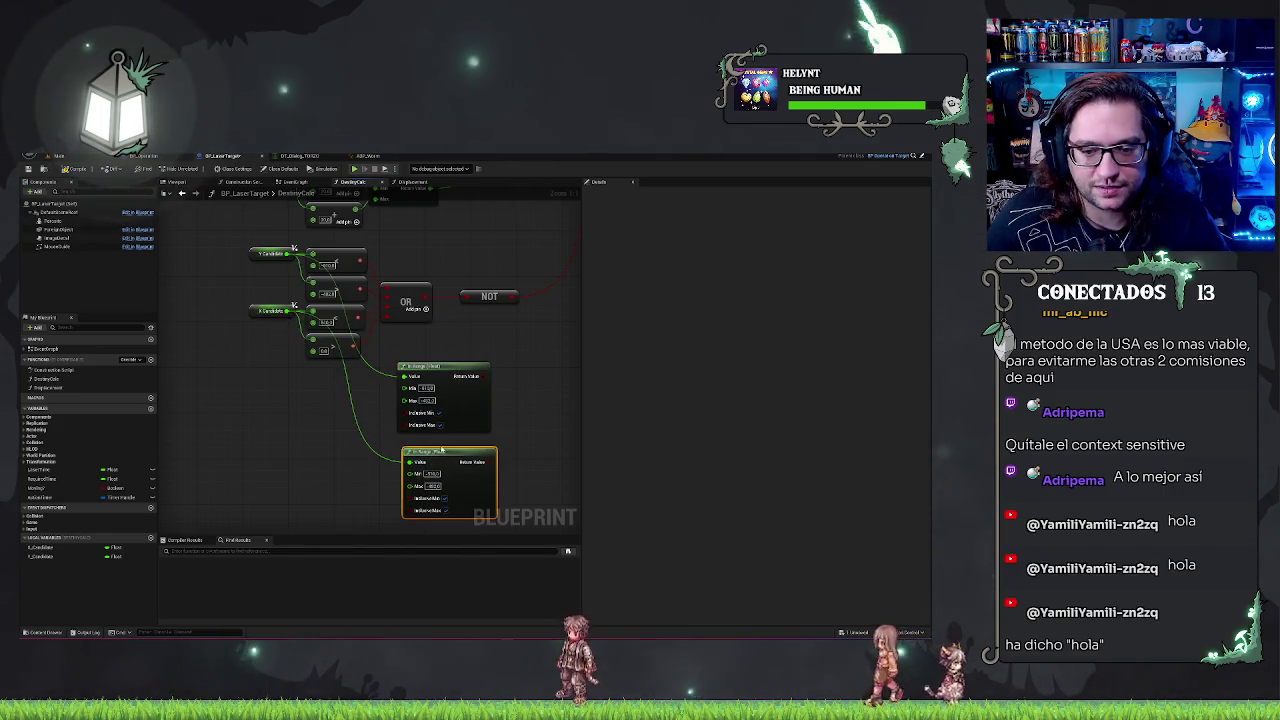
drag(445, 460, 440, 453)
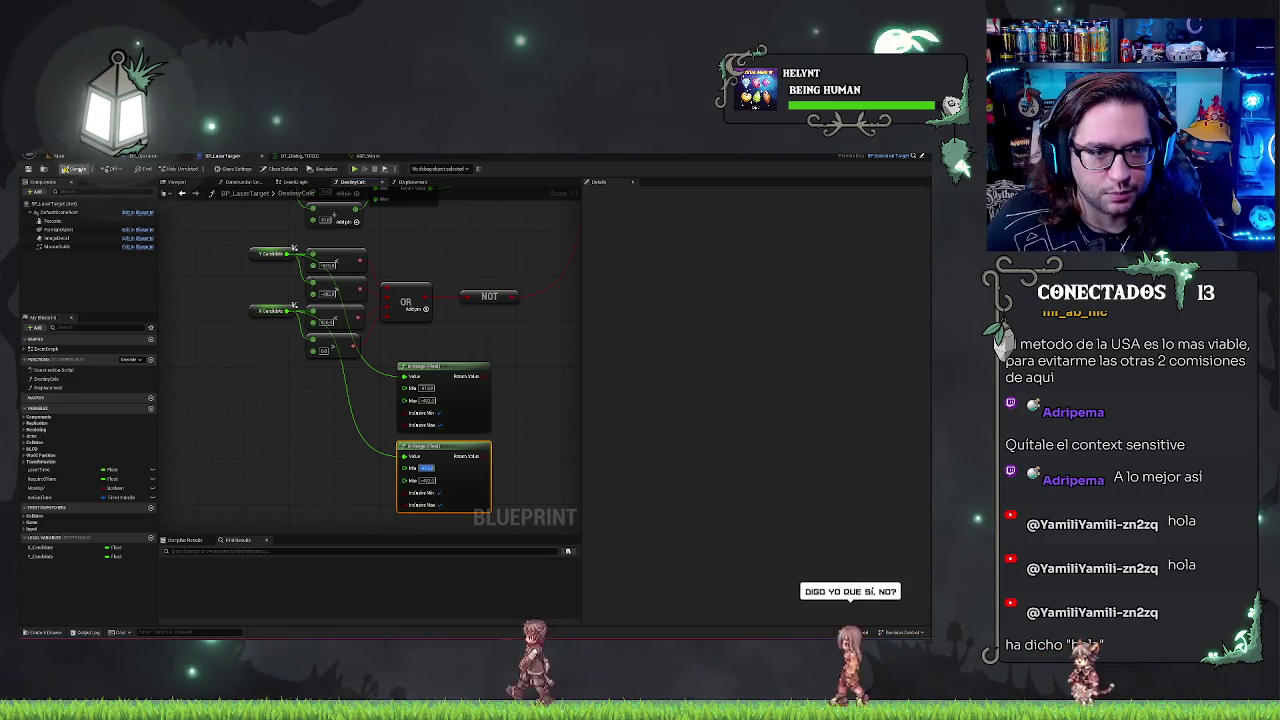
click(58, 156)
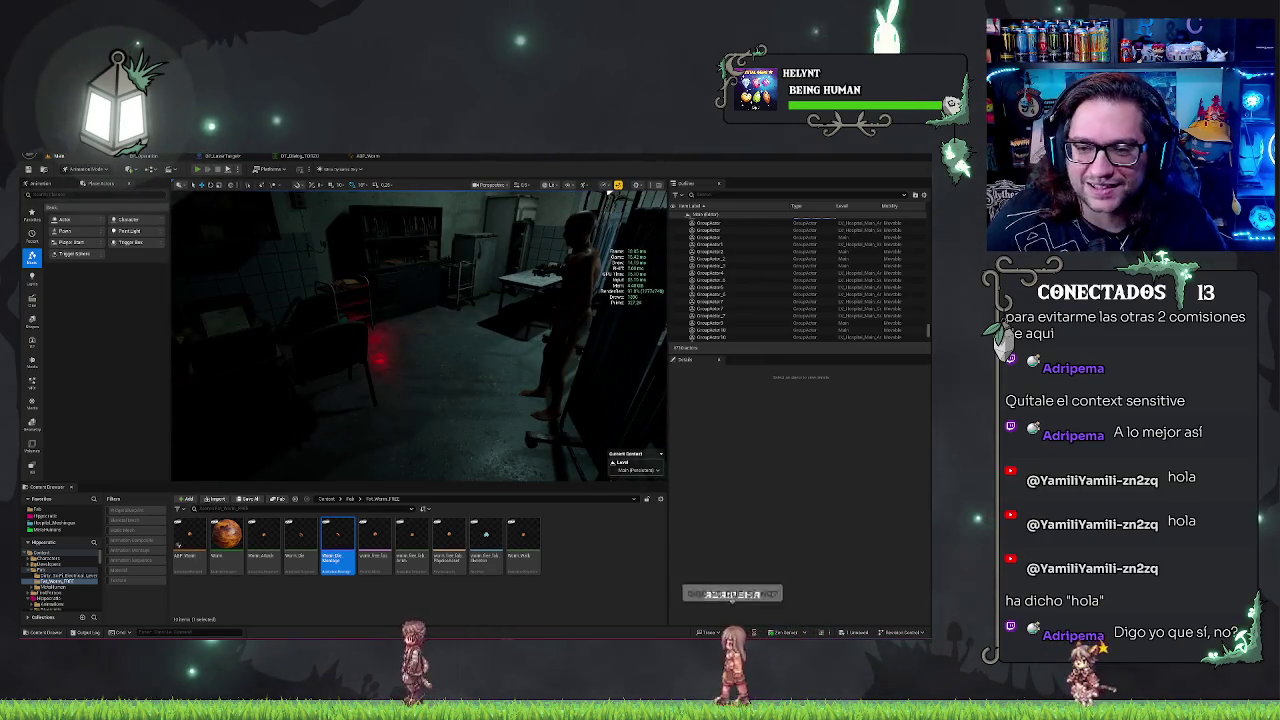
key(alt+p)
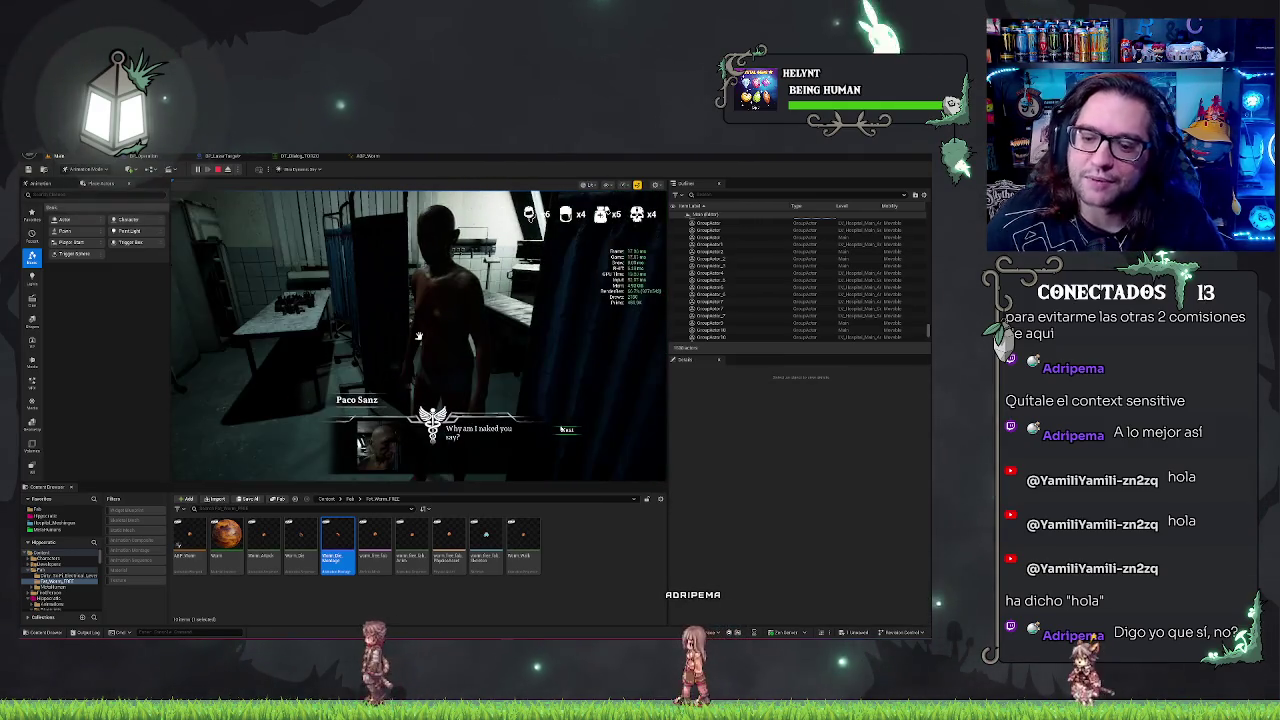
click(567, 431)
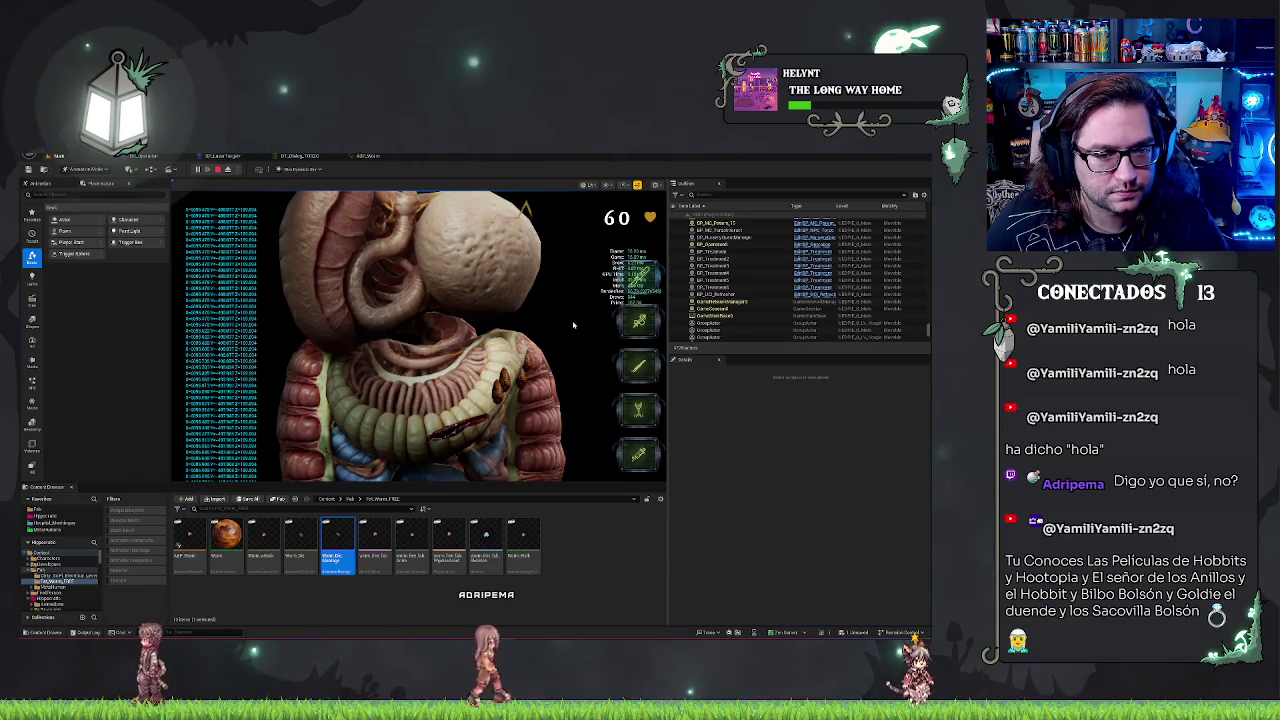
key(Escape)
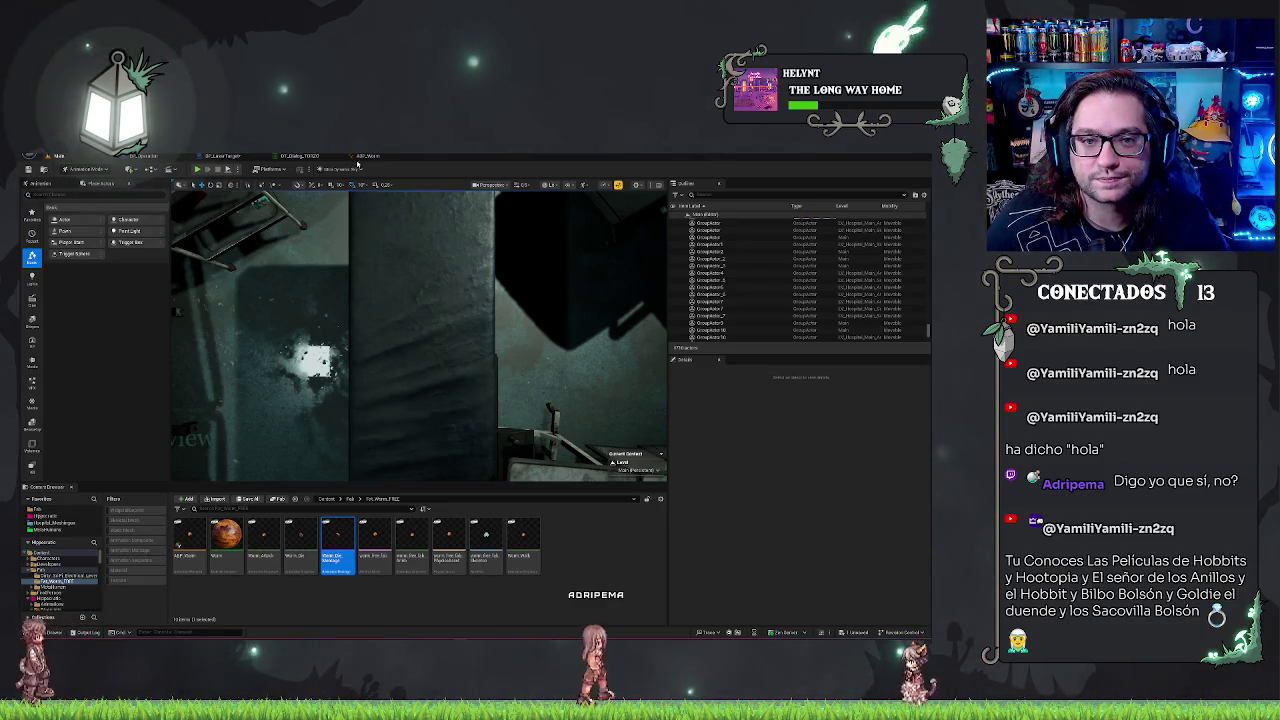
- In the BP_LaserTarget graph, set the lower In Range node's Min and Max values
click(222, 156)
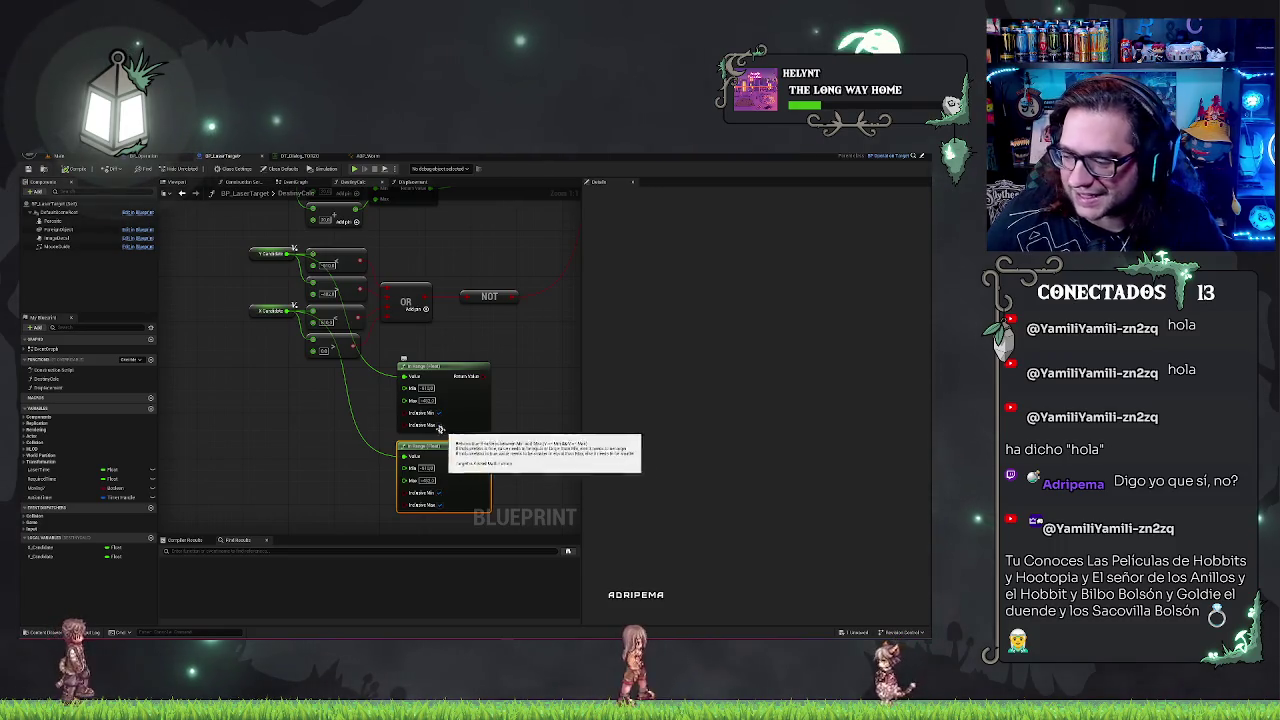
click(437, 469)
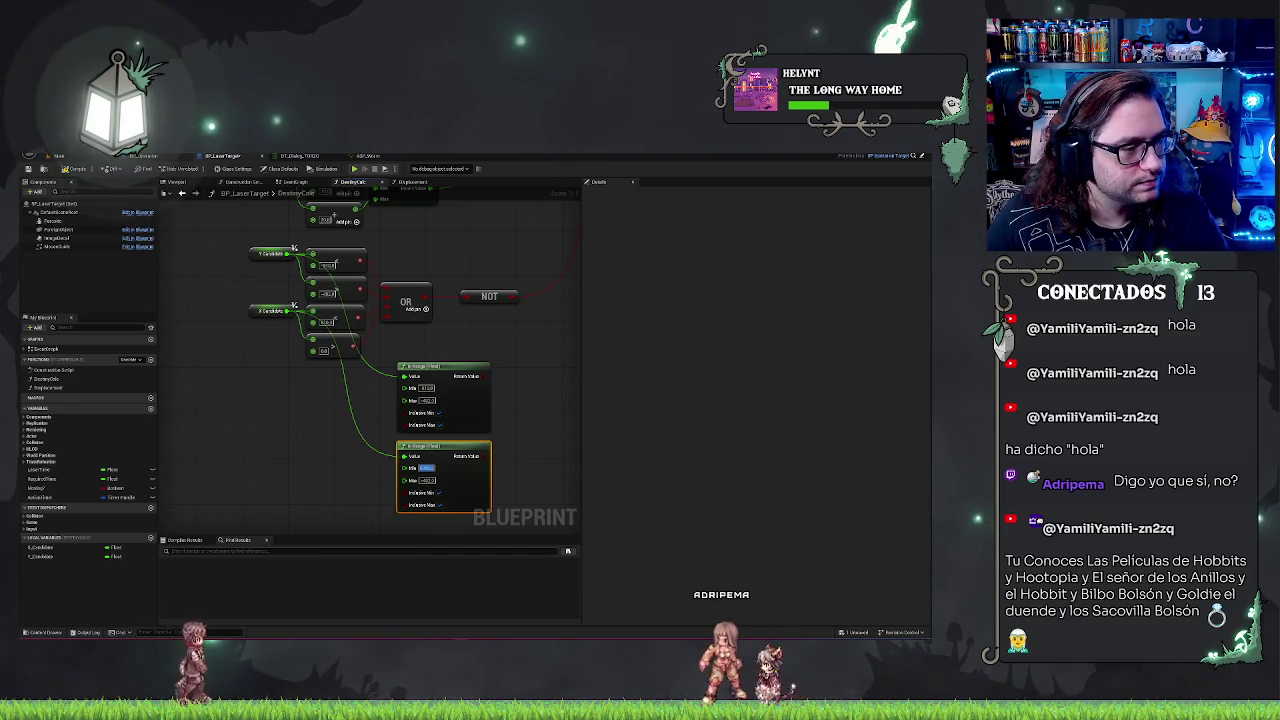
key(Tab)
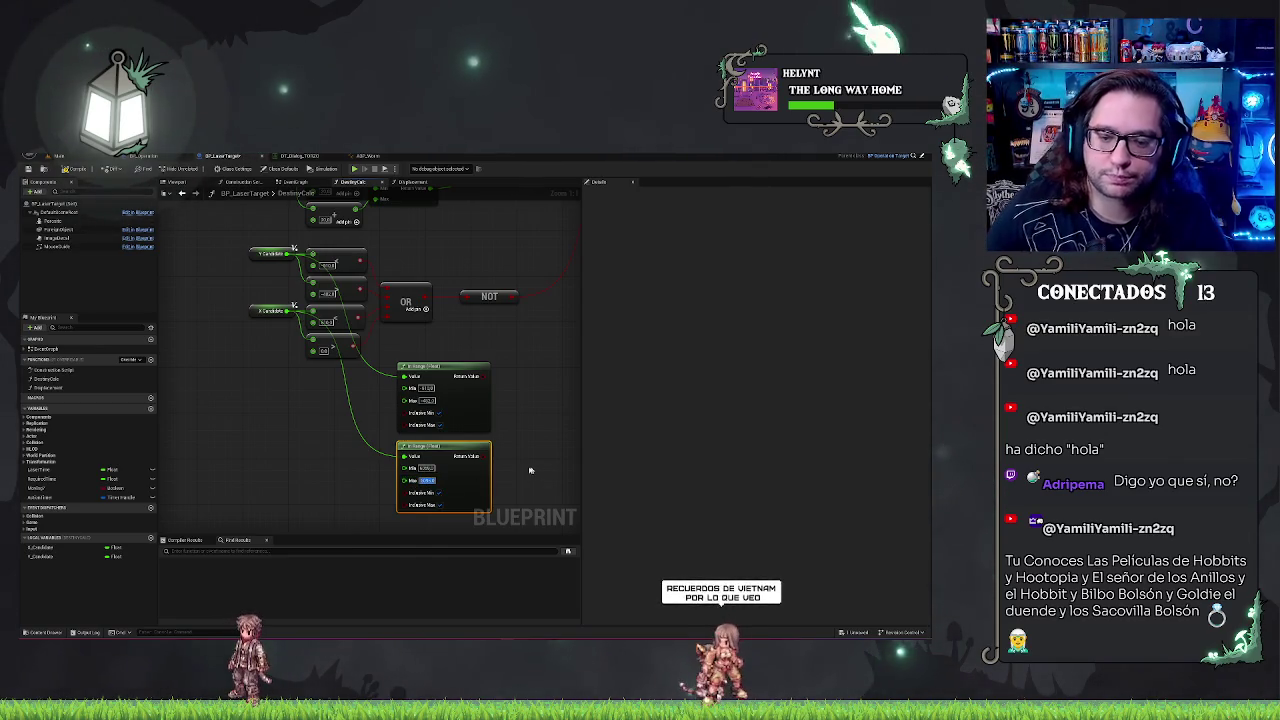
click(312, 469)
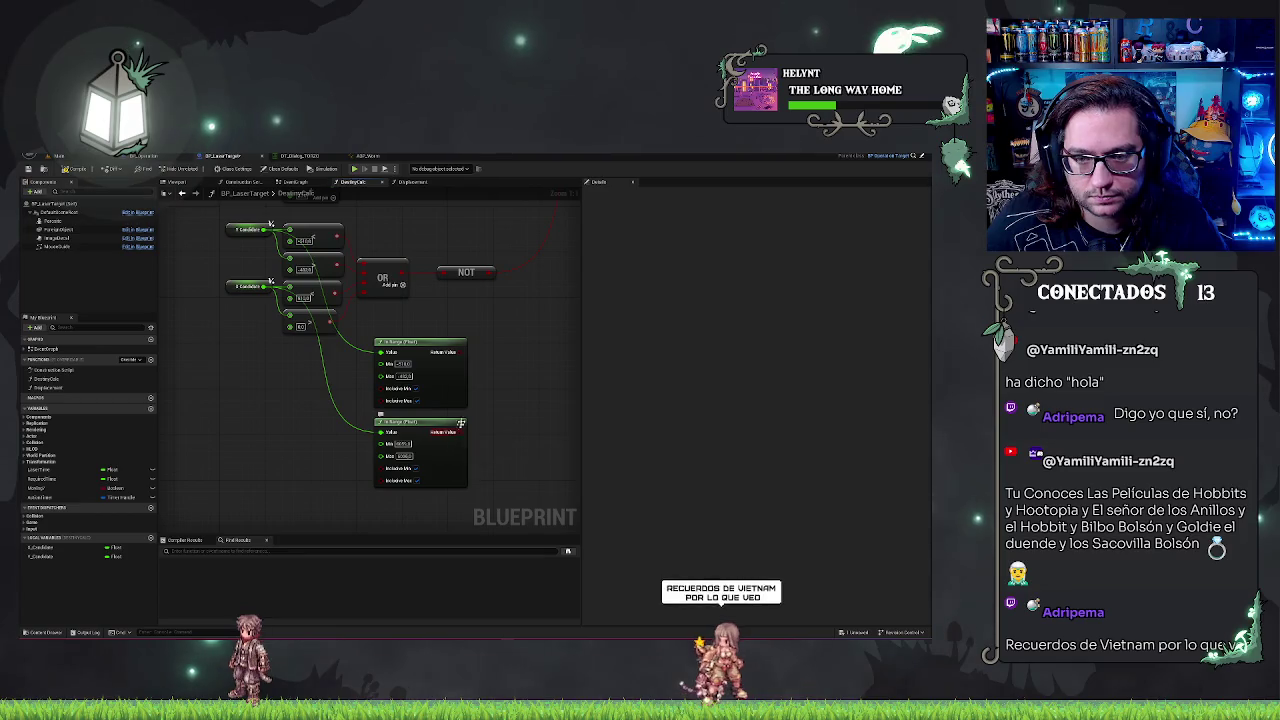
- Add an AND node fed by the upper In Range node's Return Value
mouse_move(460, 346)
mouse_down()
mouse_move(440, 398)
mouse_move(428, 380)
mouse_move(449, 385)
mouse_up()
text(and)
key(Return)
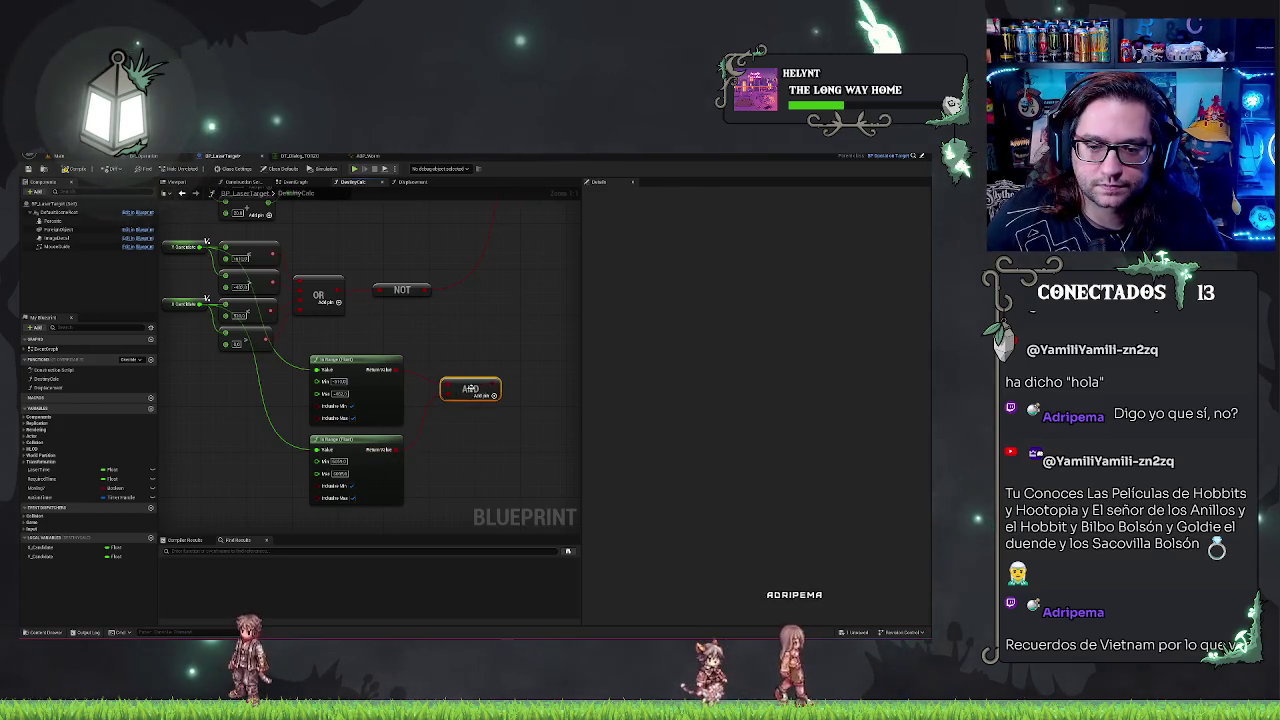
- Wire the AND output, delete the old comparison, OR and NOT nodes, and shift In Range/AND up-left
drag(446, 353, 379, 412)
mouse_move(420, 472)
mouse_down()
mouse_move(462, 293)
mouse_move(470, 340)
mouse_move(507, 351)
mouse_up()
mouse_move(283, 283)
mouse_down()
mouse_move(330, 360)
mouse_move(430, 395)
mouse_up()
key(Delete)
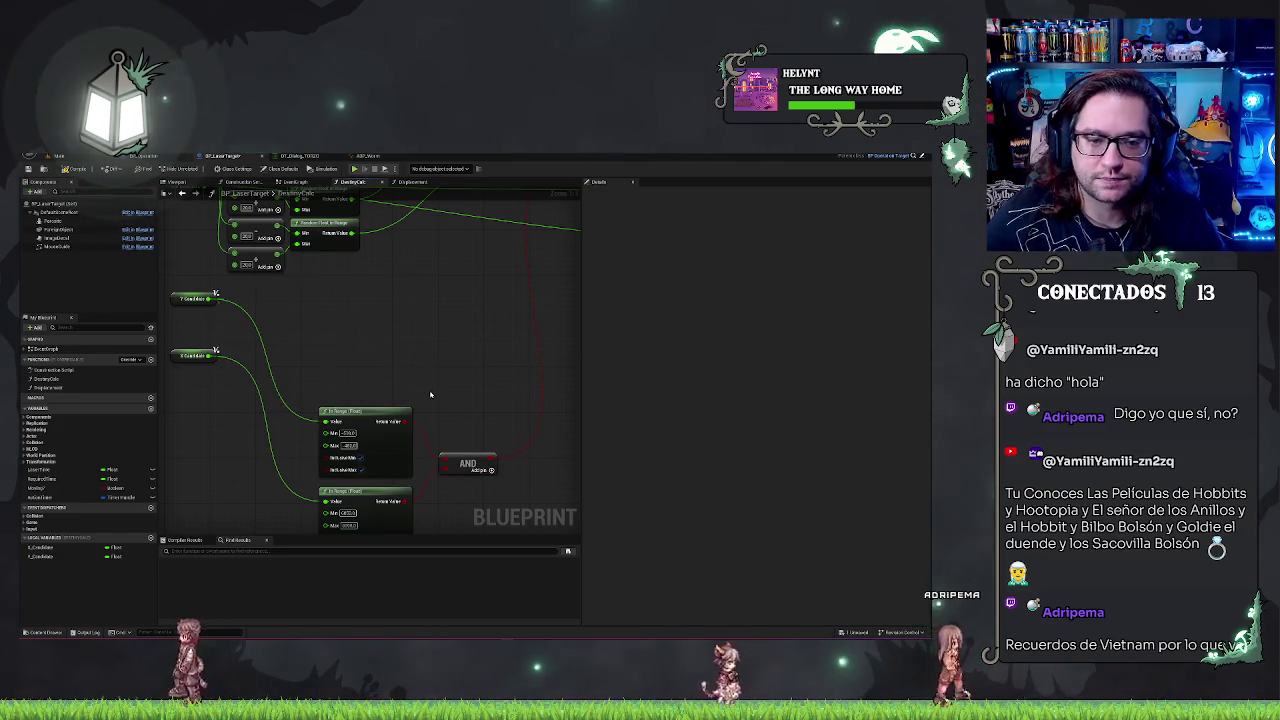
drag(360, 366, 480, 500)
mouse_move(418, 397)
mouse_down()
mouse_move(385, 284)
mouse_move(322, 275)
mouse_up()
- Inspect the X Candidate variable's properties and review the node chain from Line Trace to function entry
click(300, 308)
click(300, 366)
click(374, 378)
drag(400, 470, 352, 453)
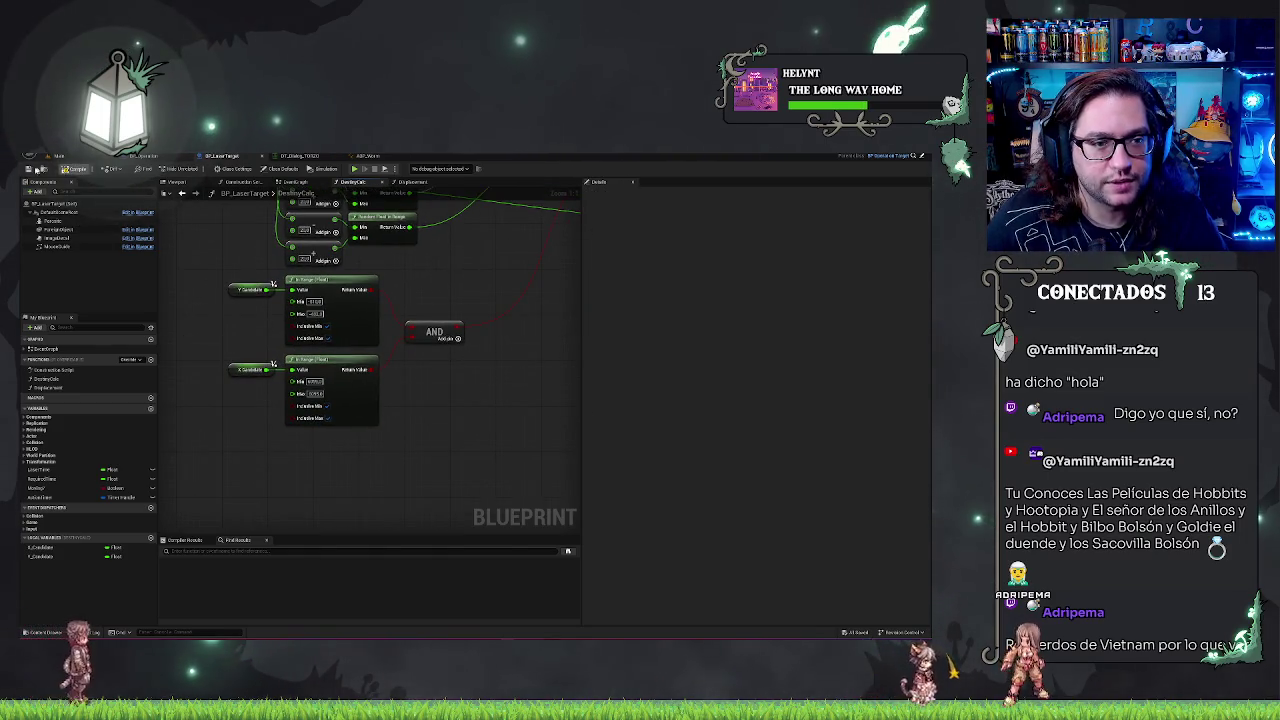
drag(246, 372, 294, 384)
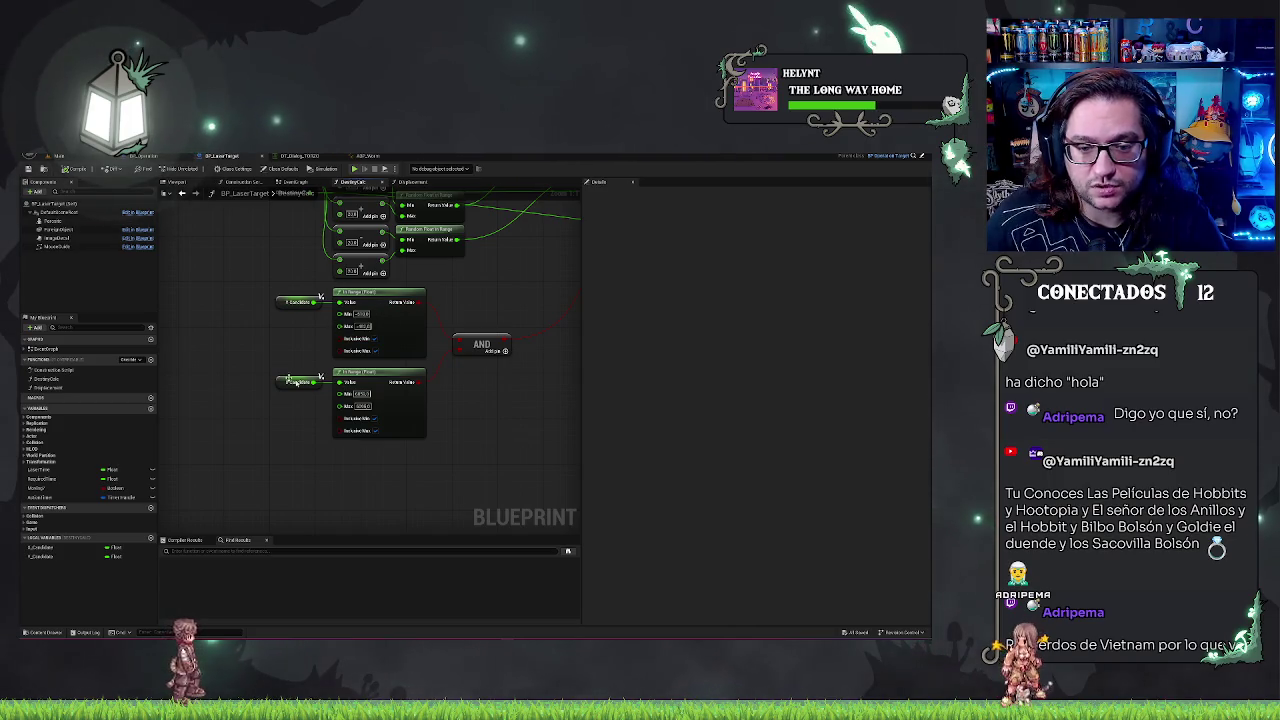
drag(420, 446, 342, 483)
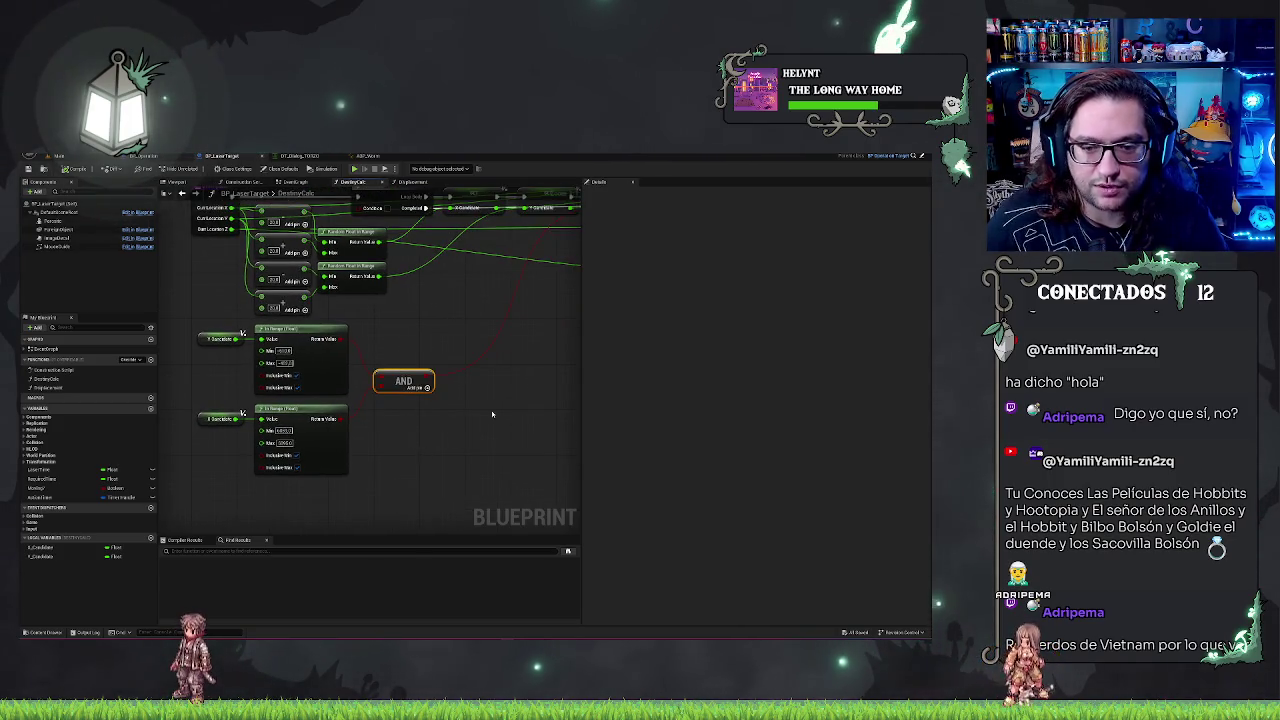
drag(492, 414, 437, 337)
drag(509, 371, 305, 416)
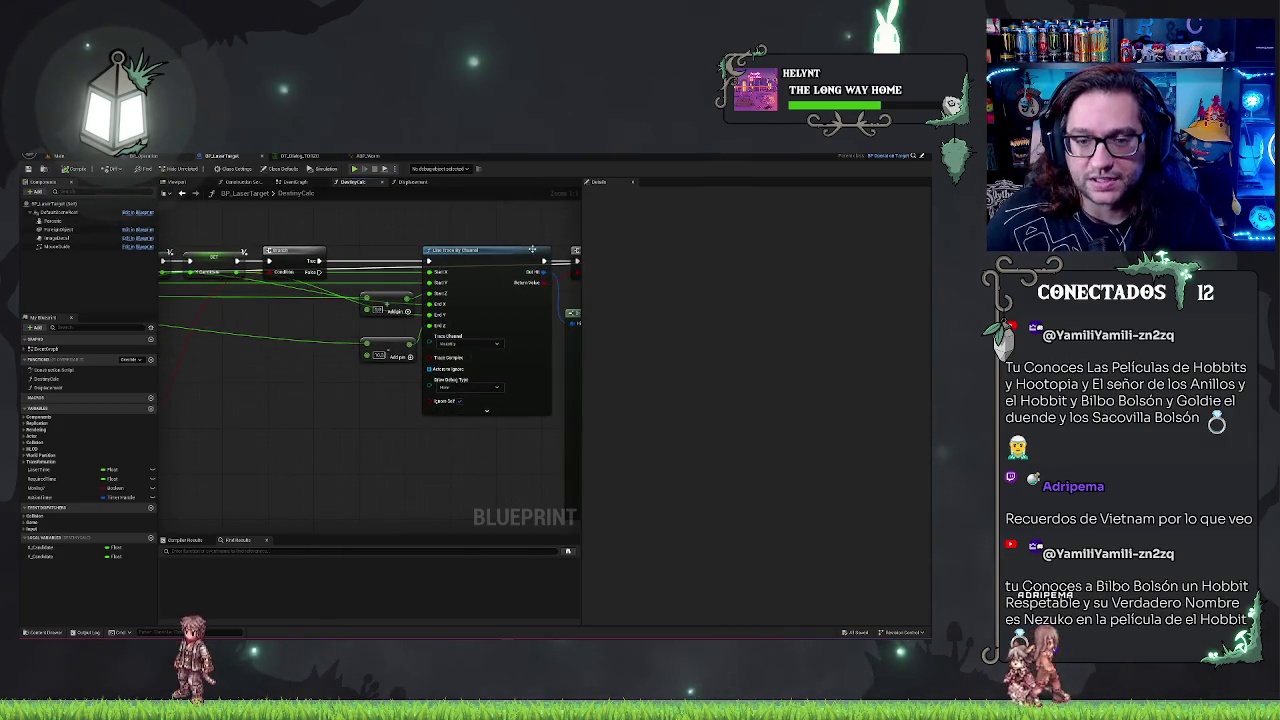
drag(532, 249, 457, 322)
drag(328, 332, 316, 294)
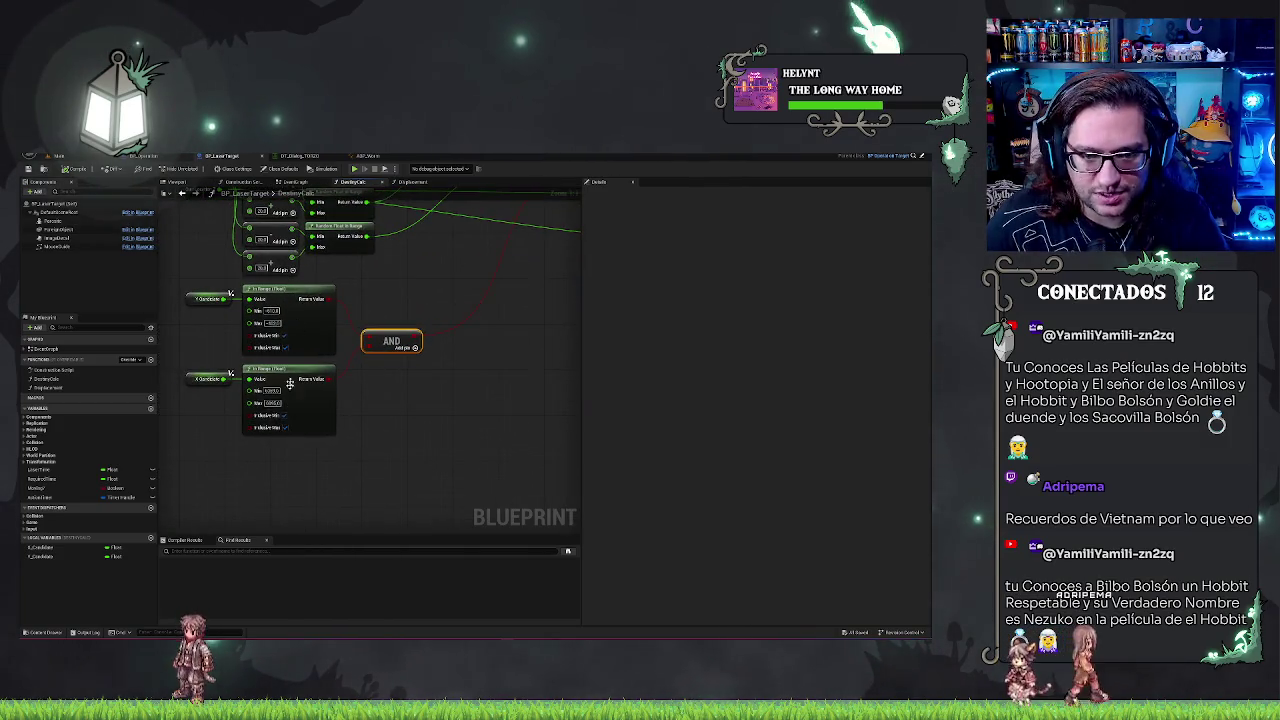
drag(419, 379, 397, 497)
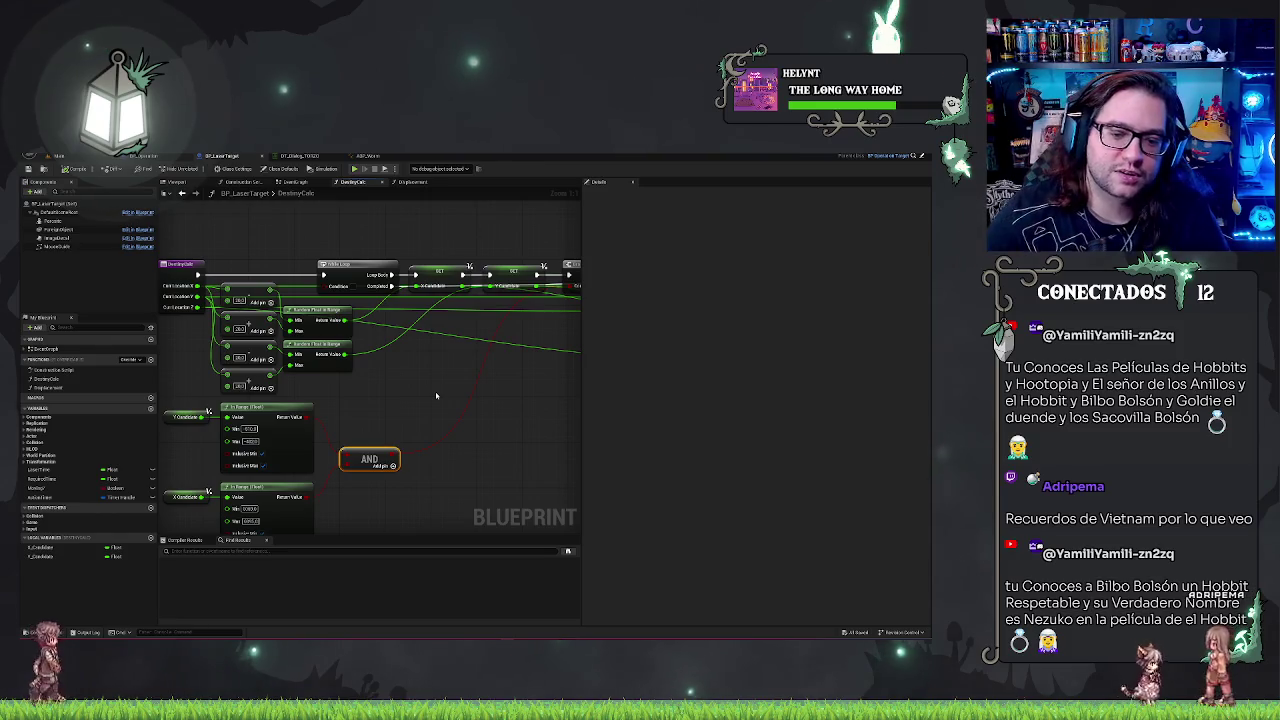
- Move the two function nodes and the small red node up and to the right
mouse_move(436, 396)
mouse_down()
mouse_move(466, 366)
mouse_move(314, 313)
mouse_up()
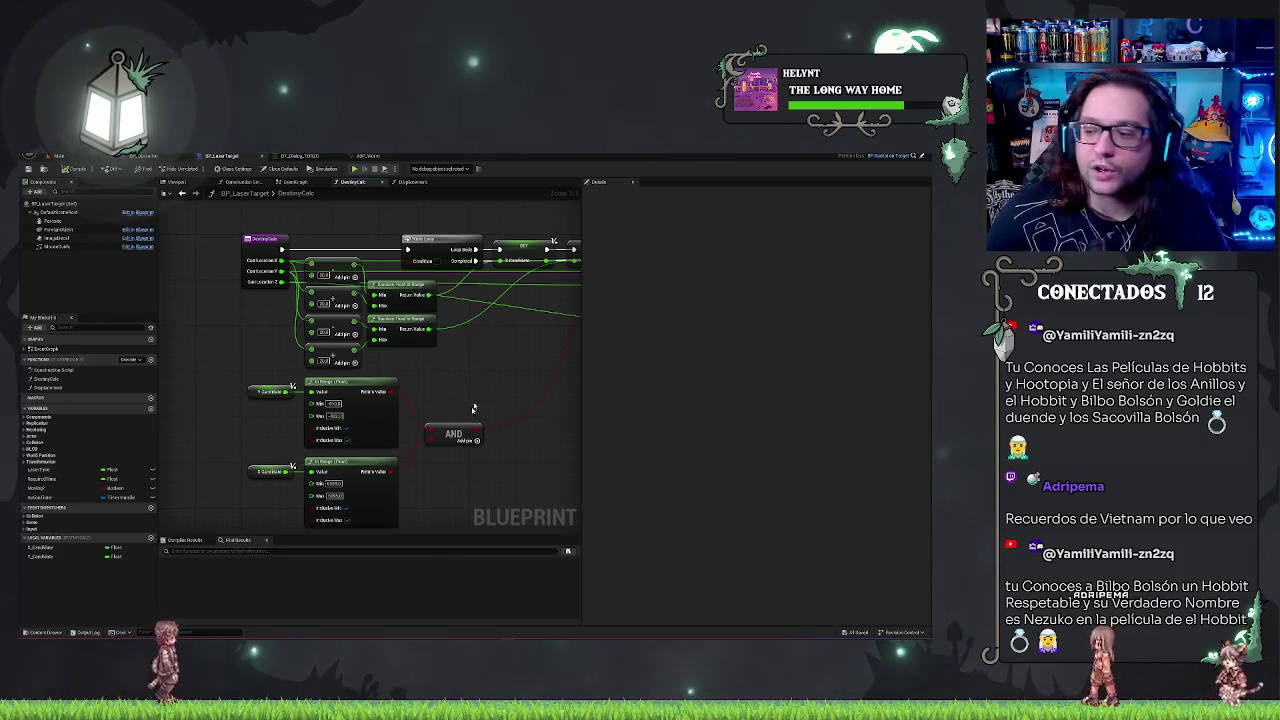
drag(484, 383, 461, 381)
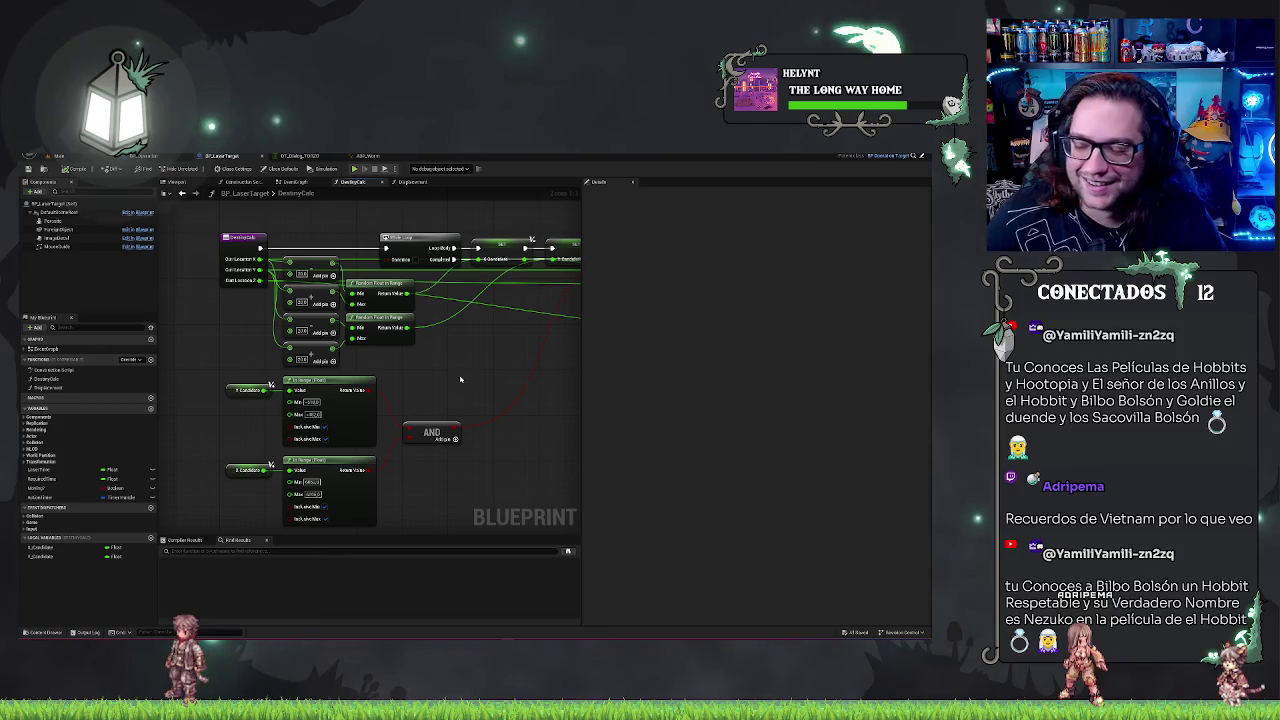
scroll(433, 369, down, 4)
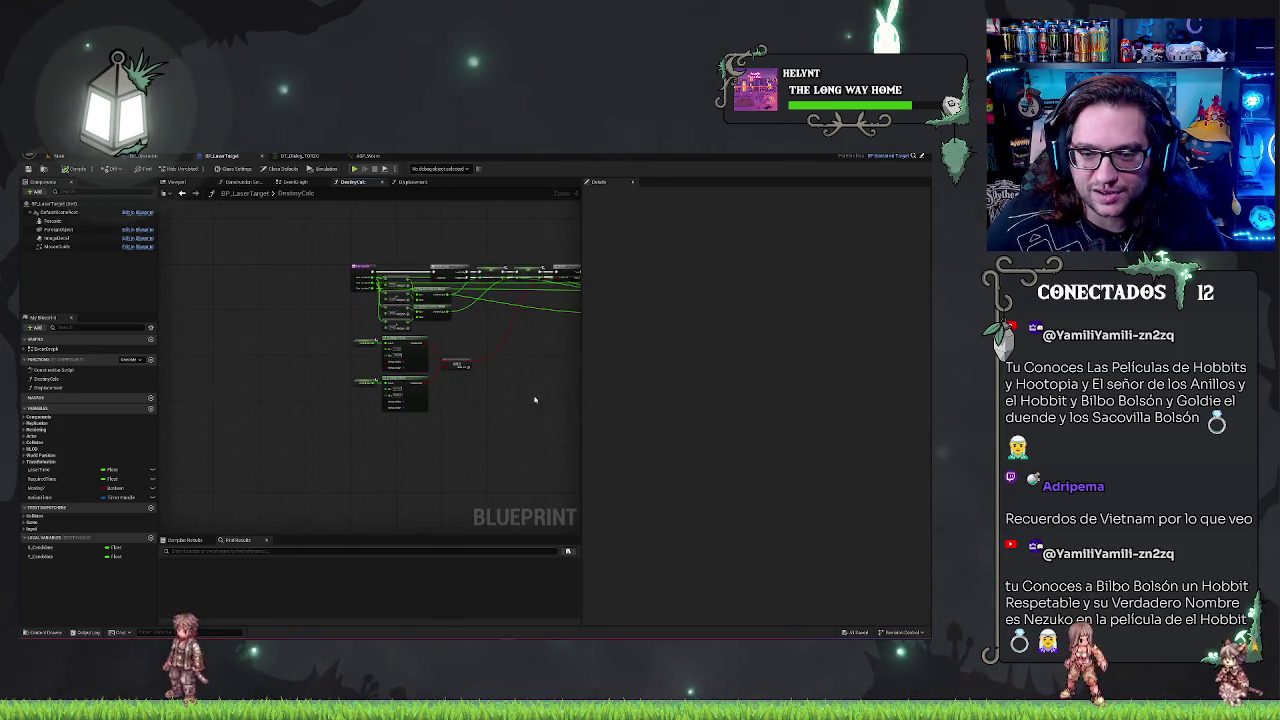
drag(535, 400, 412, 405)
drag(182, 350, 360, 428)
mouse_move(247, 358)
mouse_down()
mouse_move(290, 365)
mouse_move(356, 337)
mouse_move(331, 351)
mouse_up()
click(480, 414)
- Follow the Line Trace chain to the Branch and pull a connection from its execution output
mouse_move(480, 414)
mouse_down()
mouse_move(363, 406)
mouse_move(456, 432)
mouse_up()
scroll(456, 432, up, 2)
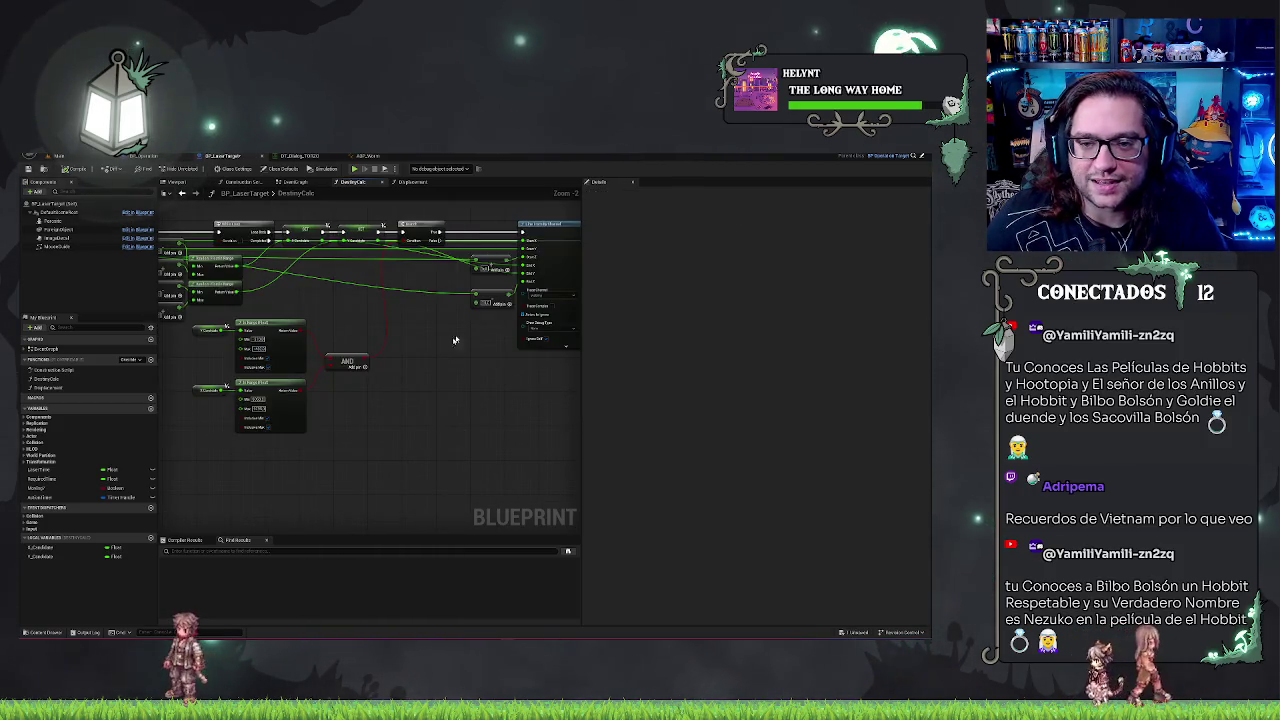
scroll(437, 463, down, 3)
scroll(675, 412, up, 4)
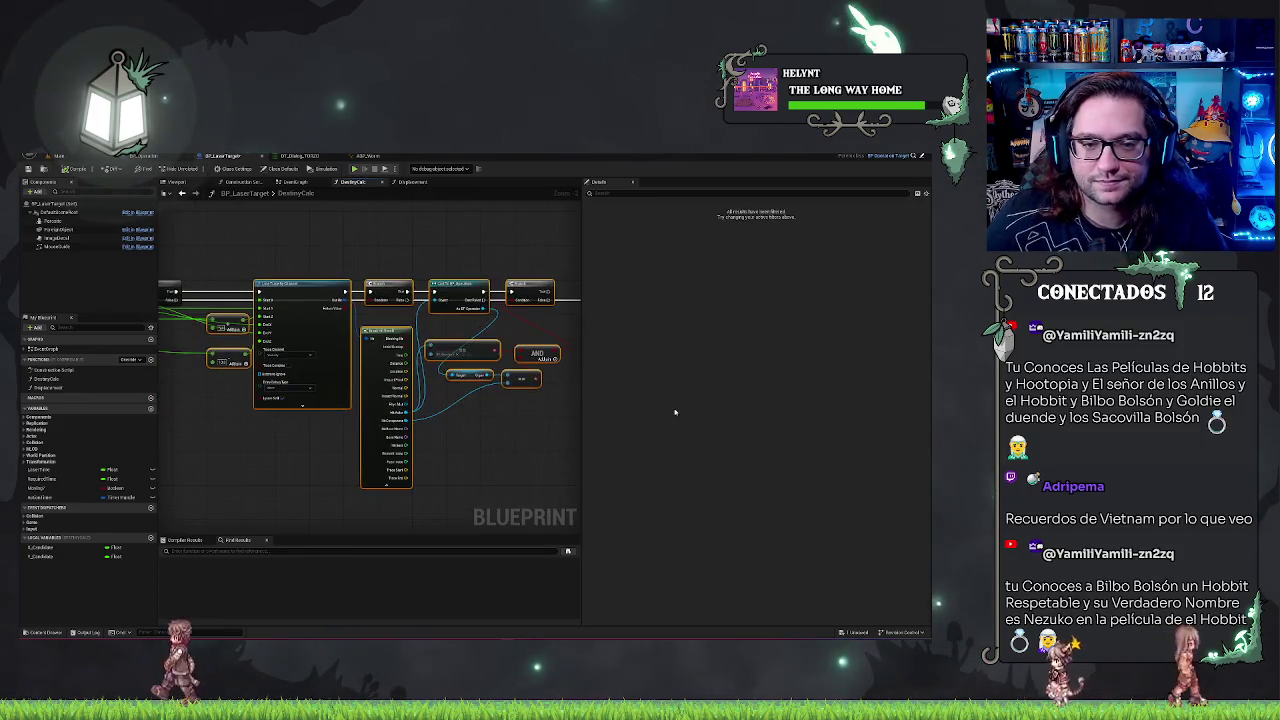
mouse_move(289, 434)
mouse_down()
mouse_move(477, 454)
mouse_move(385, 482)
mouse_move(490, 441)
mouse_move(455, 448)
mouse_move(272, 383)
mouse_move(517, 371)
mouse_move(232, 449)
mouse_move(506, 423)
mouse_move(400, 430)
mouse_up()
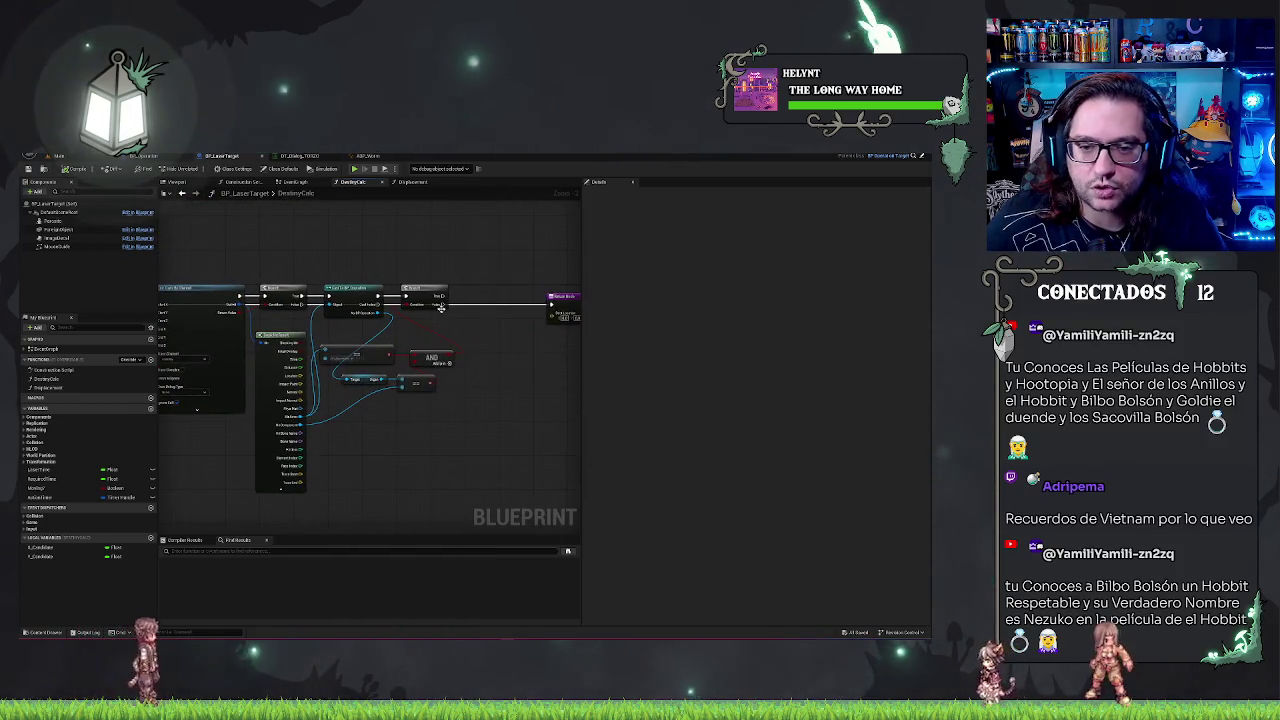
mouse_move(436, 299)
mouse_down()
mouse_move(523, 354)
mouse_move(561, 241)
mouse_up()
drag(480, 233, 384, 236)
drag(367, 192, 325, 228)
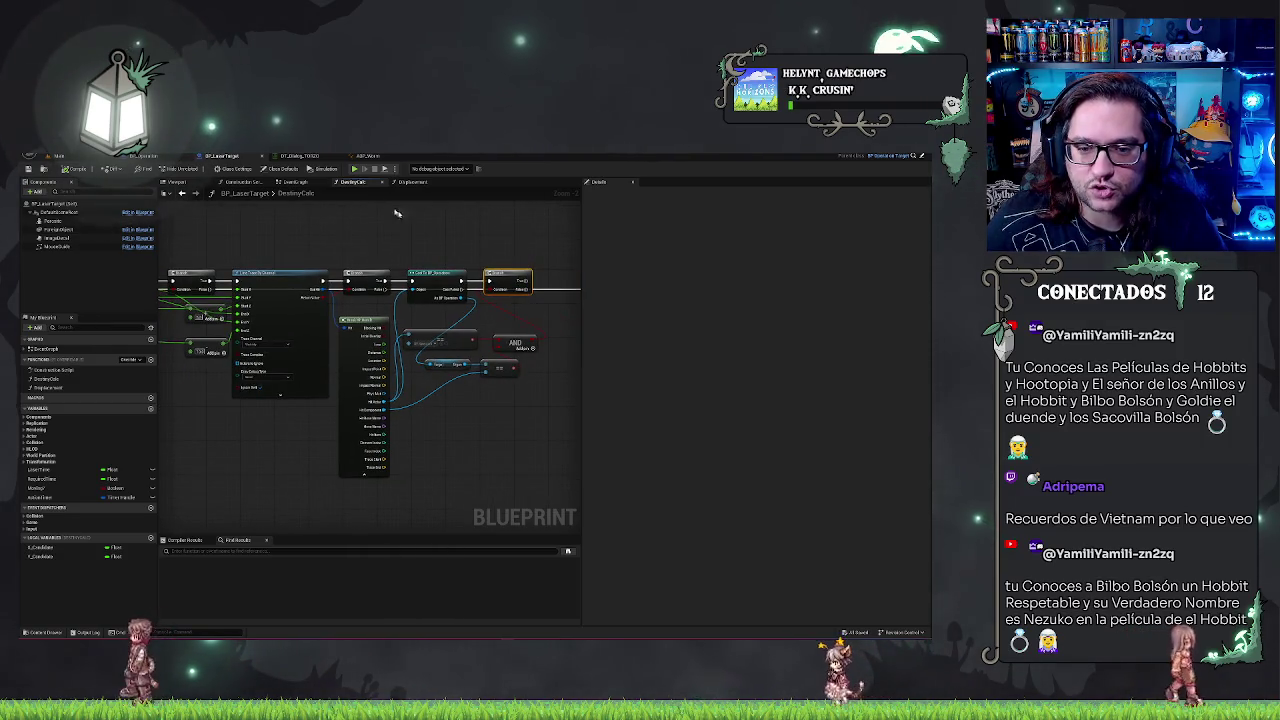
drag(510, 420, 387, 423)
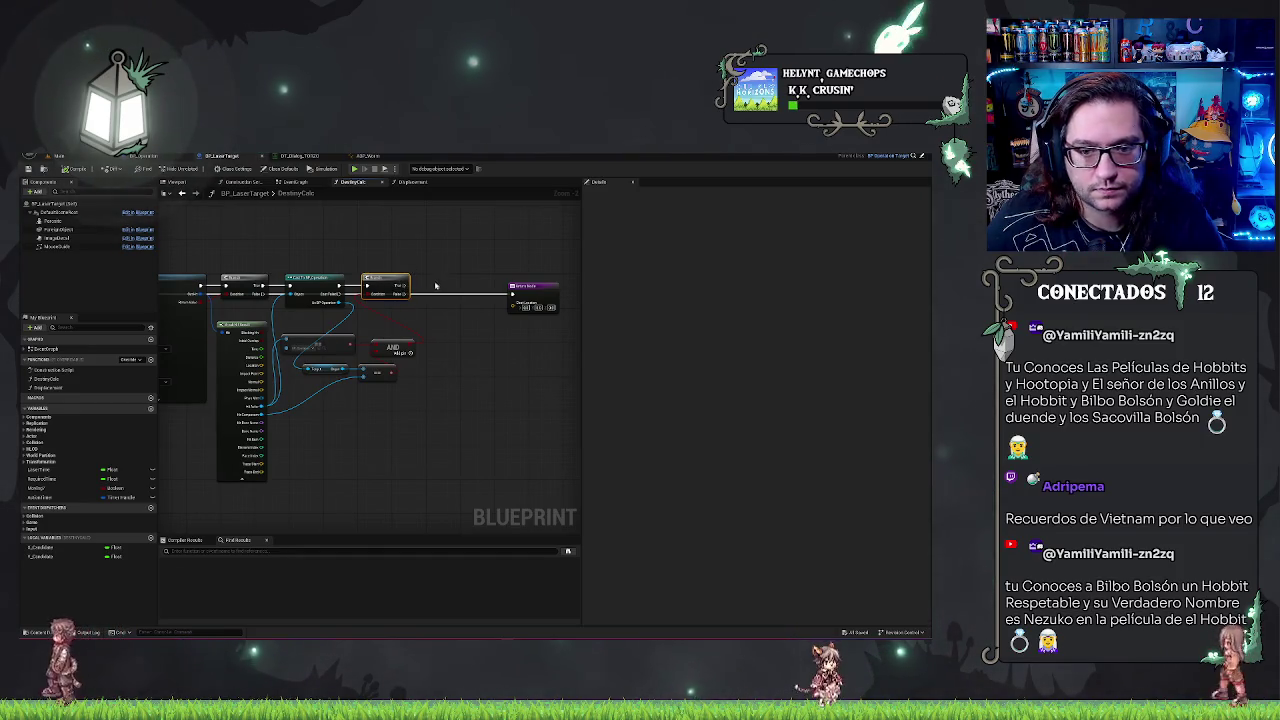
drag(410, 294, 430, 289)
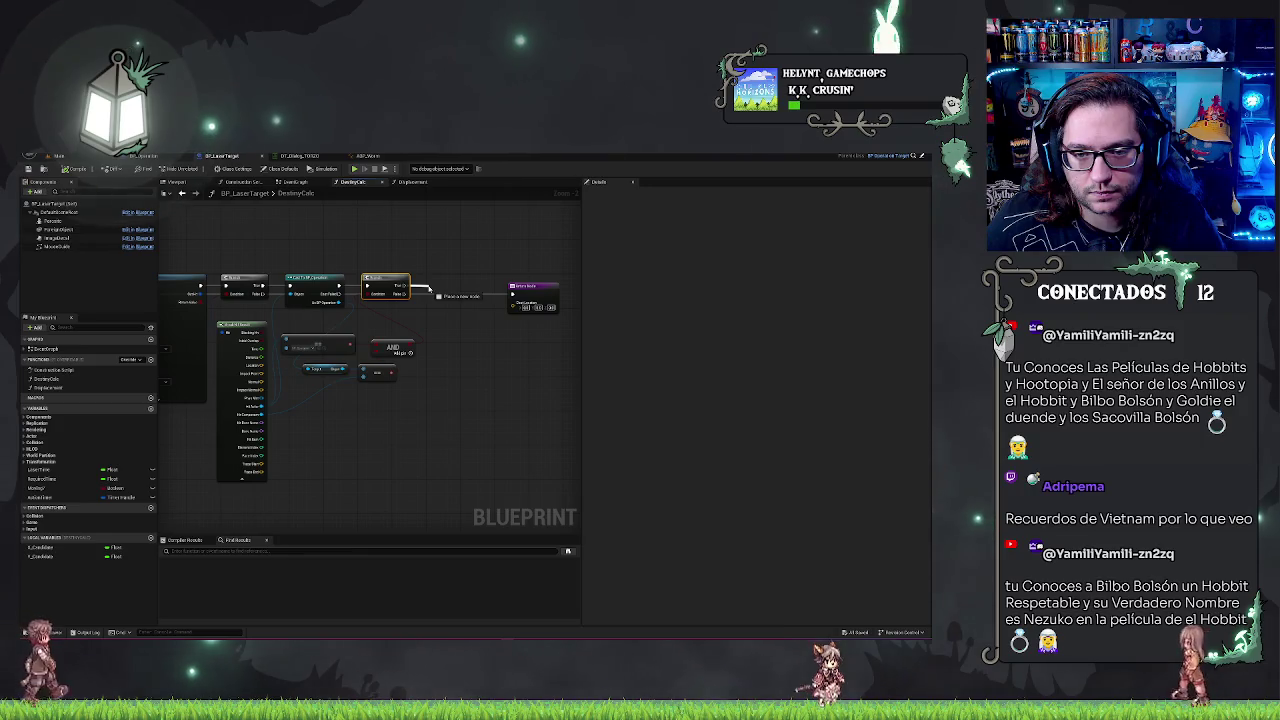
drag(363, 251, 497, 233)
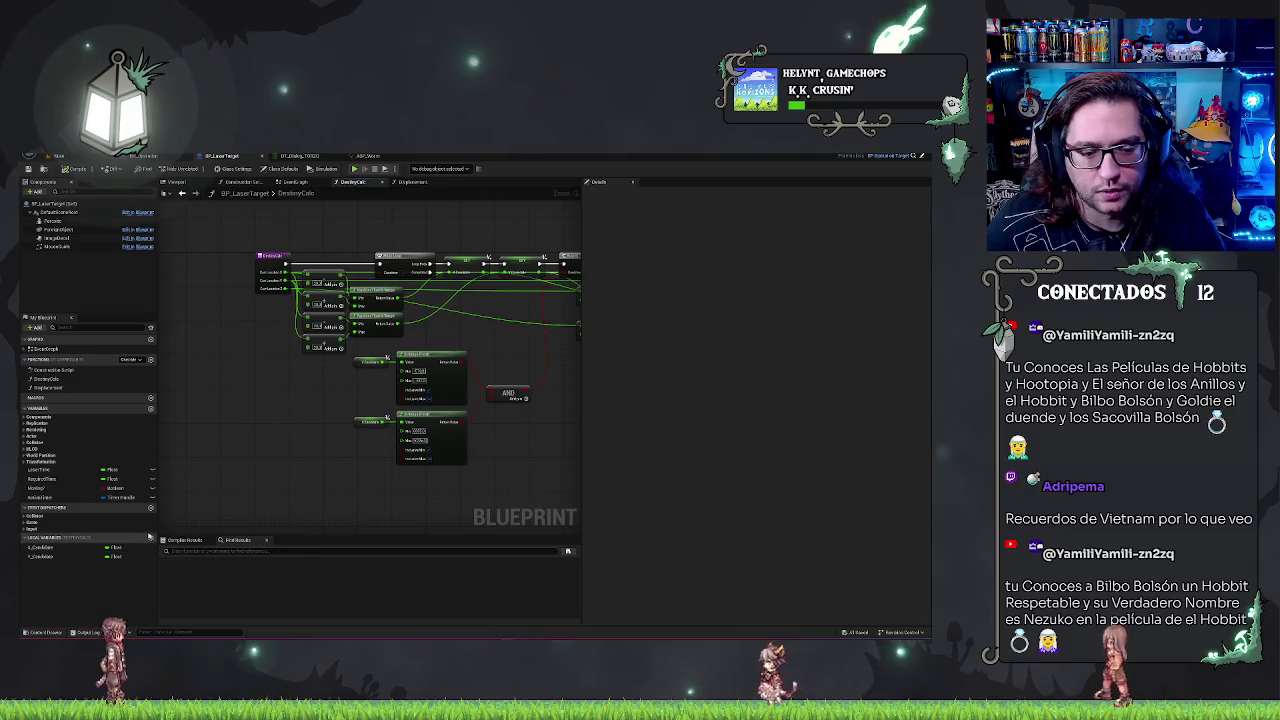
- Create a new Boolean local variable and place its node near the Branch and Return Node
click(151, 538)
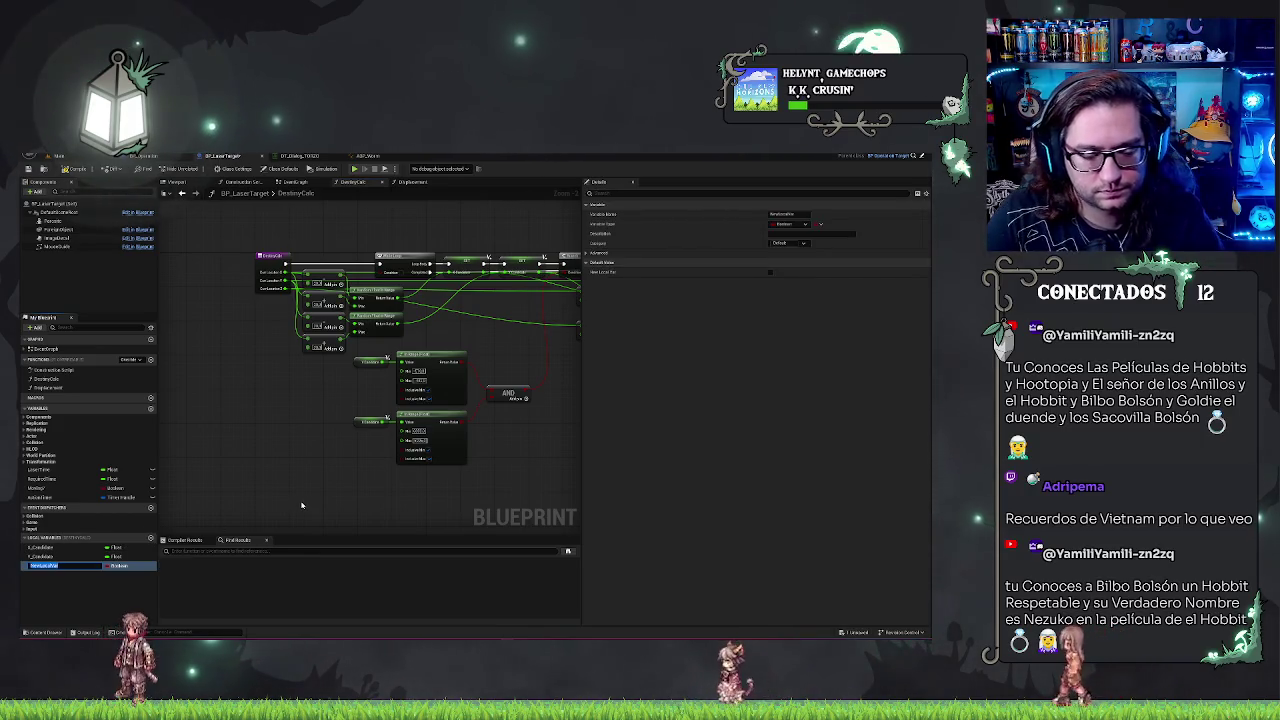
text(Hit)
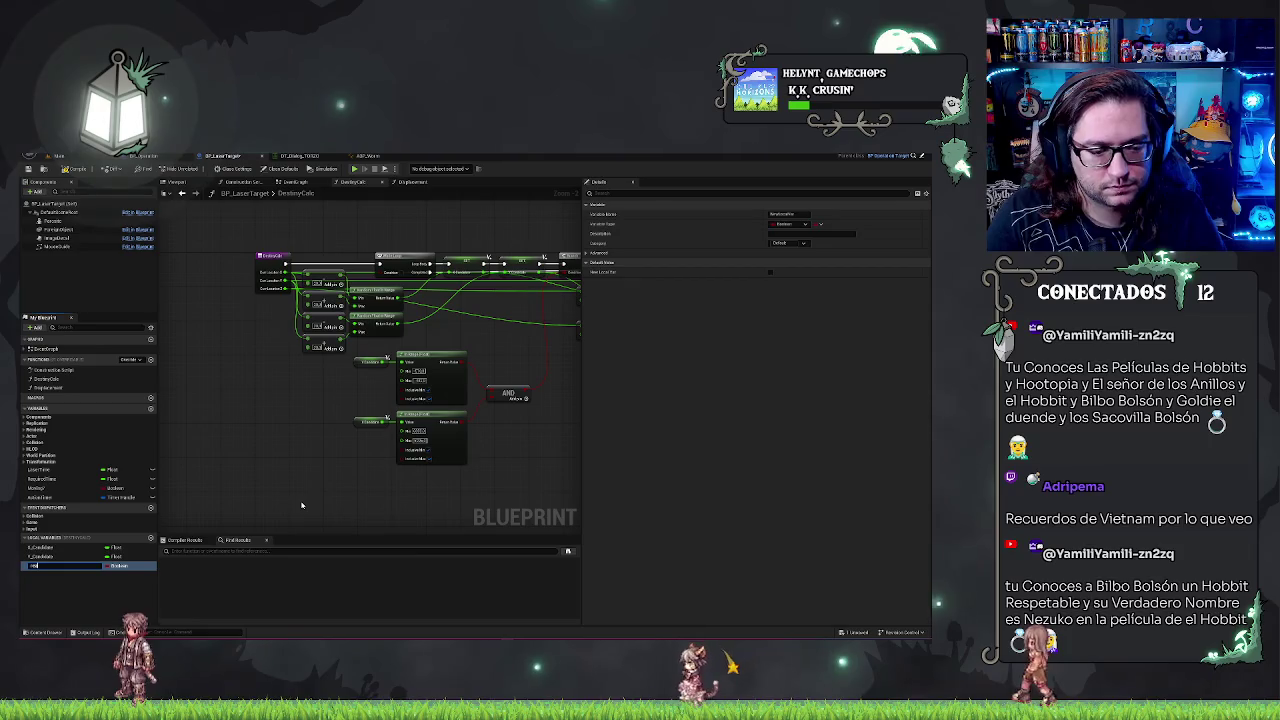
mouse_move(40, 566)
mouse_down()
mouse_move(343, 246)
mouse_move(300, 265)
mouse_move(380, 263)
mouse_up()
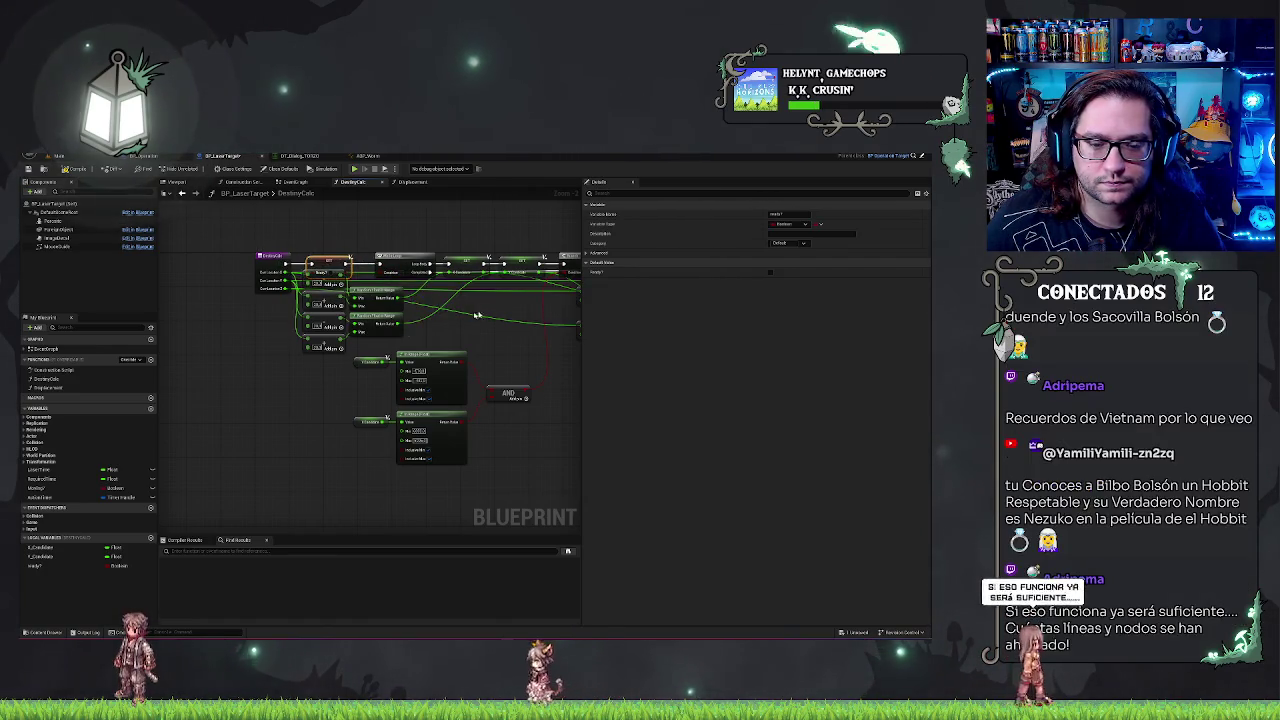
click(298, 385)
mouse_move(313, 385)
mouse_down()
mouse_move(288, 394)
mouse_move(331, 227)
mouse_move(340, 246)
mouse_up()
click(466, 229)
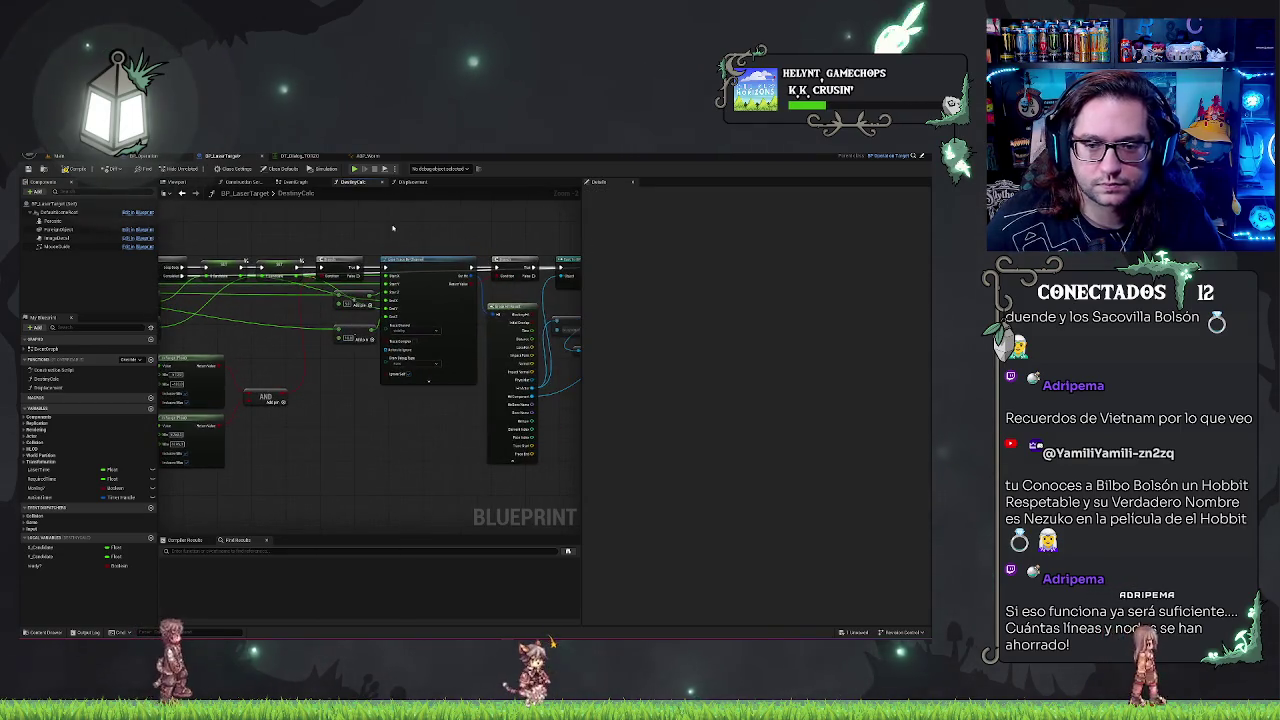
drag(580, 229, 337, 249)
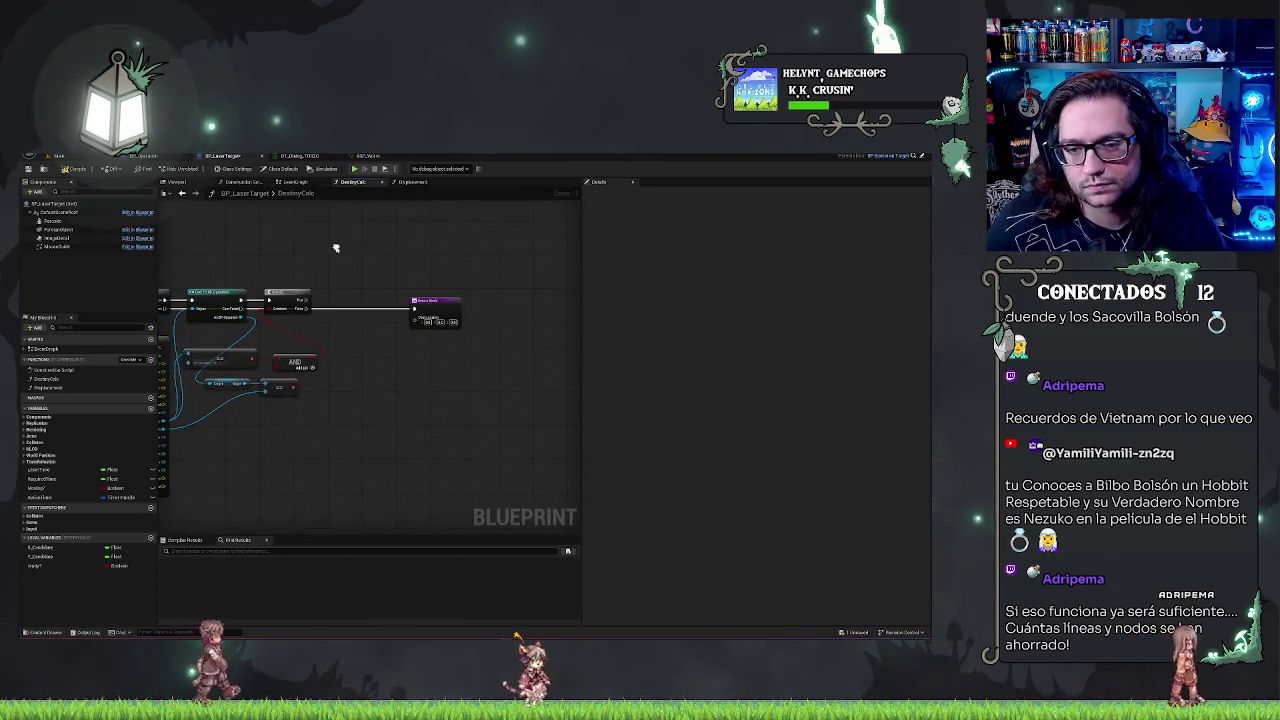
click(35, 565)
drag(35, 565, 330, 297)
key(Escape)
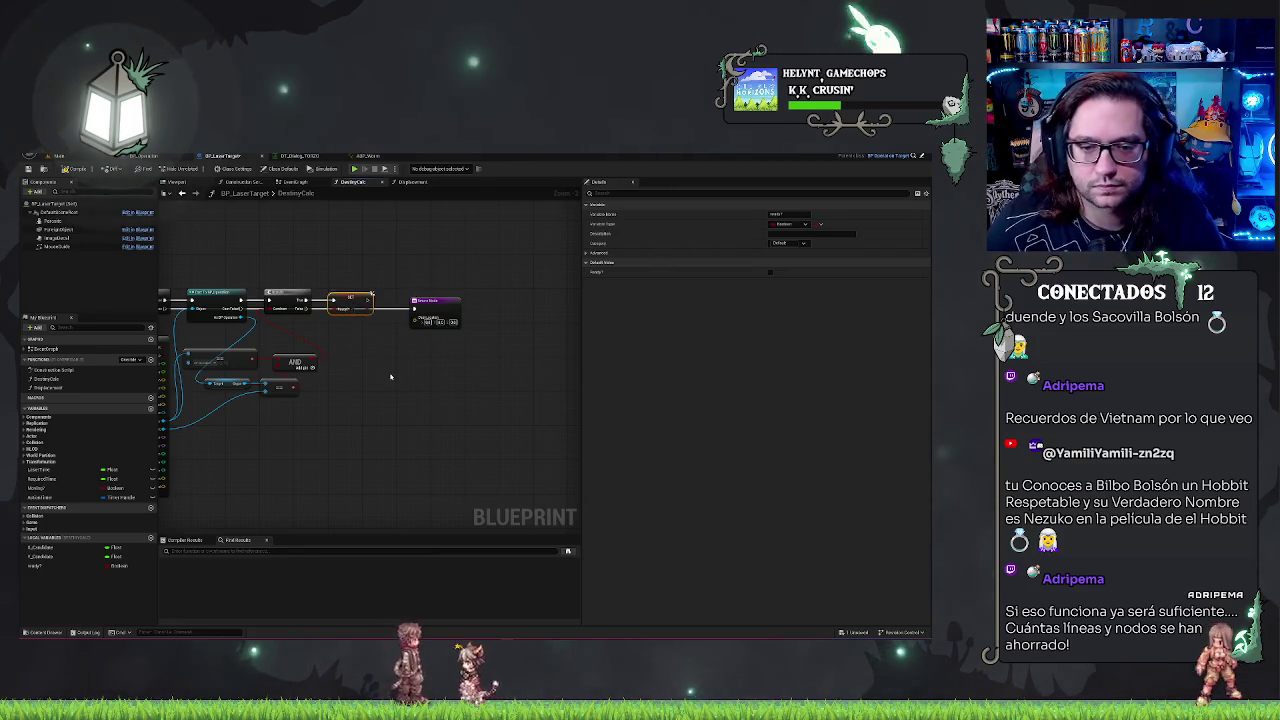
- Split the Return Node's location output pin into X, Y and Z
drag(378, 363, 453, 357)
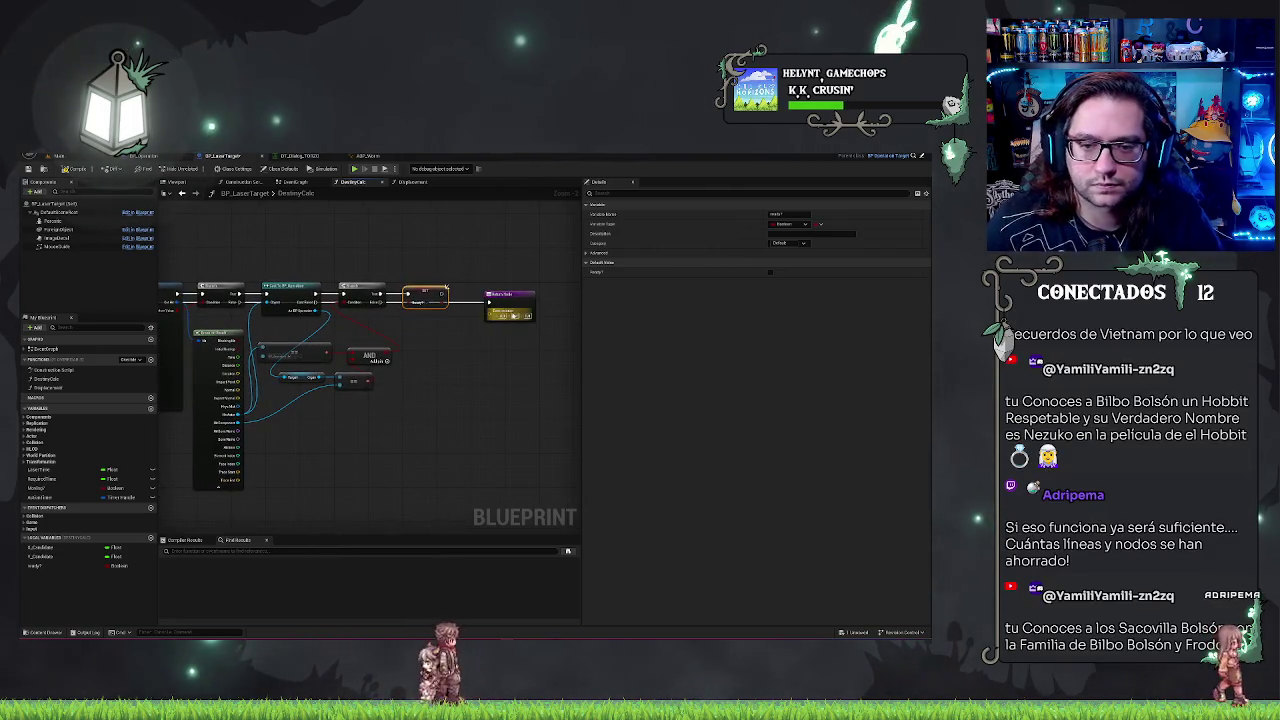
right_click(489, 319)
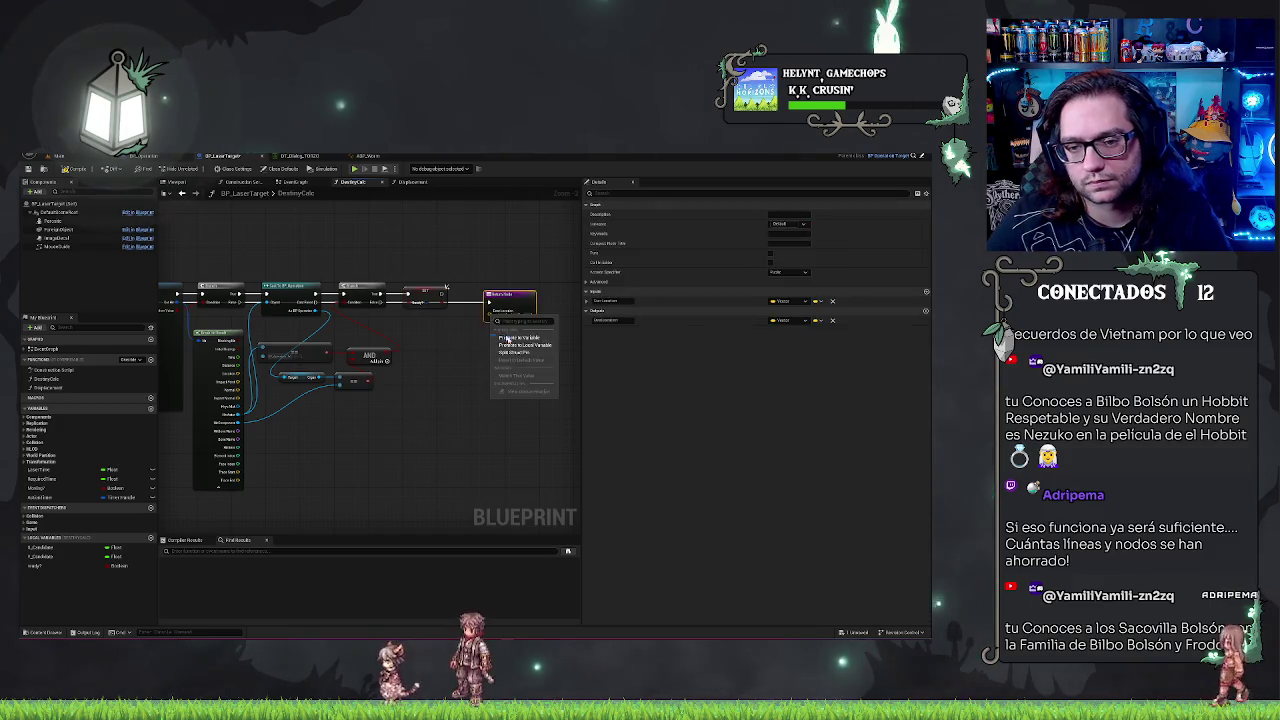
click(516, 354)
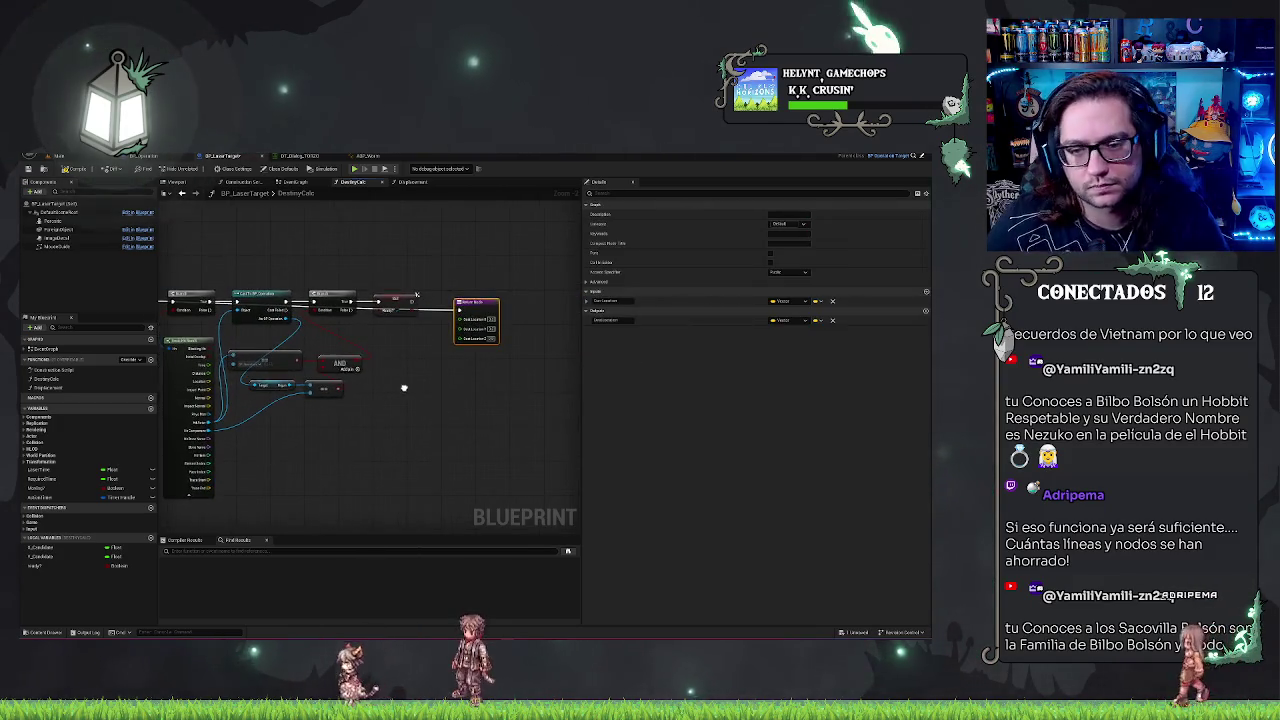
mouse_move(431, 368)
mouse_down()
mouse_move(576, 357)
mouse_move(451, 366)
mouse_up()
- Undo the pin split and wire Break Hit Result's Impact Point into the Return Node's Shot Location
click(478, 383)
key(ctrl+z)
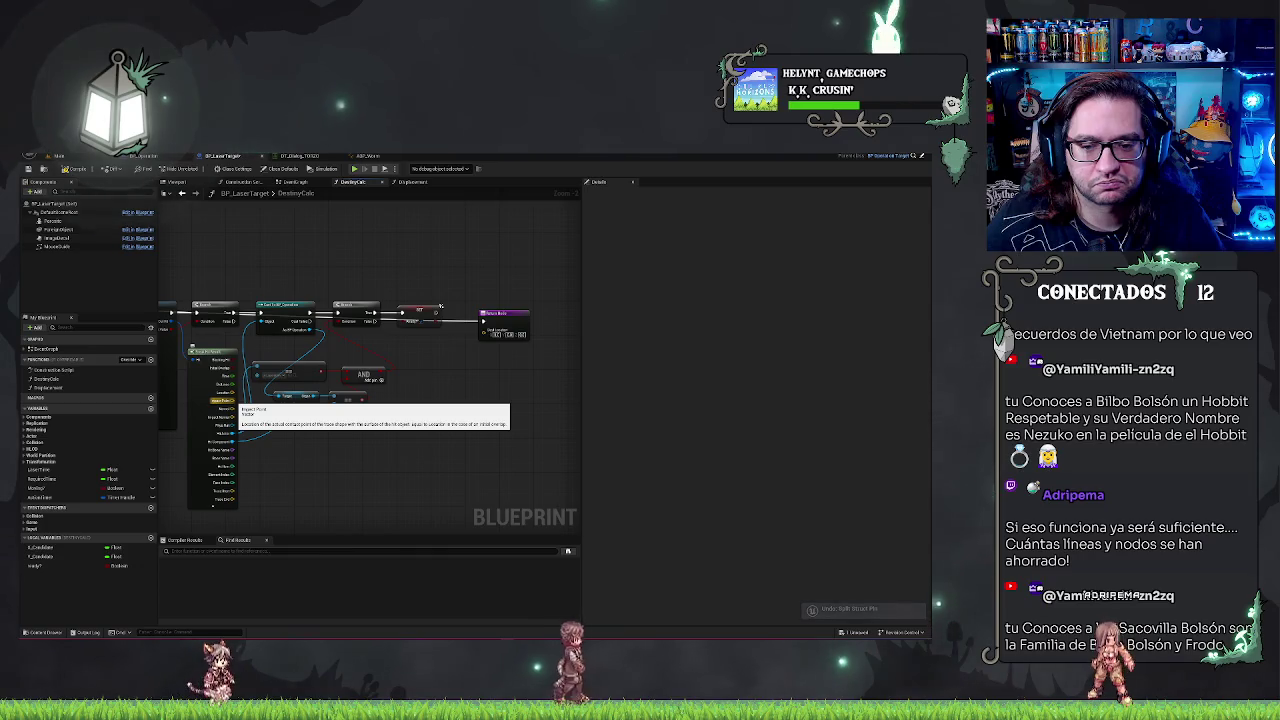
drag(232, 400, 482, 321)
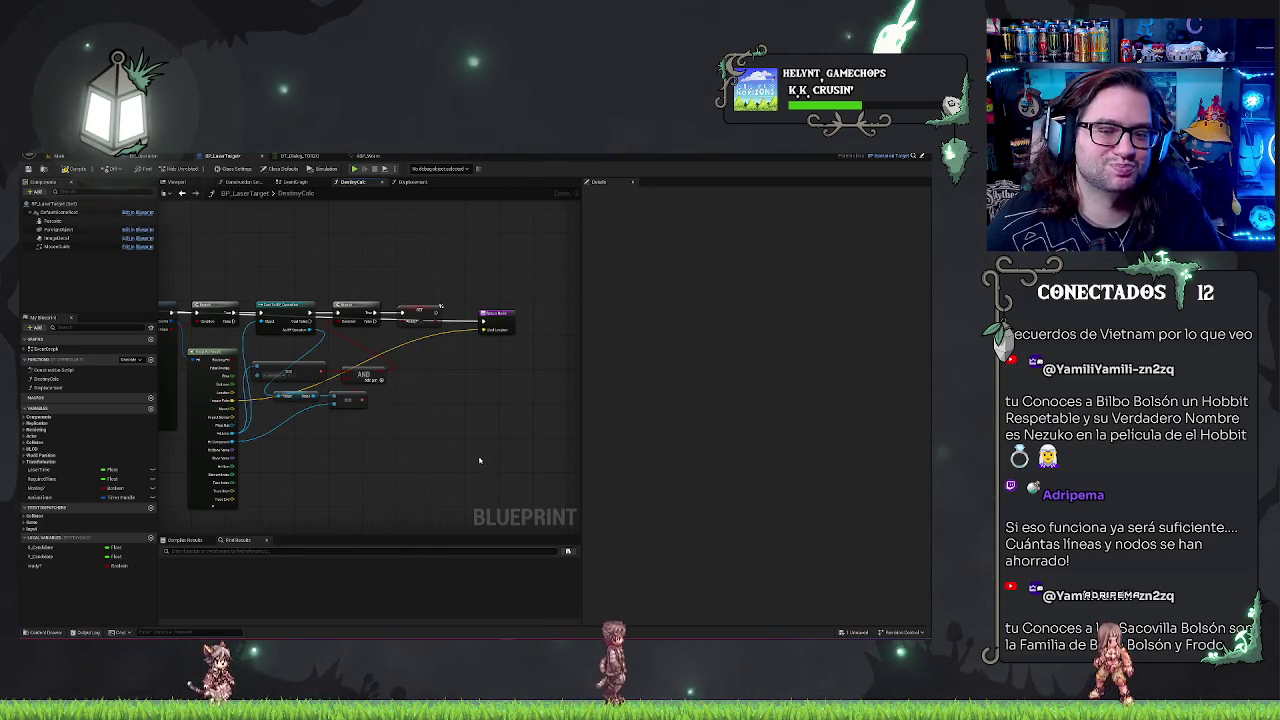
scroll(471, 284, up, 1)
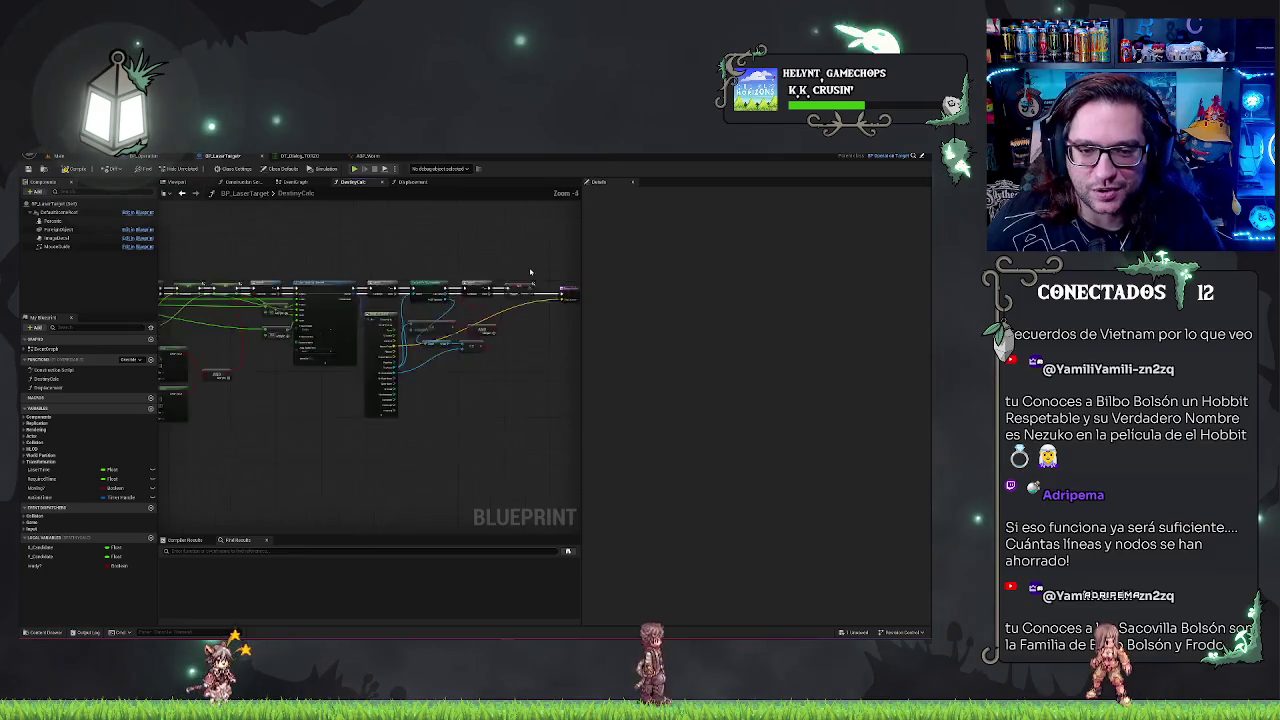
scroll(460, 278, down, 3)
scroll(450, 272, up, 2)
scroll(450, 250, up, 1)
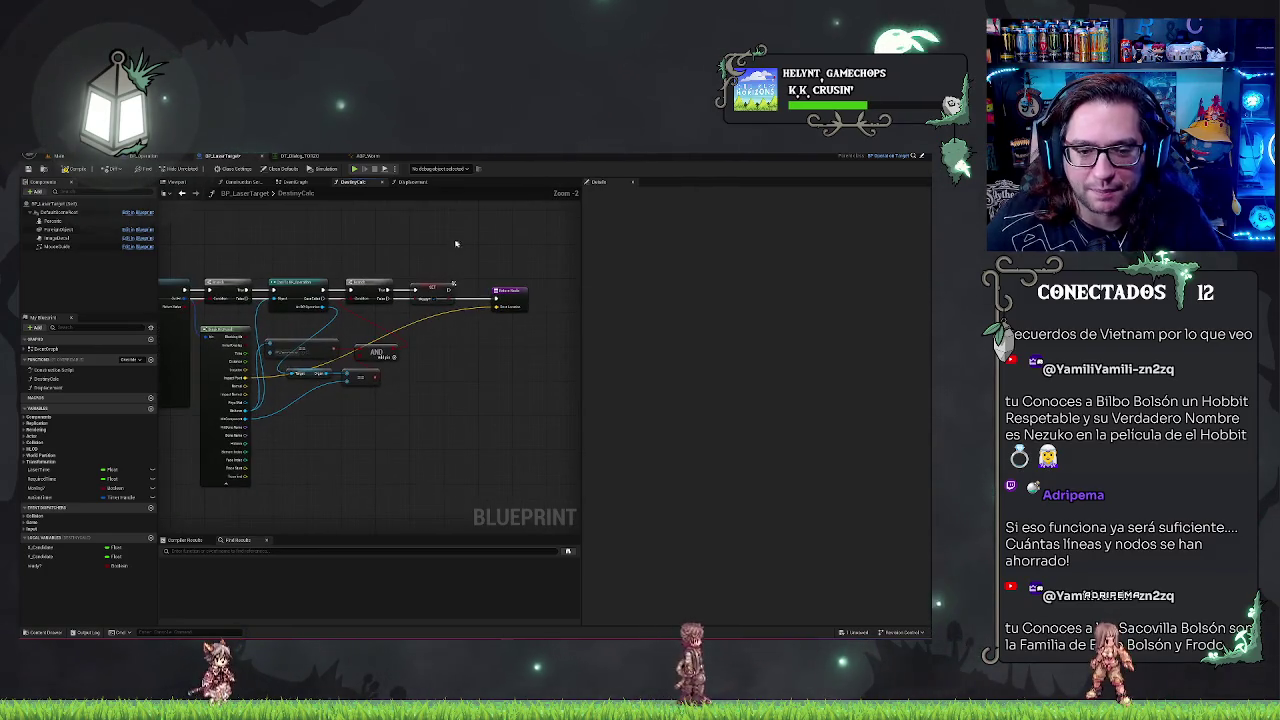
drag(422, 431, 436, 451)
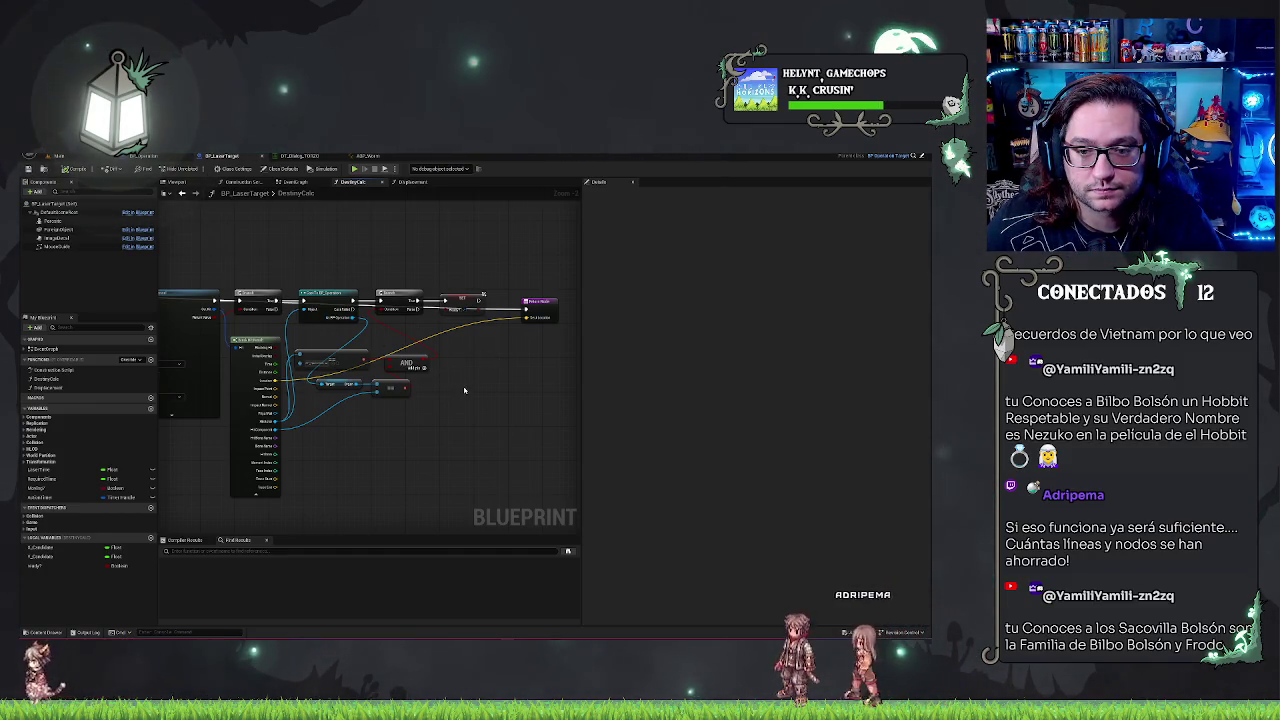
scroll(464, 390, up, 2)
scroll(431, 338, down, 2)
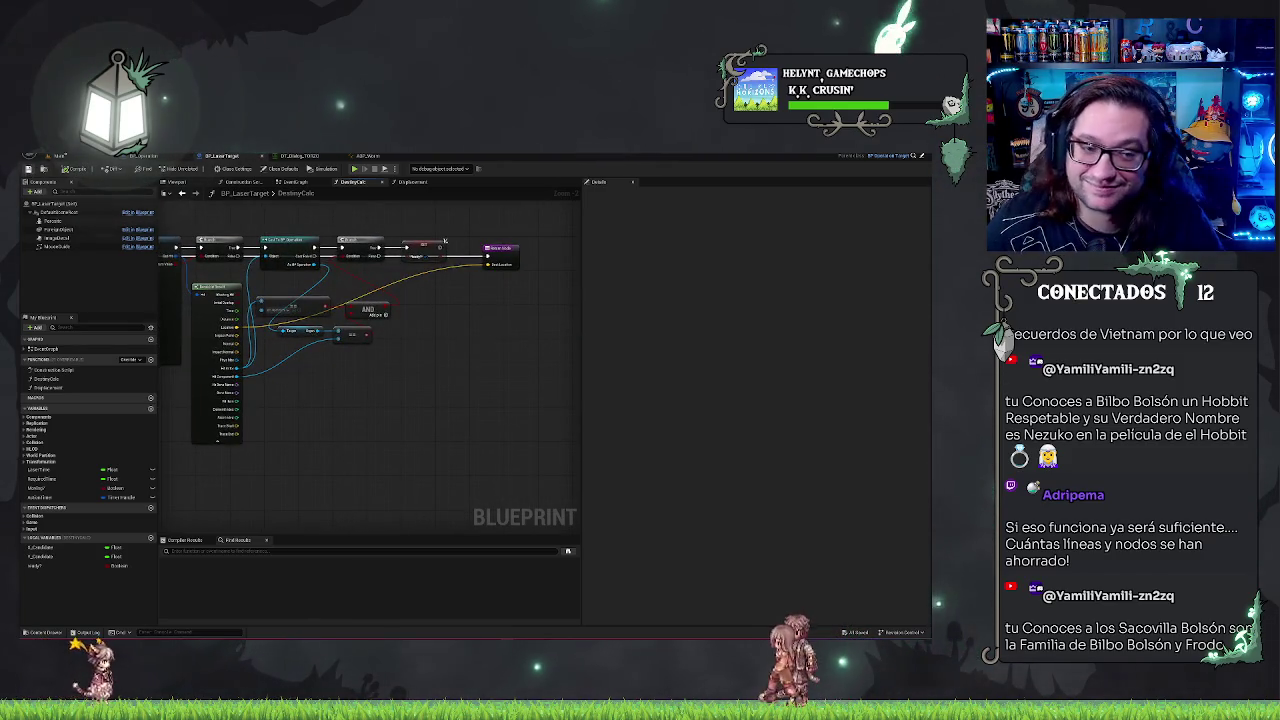
click(78, 155)
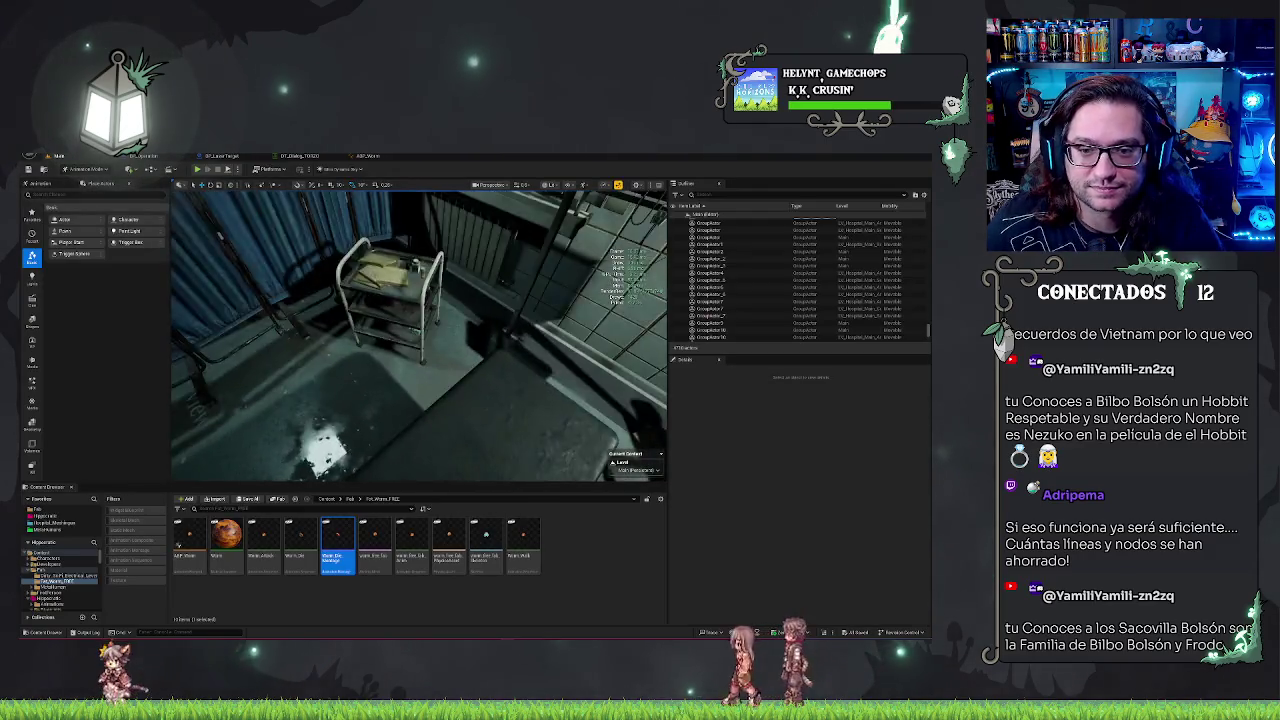
click(363, 158)
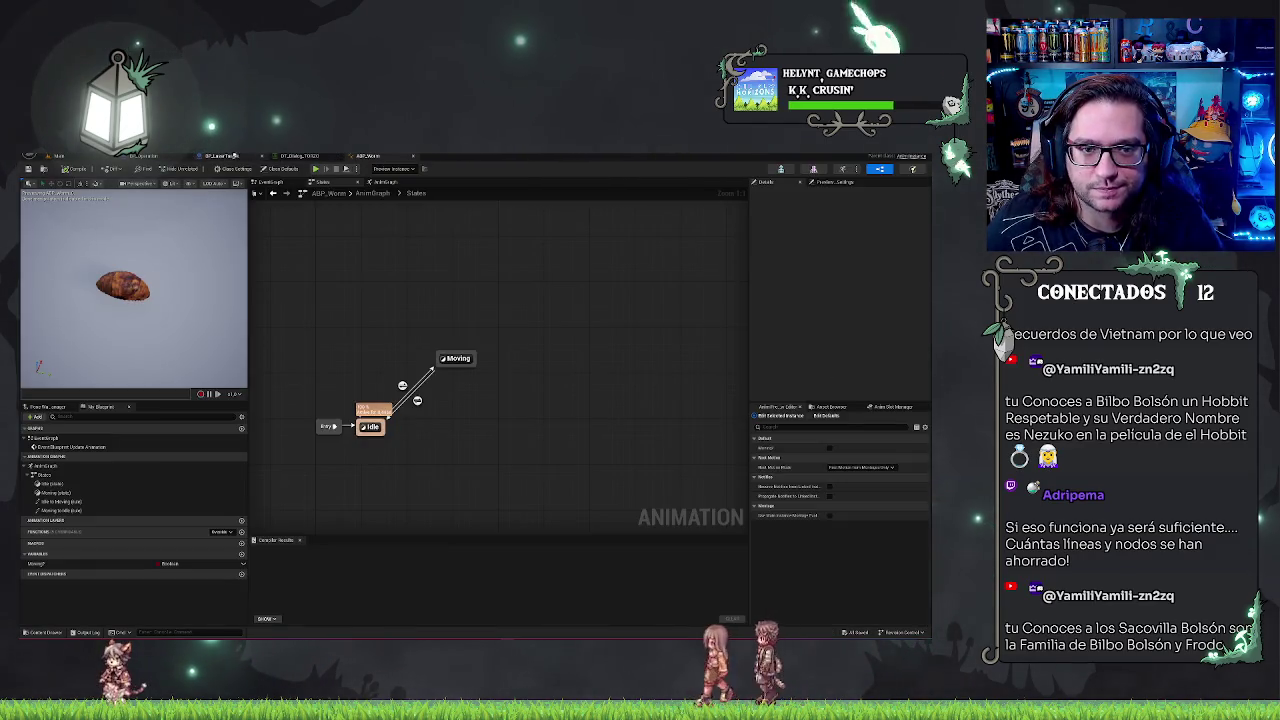
click(229, 157)
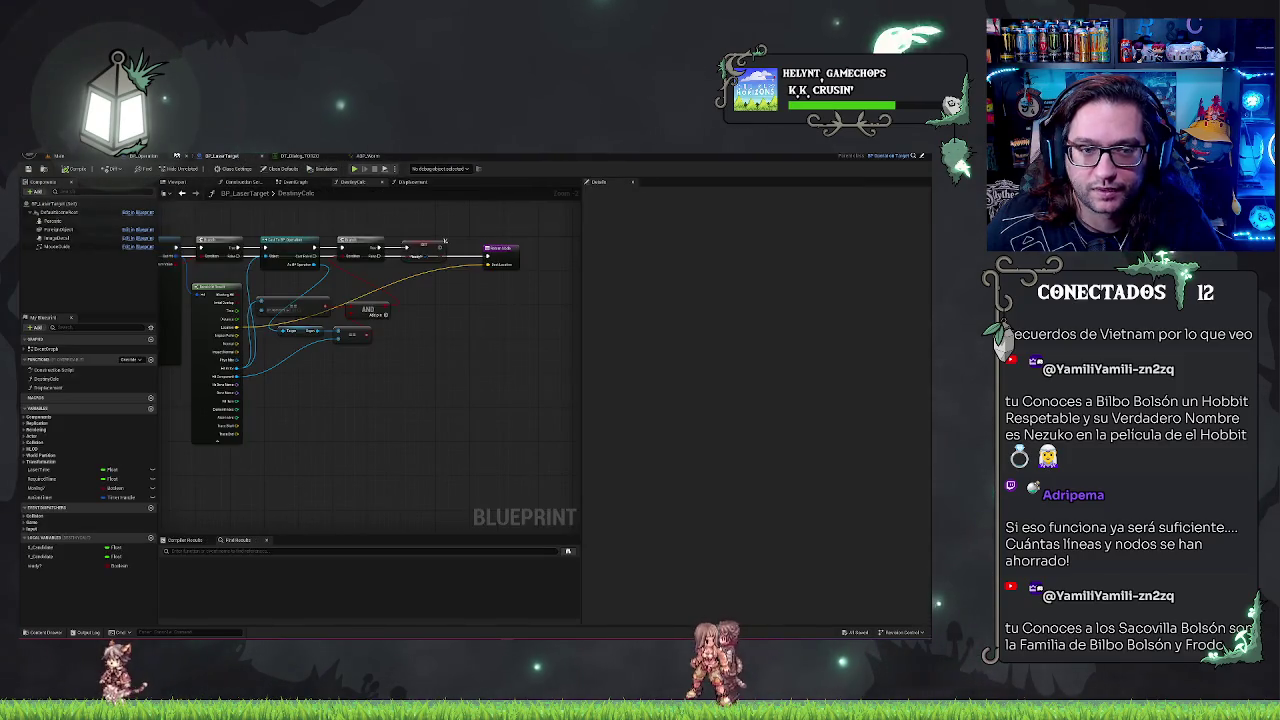
click(182, 194)
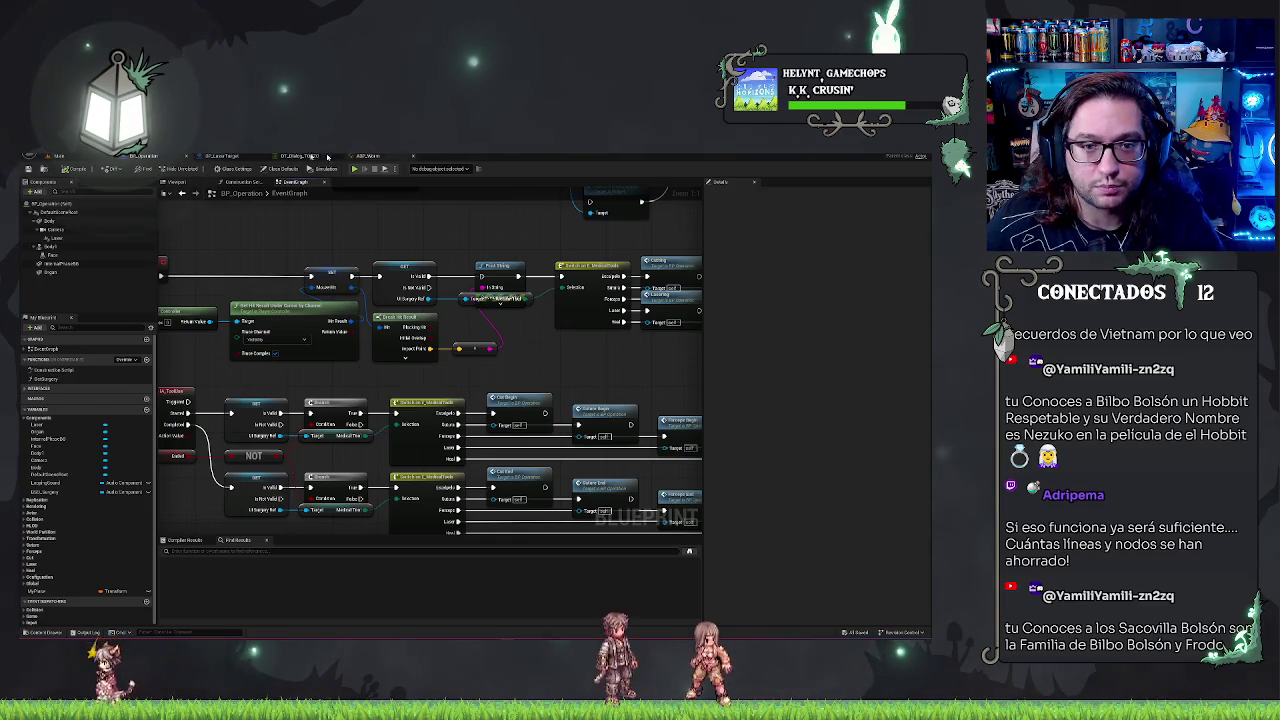
click(209, 156)
drag(473, 227, 432, 298)
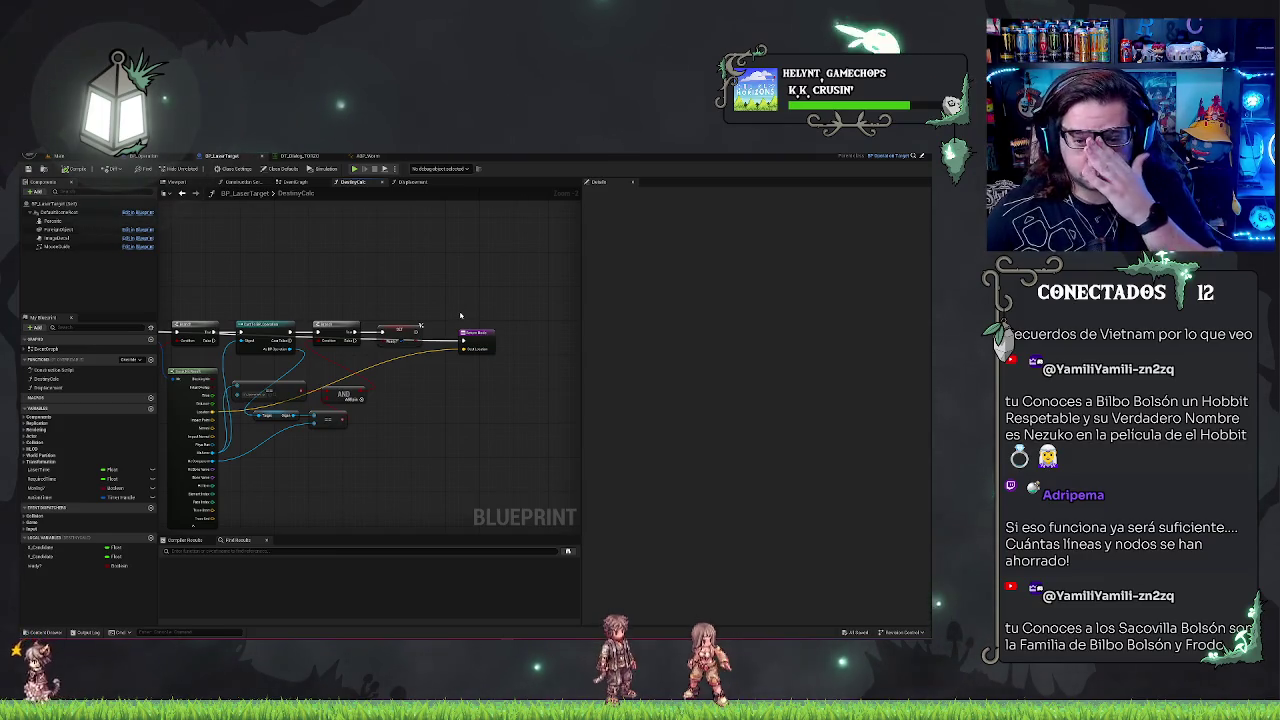
- Add a Print String node off the Branch with an Append node building its message
drag(420, 325, 443, 270)
text(print)
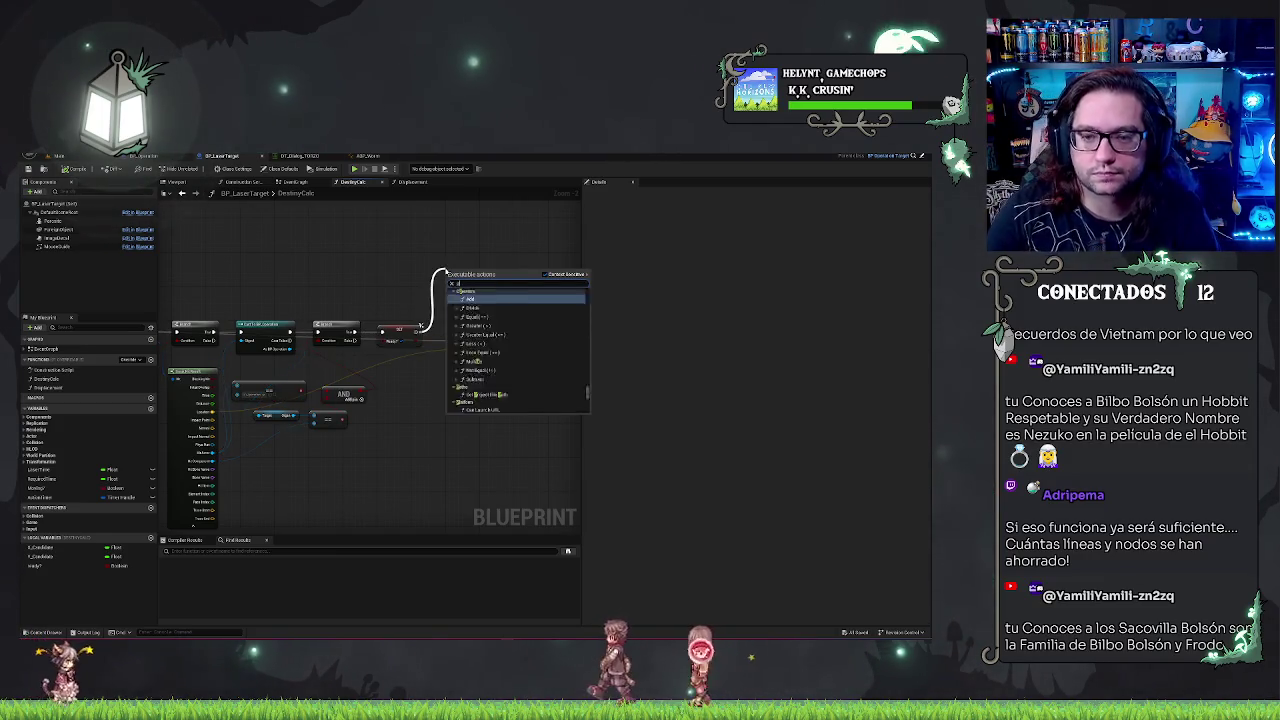
key(Return)
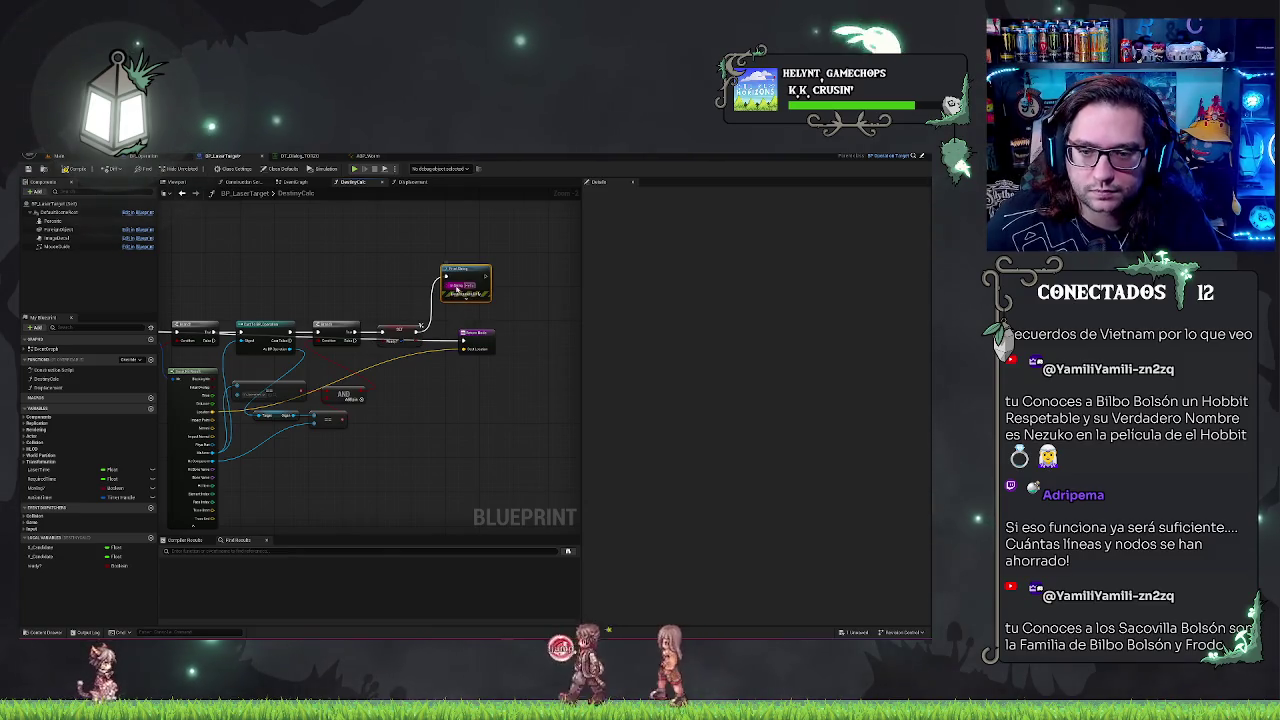
mouse_move(456, 289)
mouse_down()
mouse_move(530, 263)
mouse_move(510, 278)
mouse_up()
text(append)
key(Return)
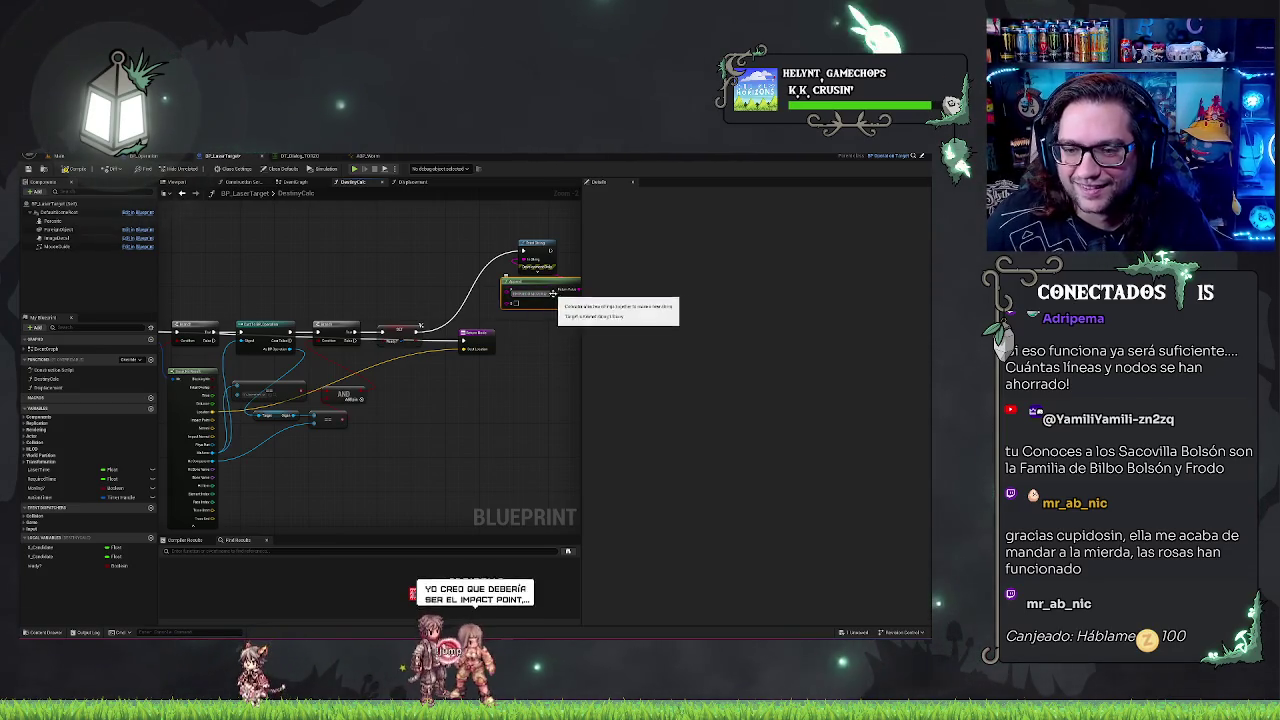
scroll(553, 292, up, 2)
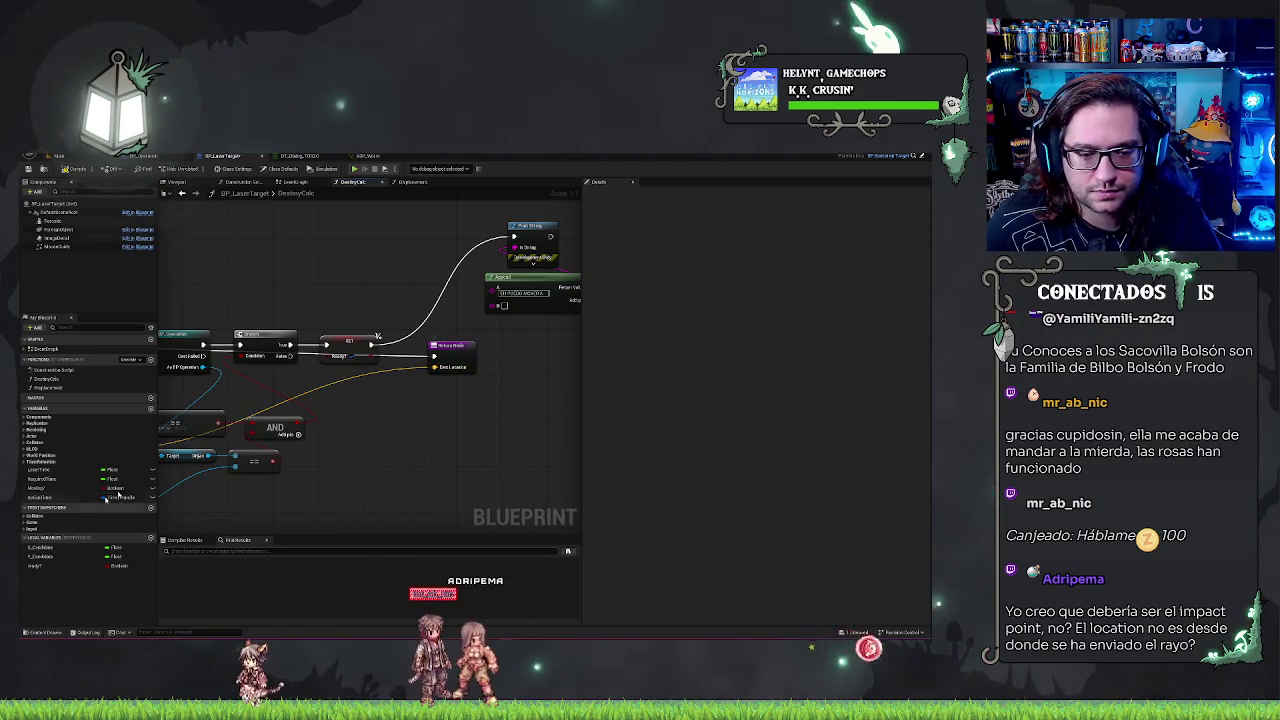
drag(312, 407, 543, 358)
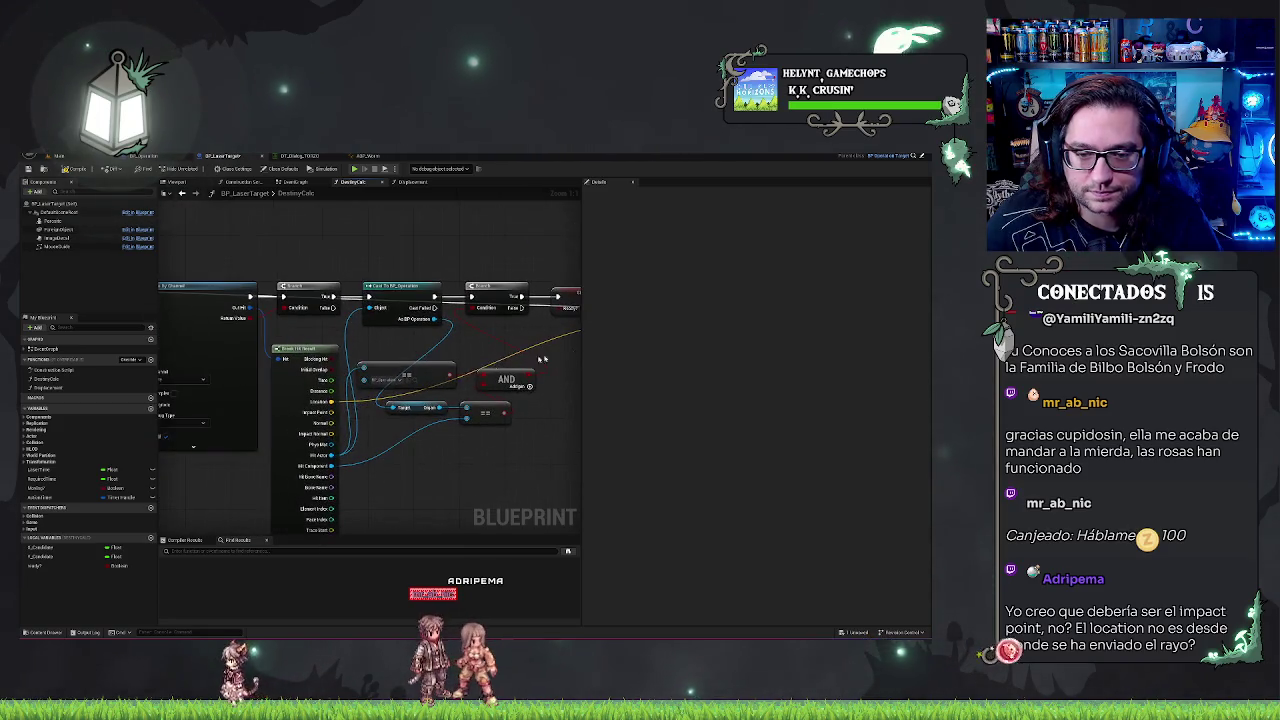
- Move the small conversion node up beside Append, then pan to Break Hit Result's Location output
drag(323, 397, 316, 257)
drag(218, 258, 369, 376)
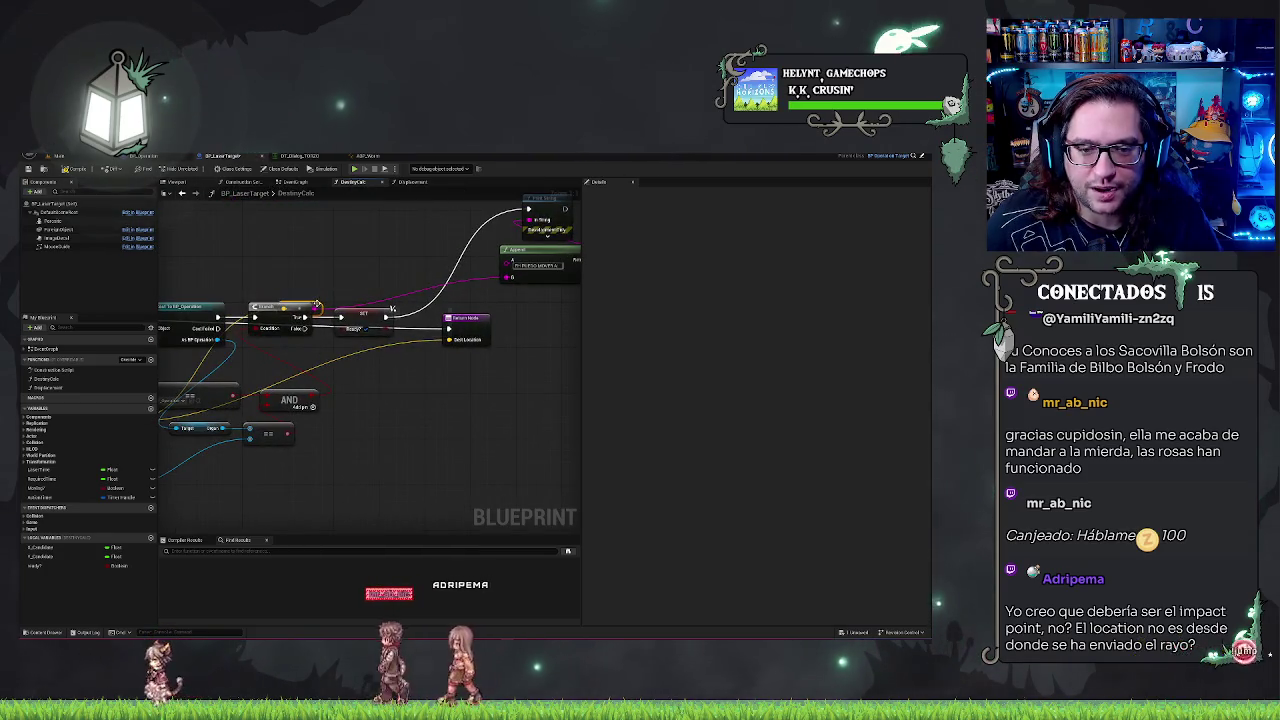
drag(488, 327, 474, 274)
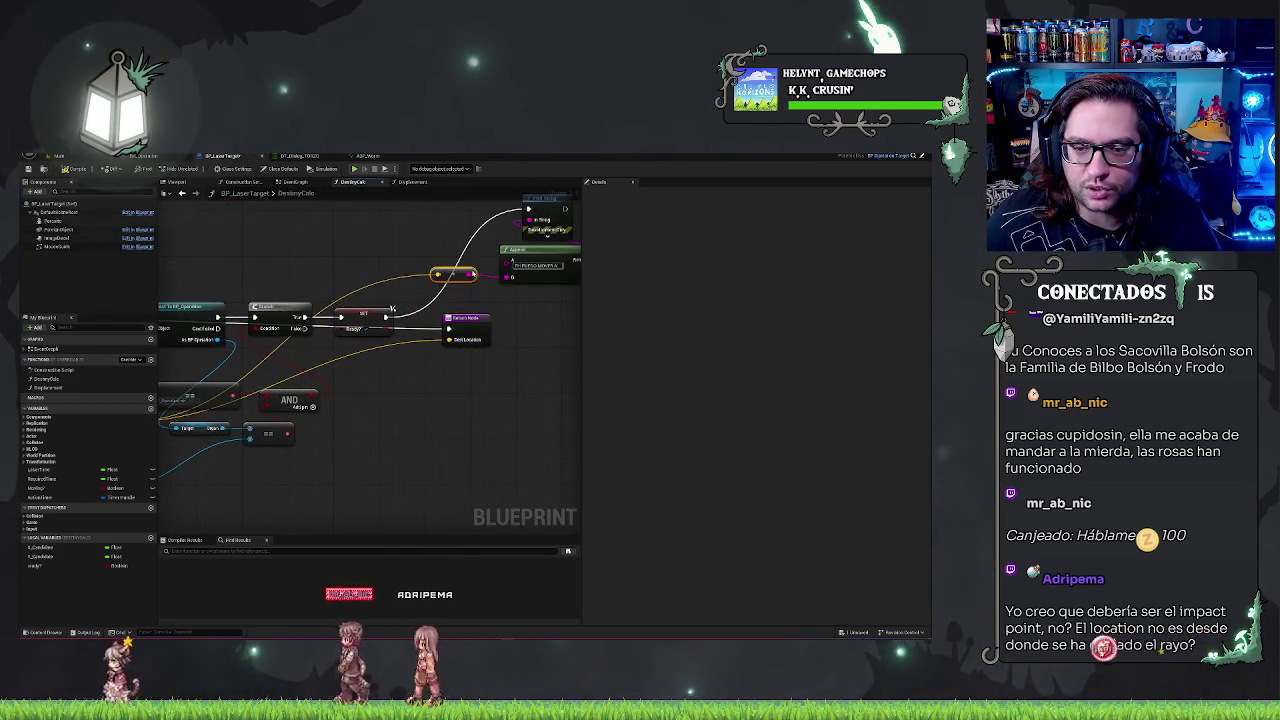
click(559, 337)
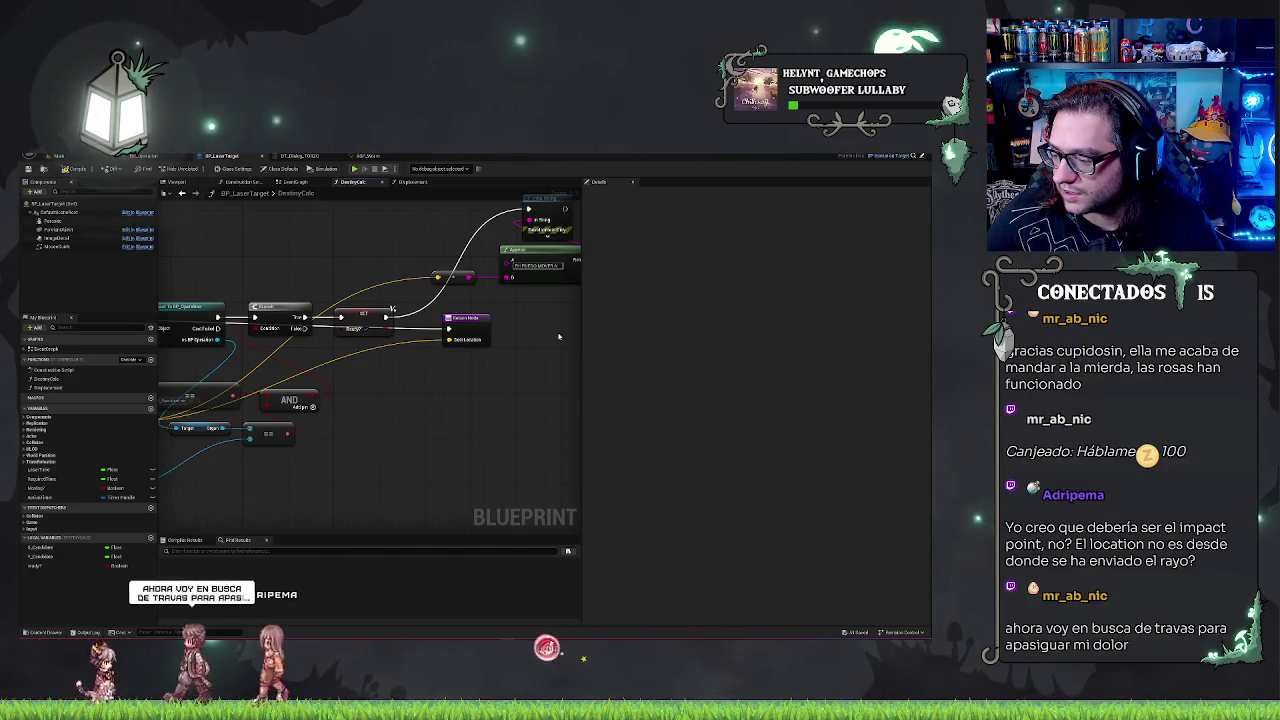
drag(331, 343, 620, 291)
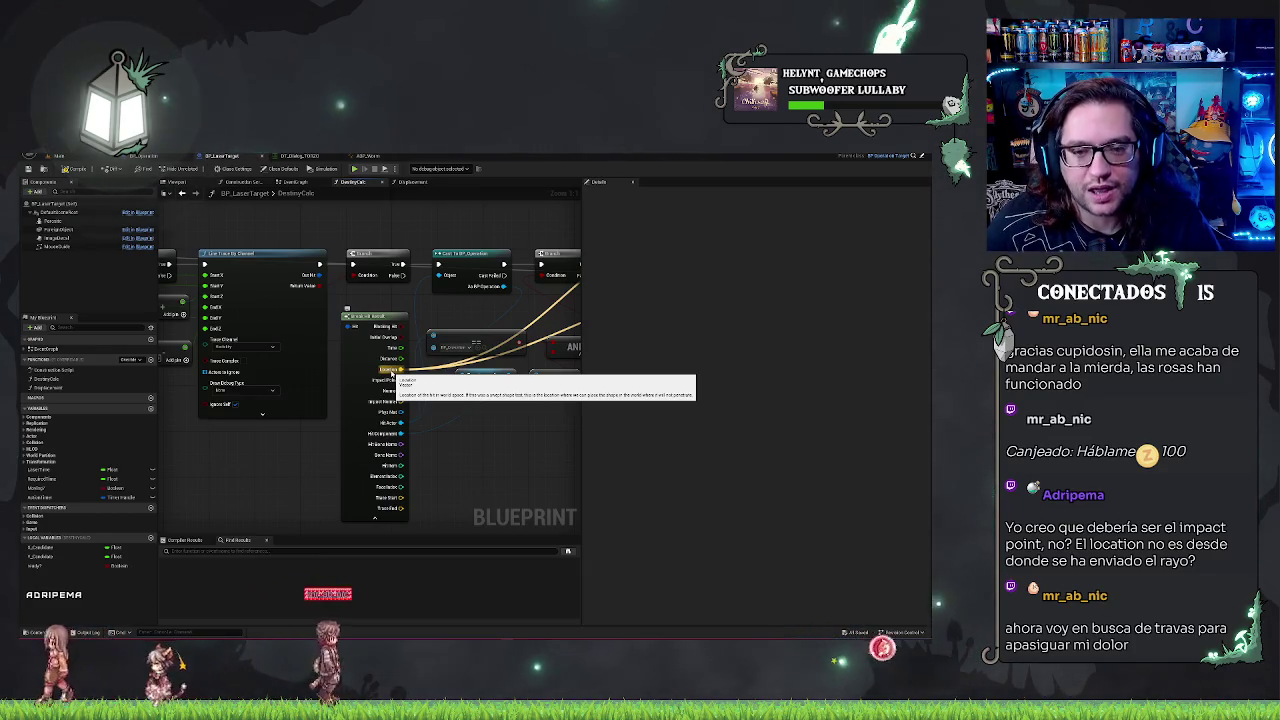
key(ctrl+z)
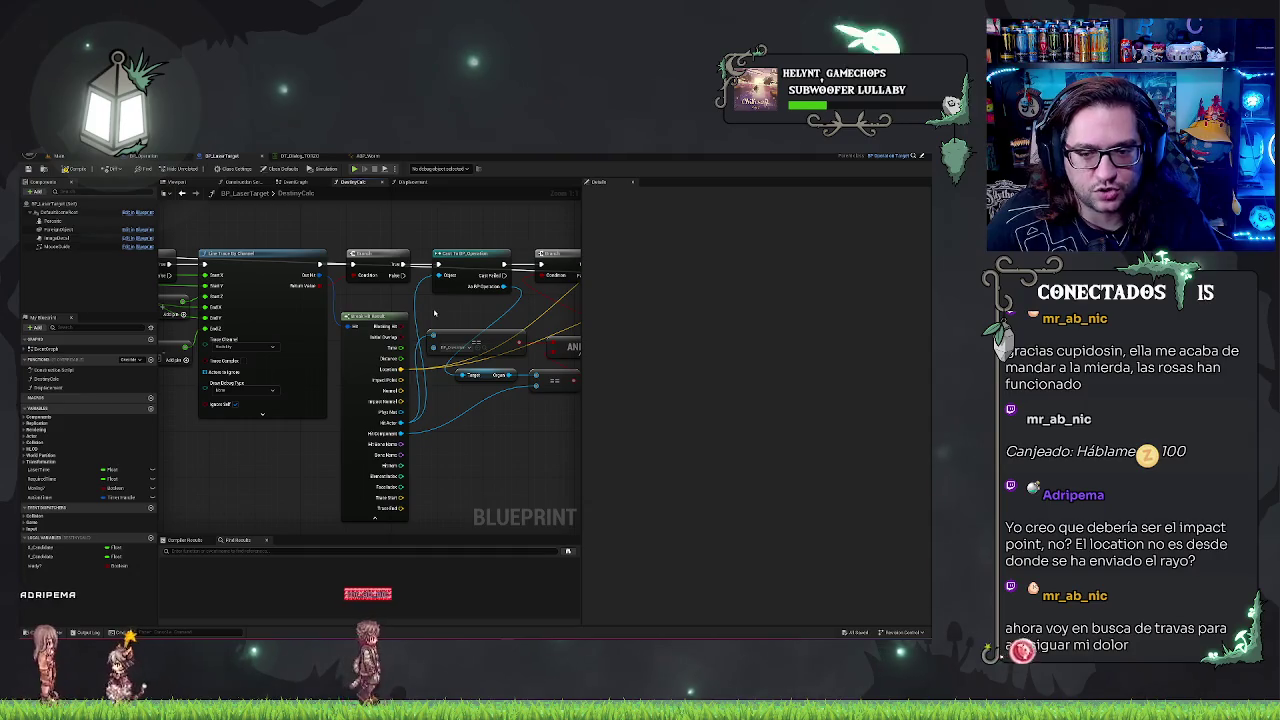
click(480, 375)
click(478, 436)
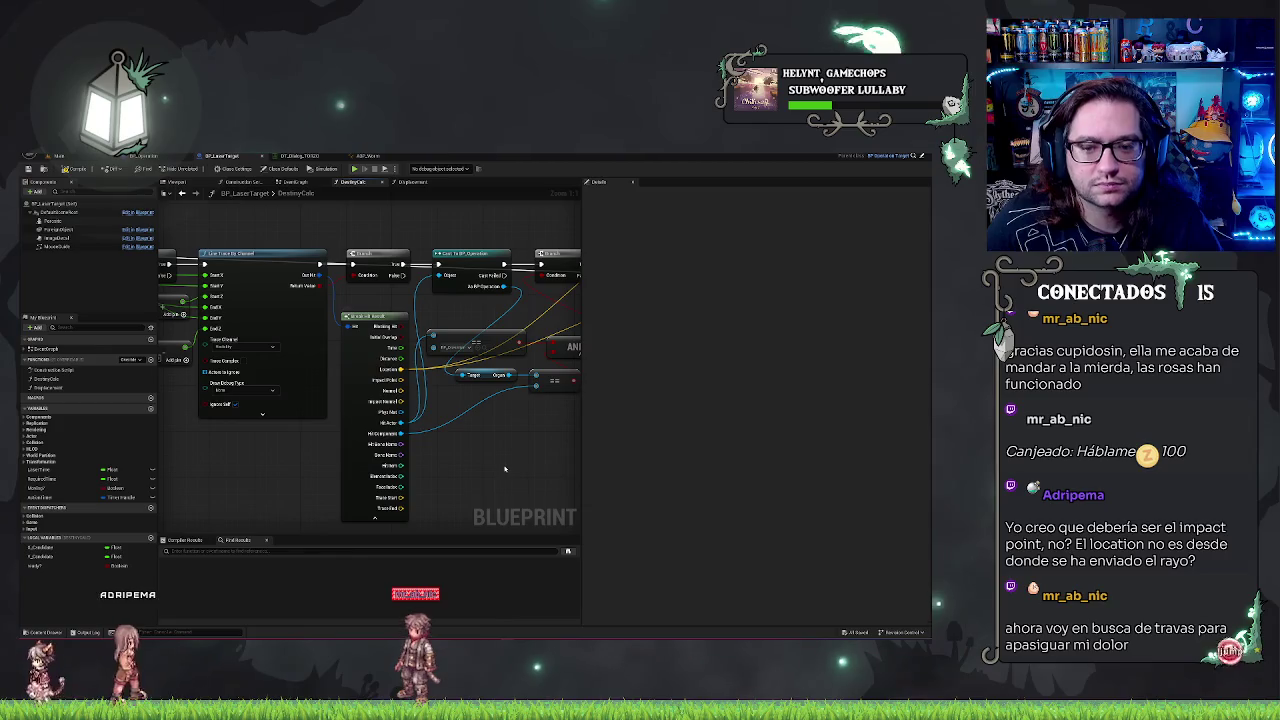
drag(505, 468, 432, 446)
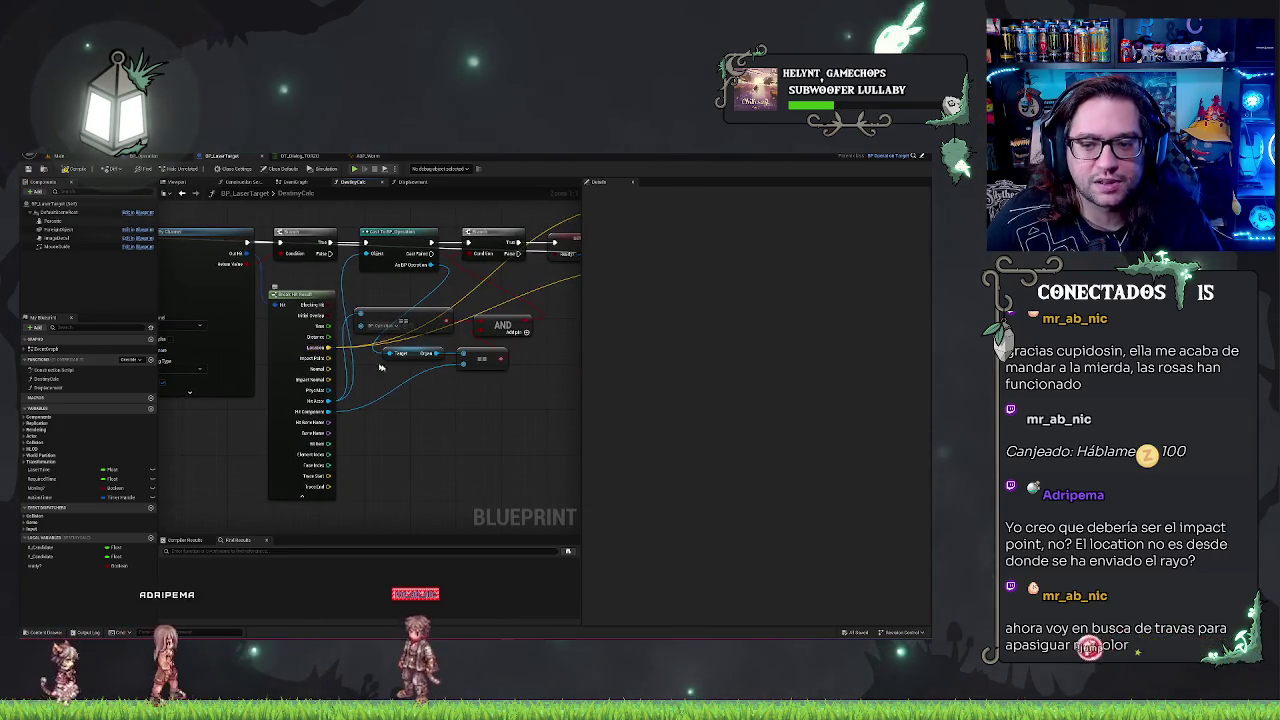
drag(510, 406, 360, 408)
mouse_move(475, 370)
mouse_down()
mouse_move(334, 414)
mouse_move(440, 374)
mouse_move(308, 365)
mouse_move(402, 356)
mouse_up()
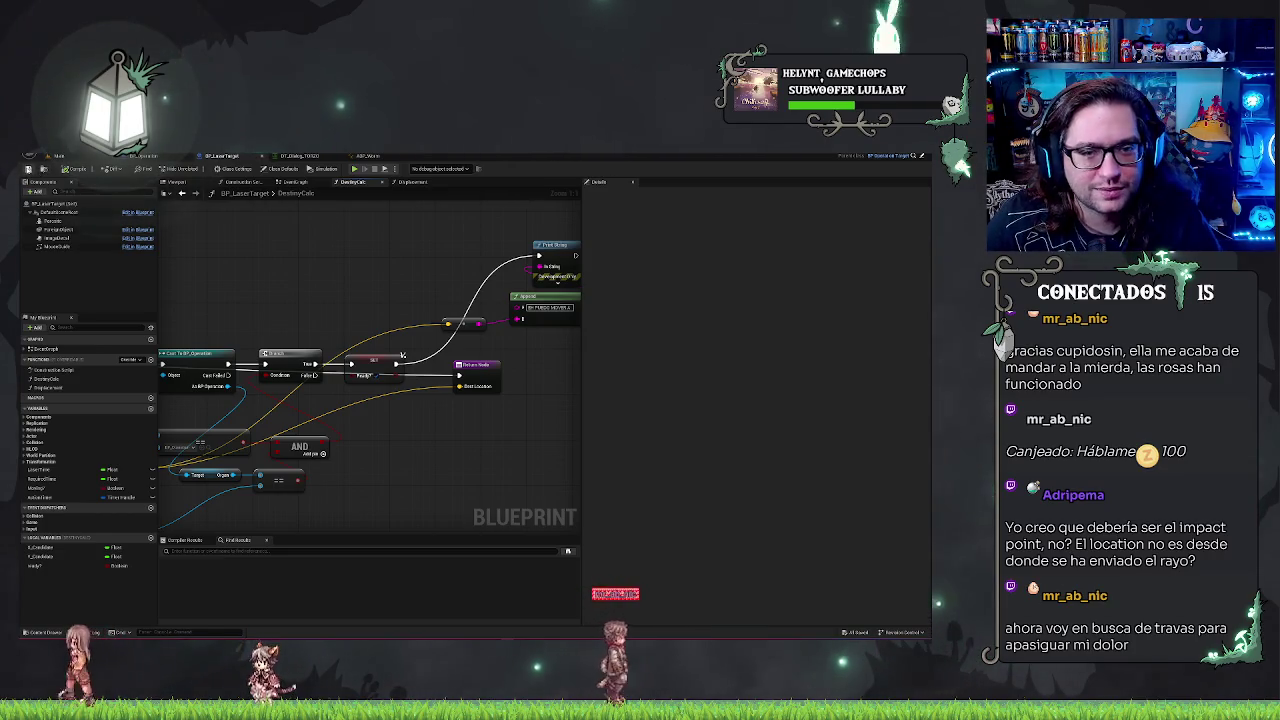
scroll(312, 216, down, 3)
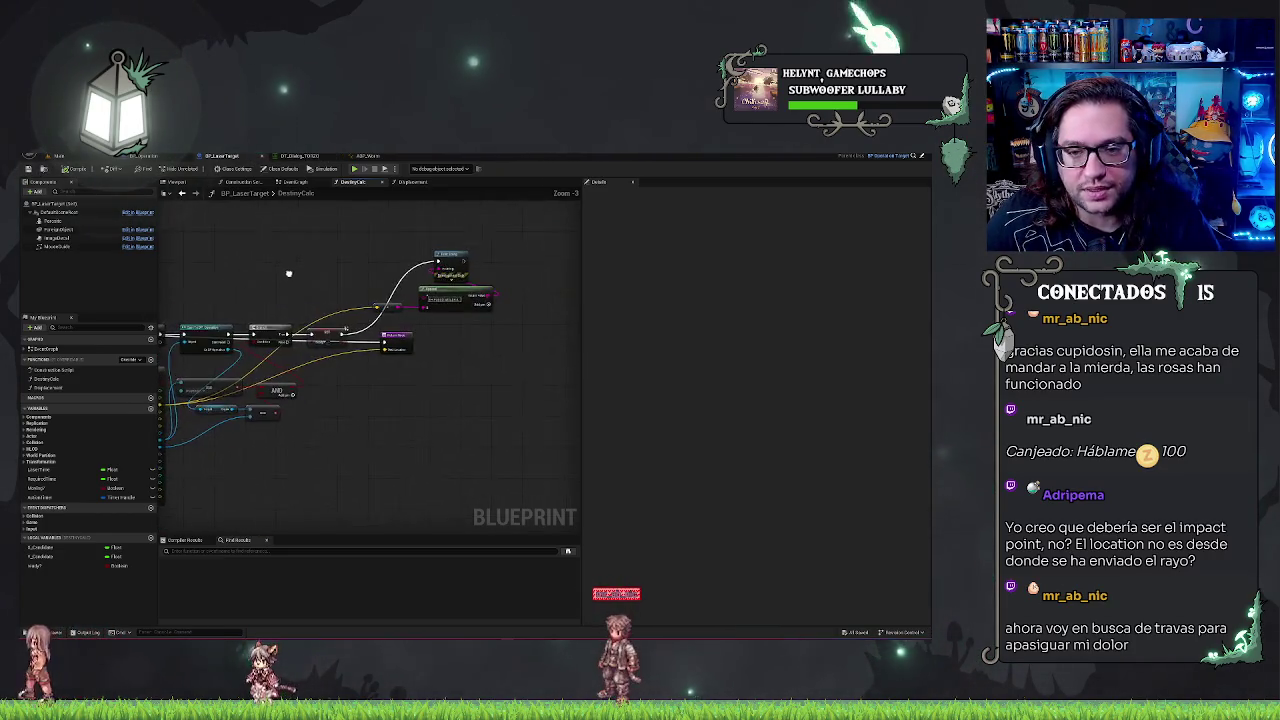
drag(359, 233, 431, 231)
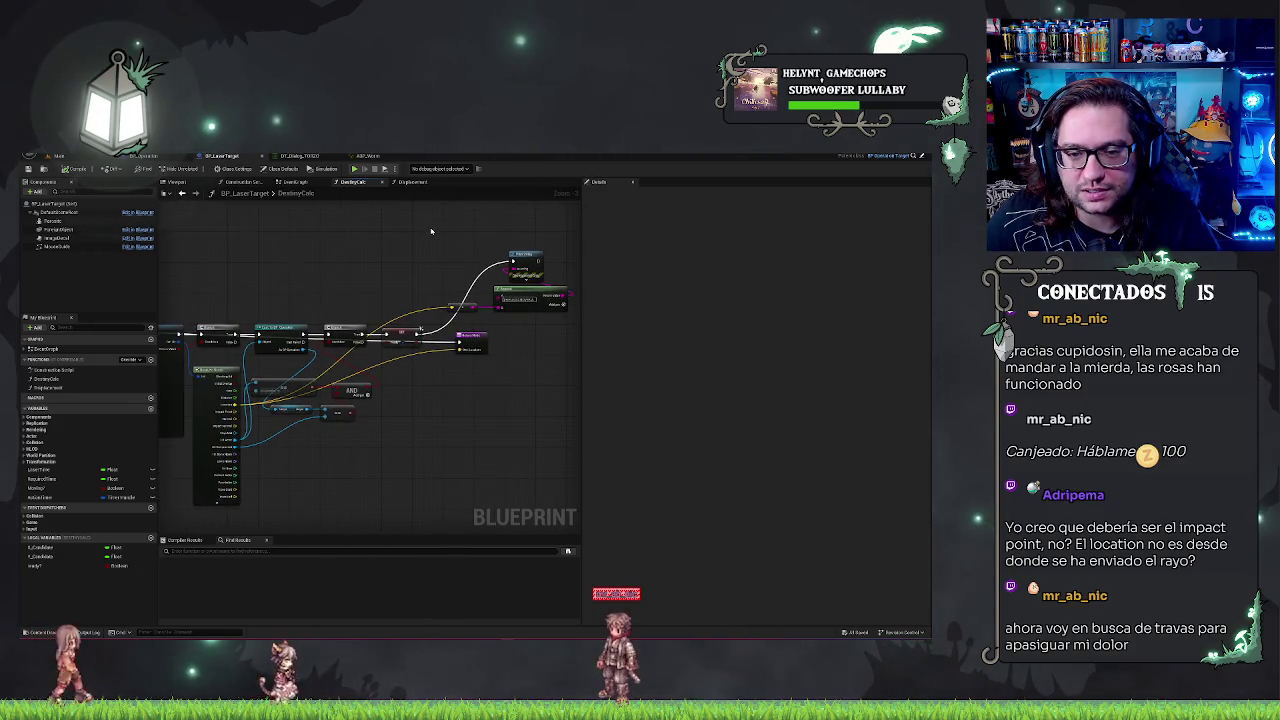
mouse_move(334, 243)
mouse_down()
mouse_move(489, 251)
mouse_move(513, 238)
mouse_up()
drag(300, 240, 450, 240)
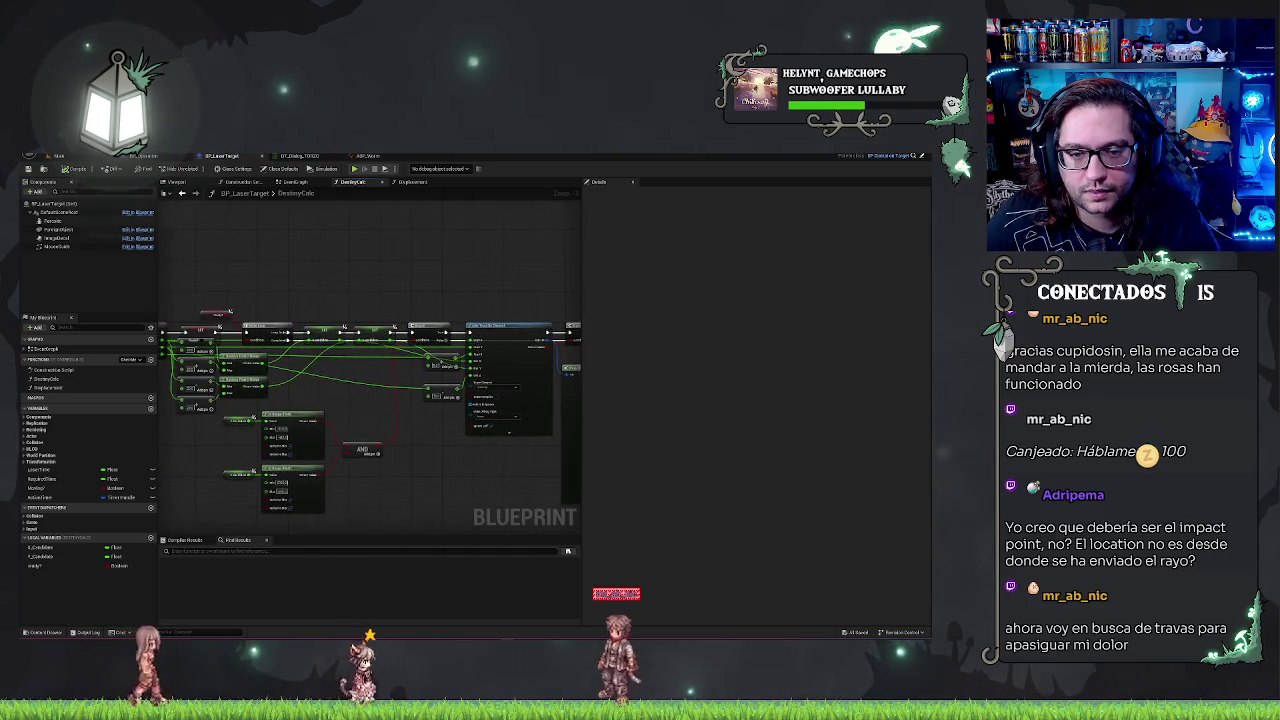
drag(350, 241, 444, 241)
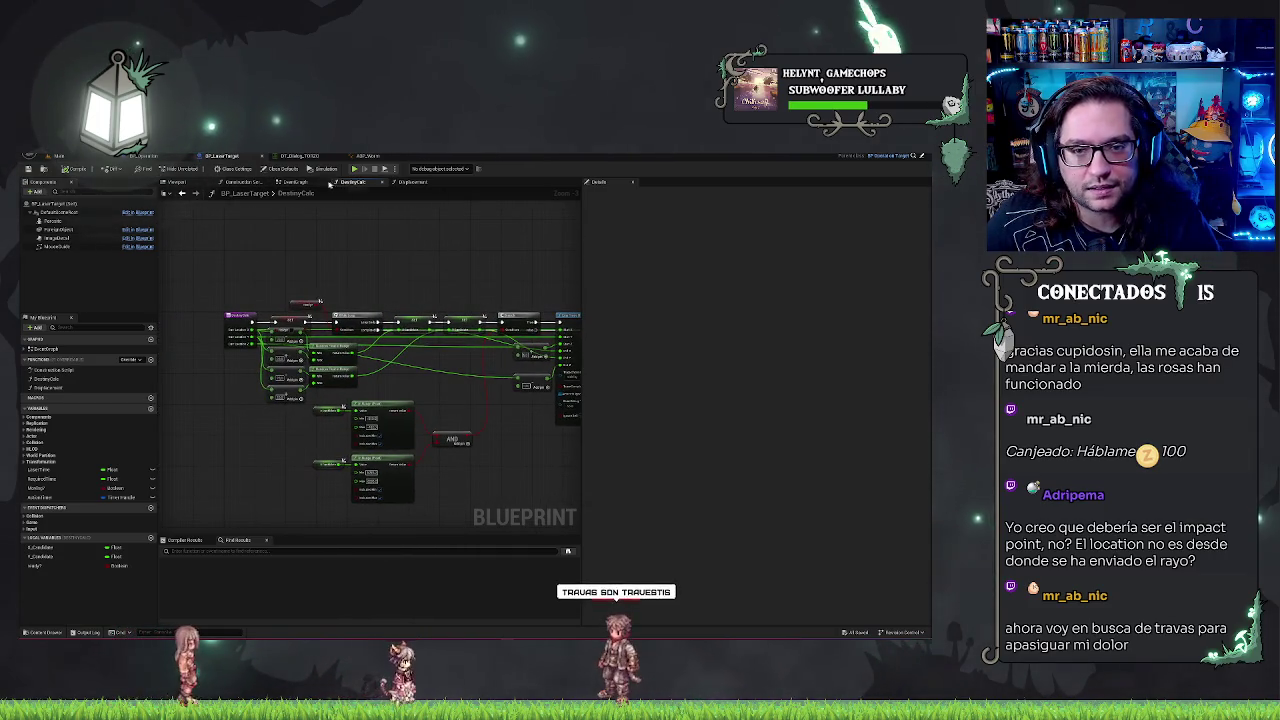
click(284, 185)
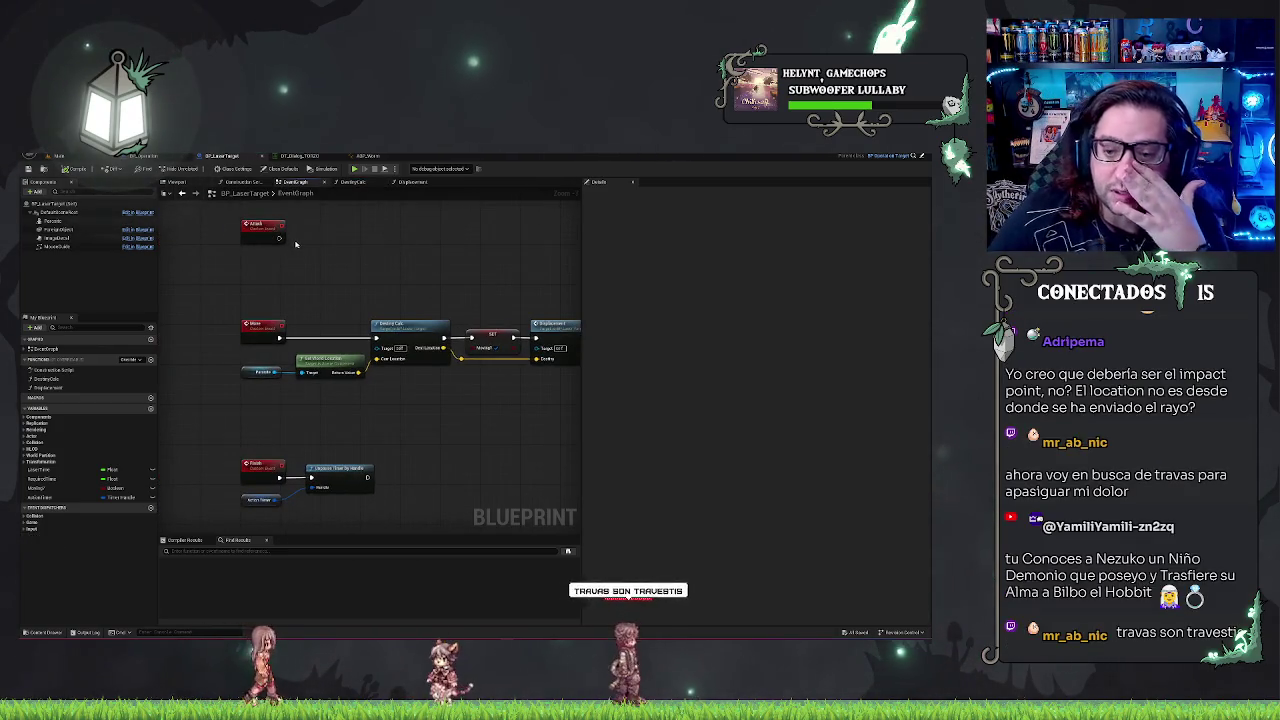
- Review the EventGraph chain through Delay, Get World Location and Unpause Timer, then Play from the Main level
drag(296, 244, 261, 265)
drag(420, 370, 293, 370)
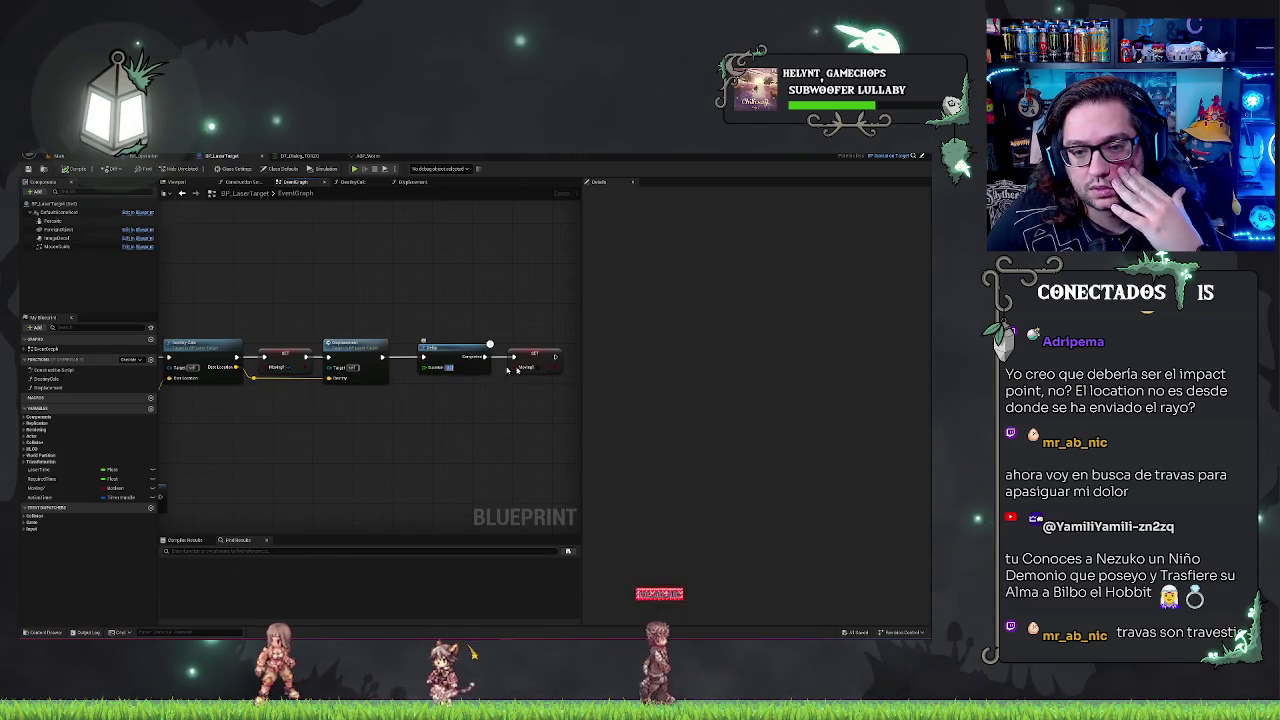
drag(489, 340, 546, 334)
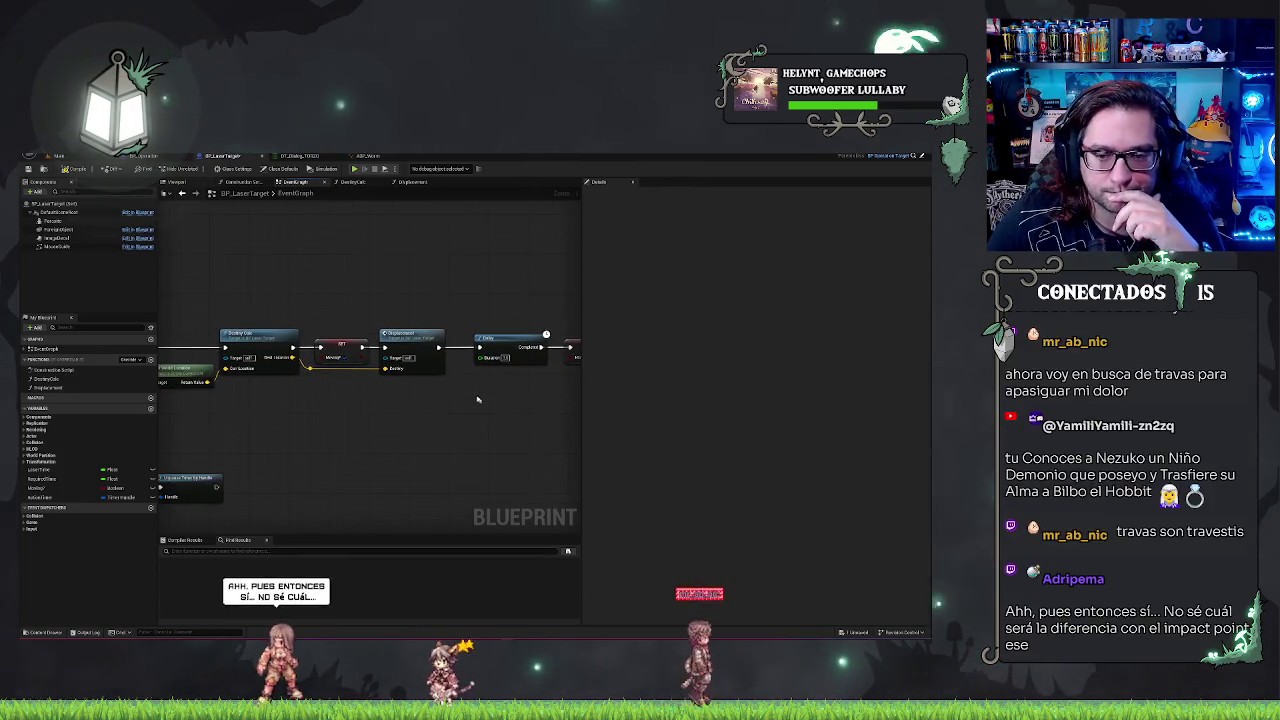
drag(426, 258, 484, 256)
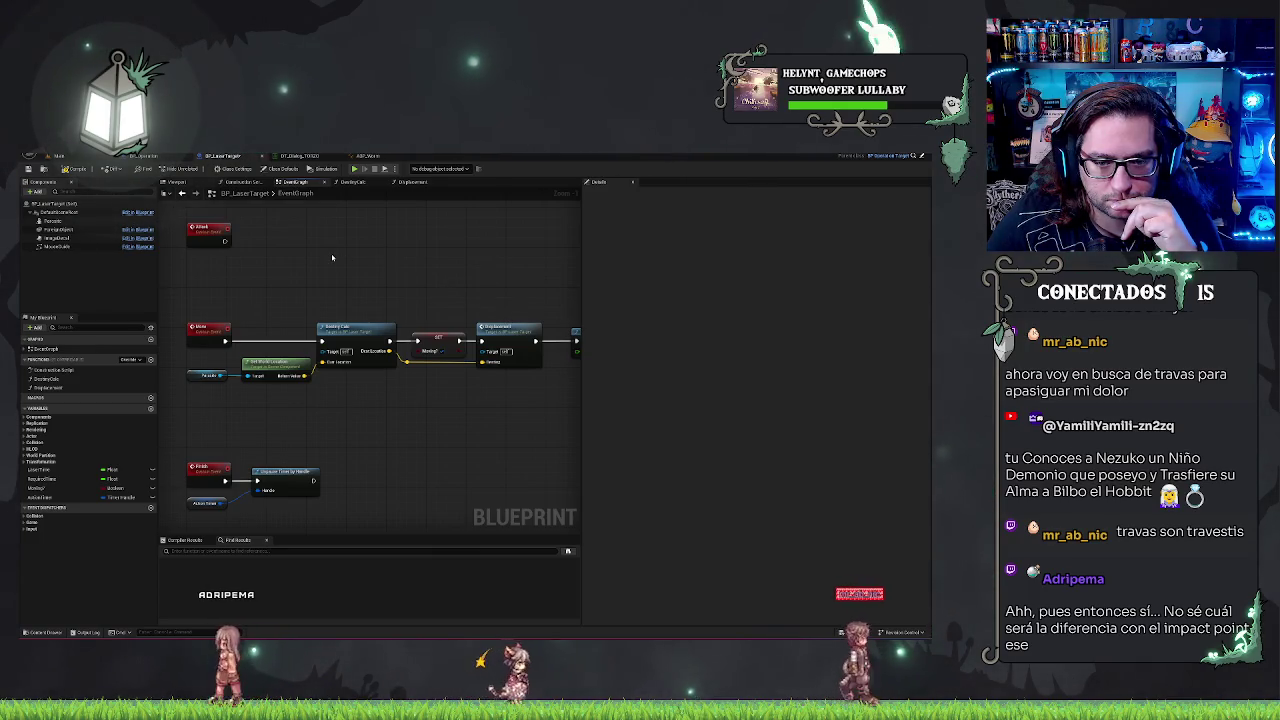
click(58, 156)
click(204, 171)
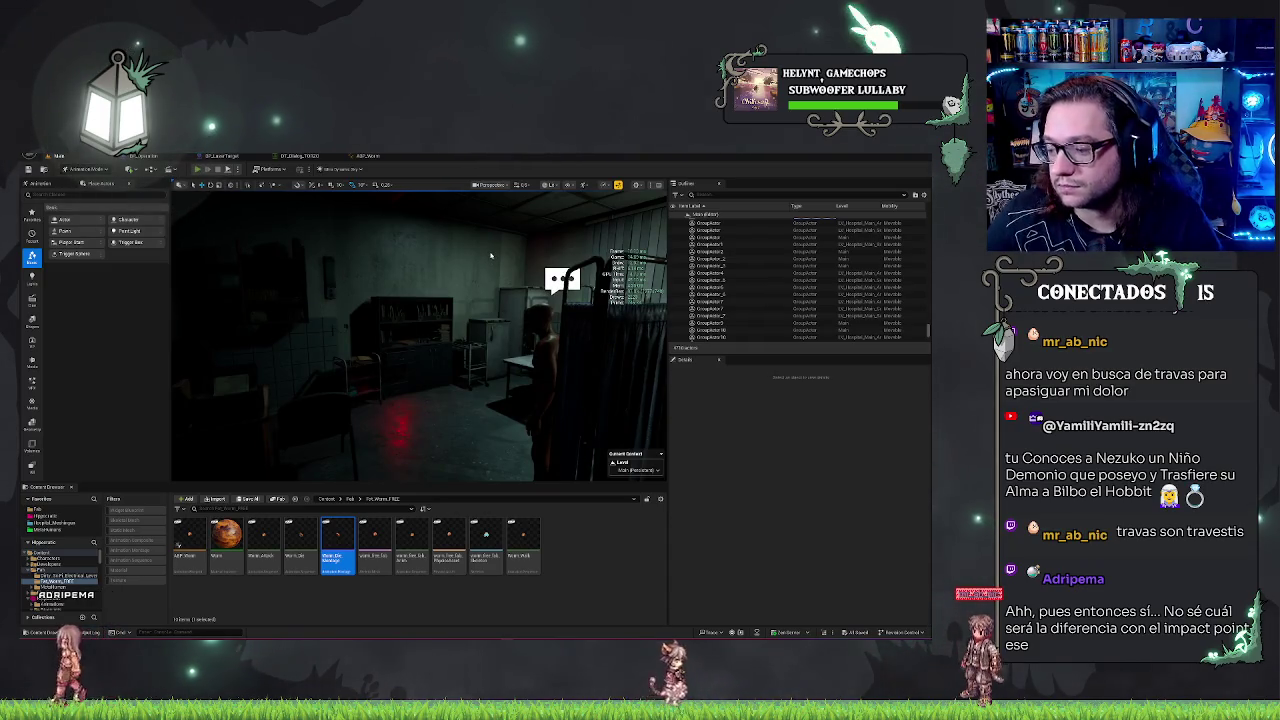
- Enter the game view and advance then close the surgery dialogue
key(alt+p)
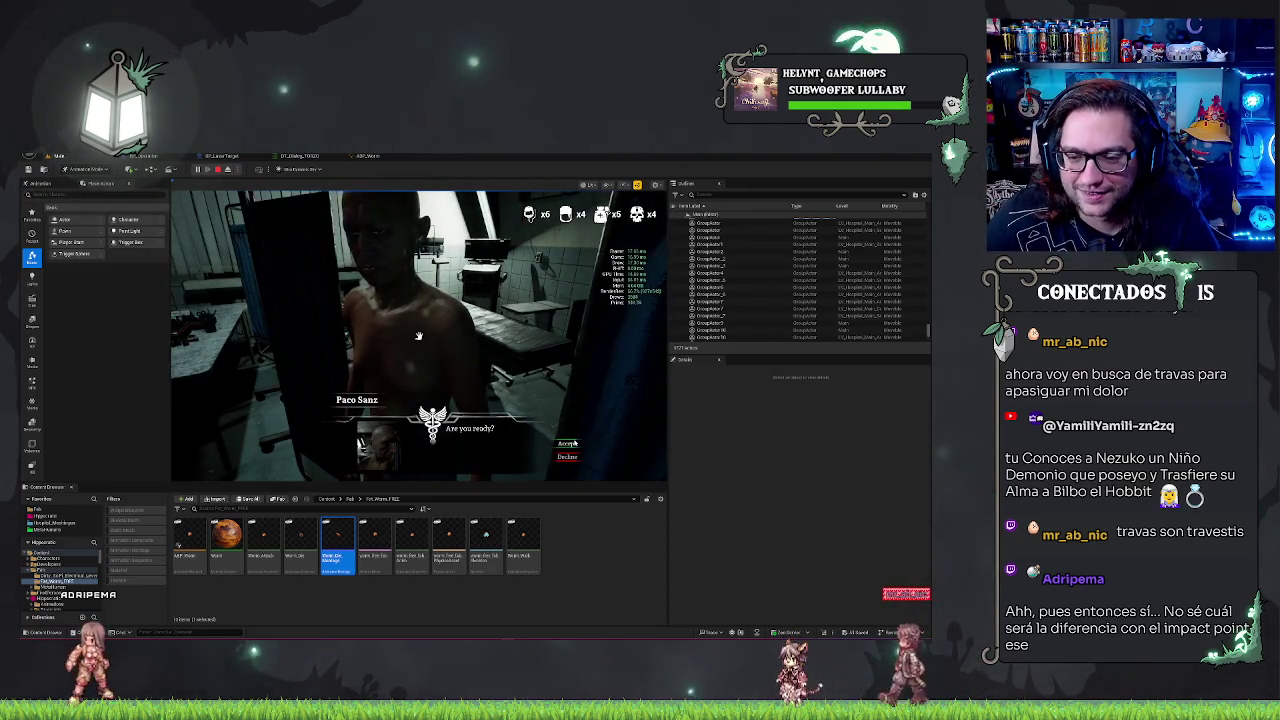
click(568, 431)
click(568, 431)
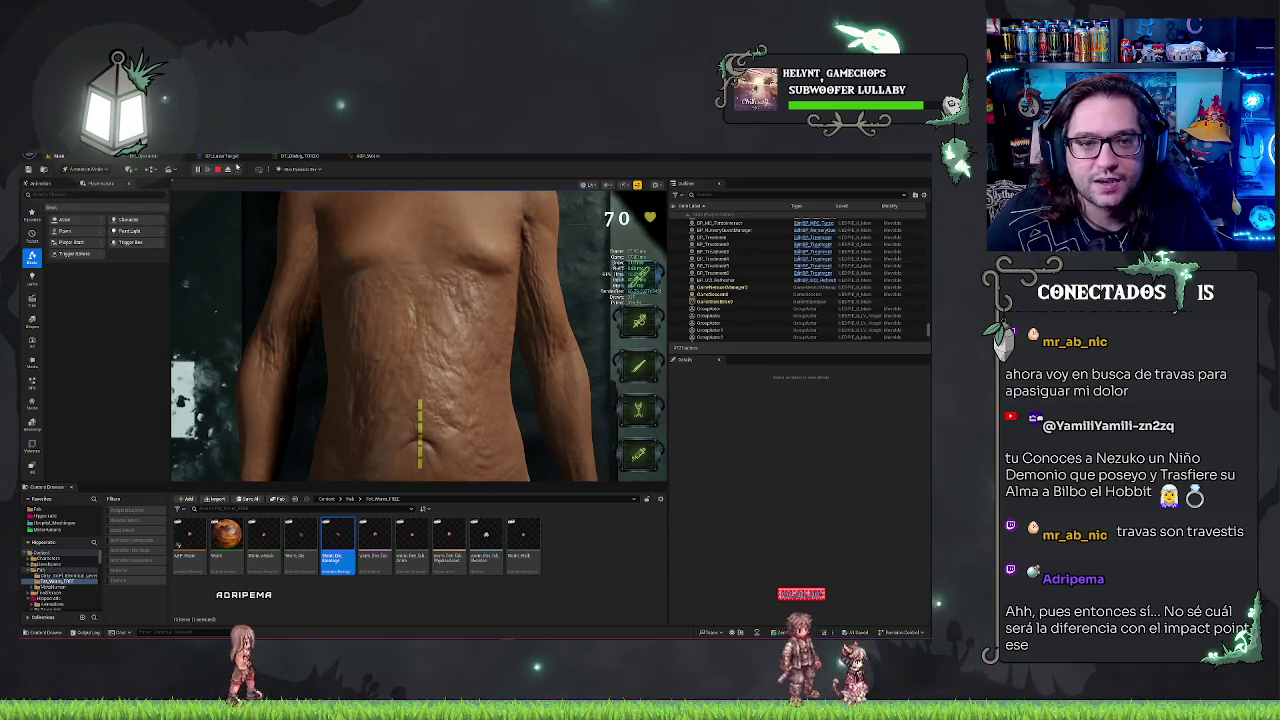
- With the game still running, bring up BP_LaserTarget's DestroyCells graph and zoom in
click(206, 157)
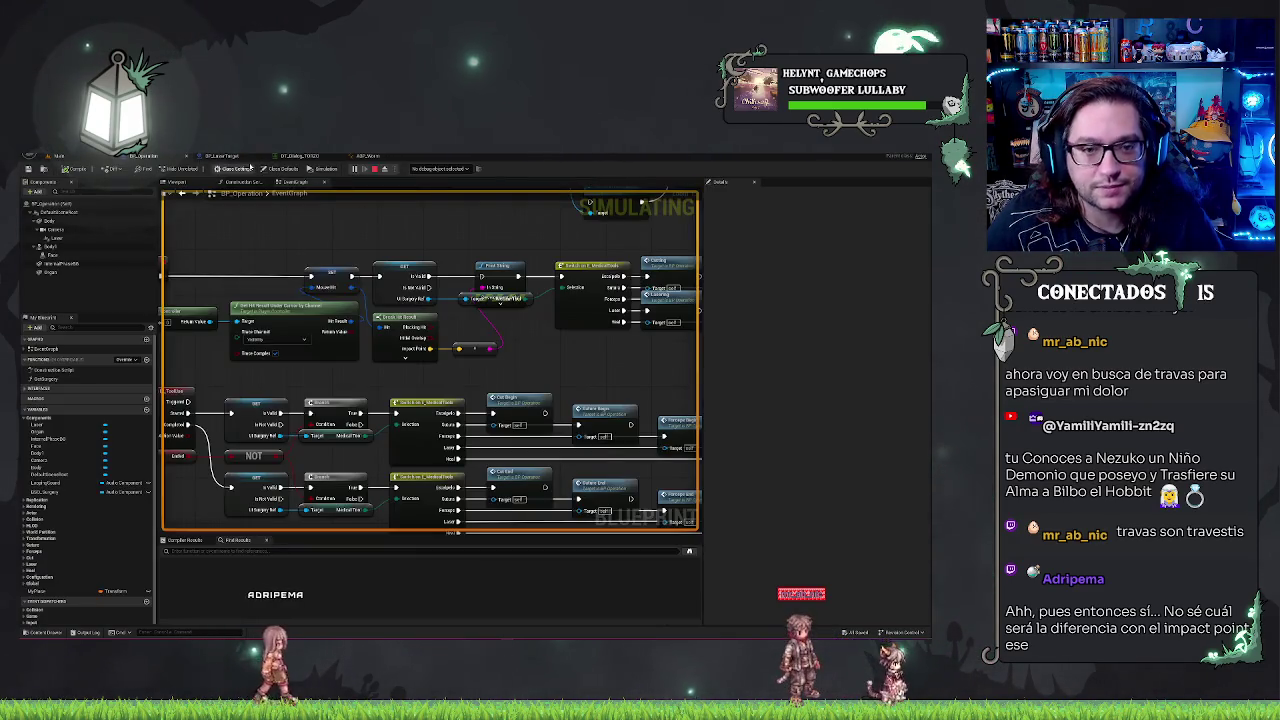
click(235, 157)
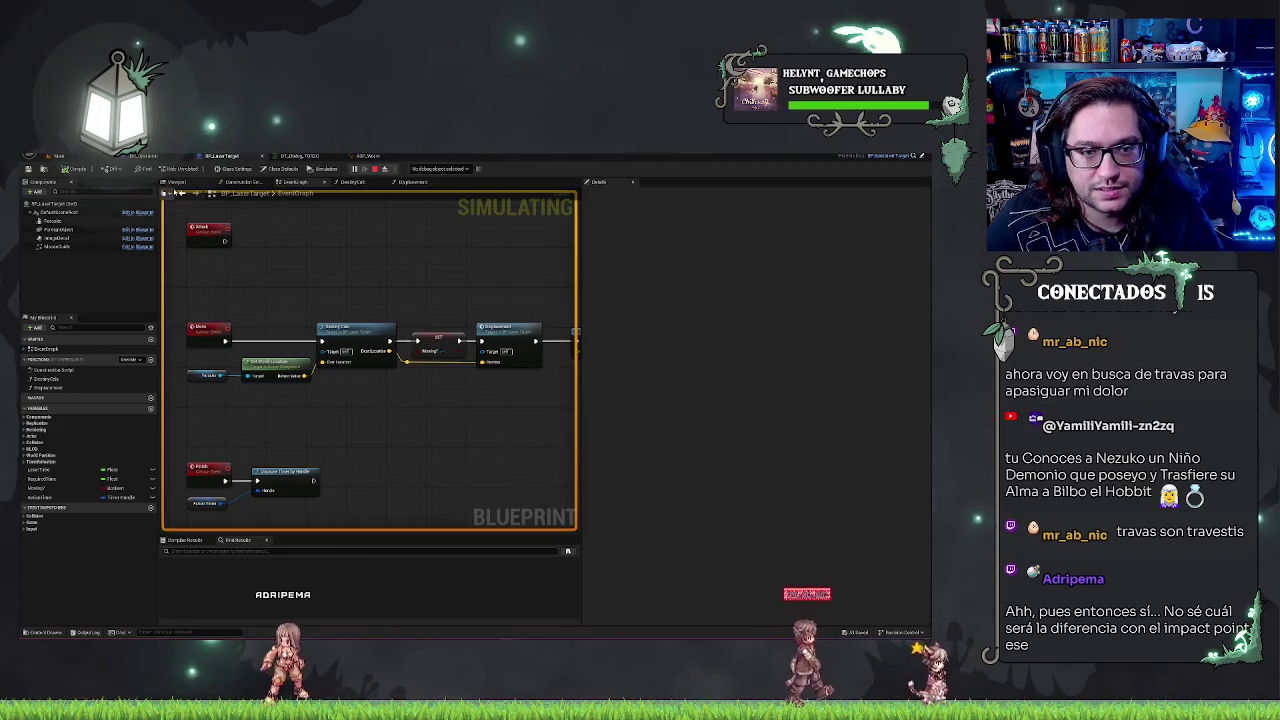
click(353, 183)
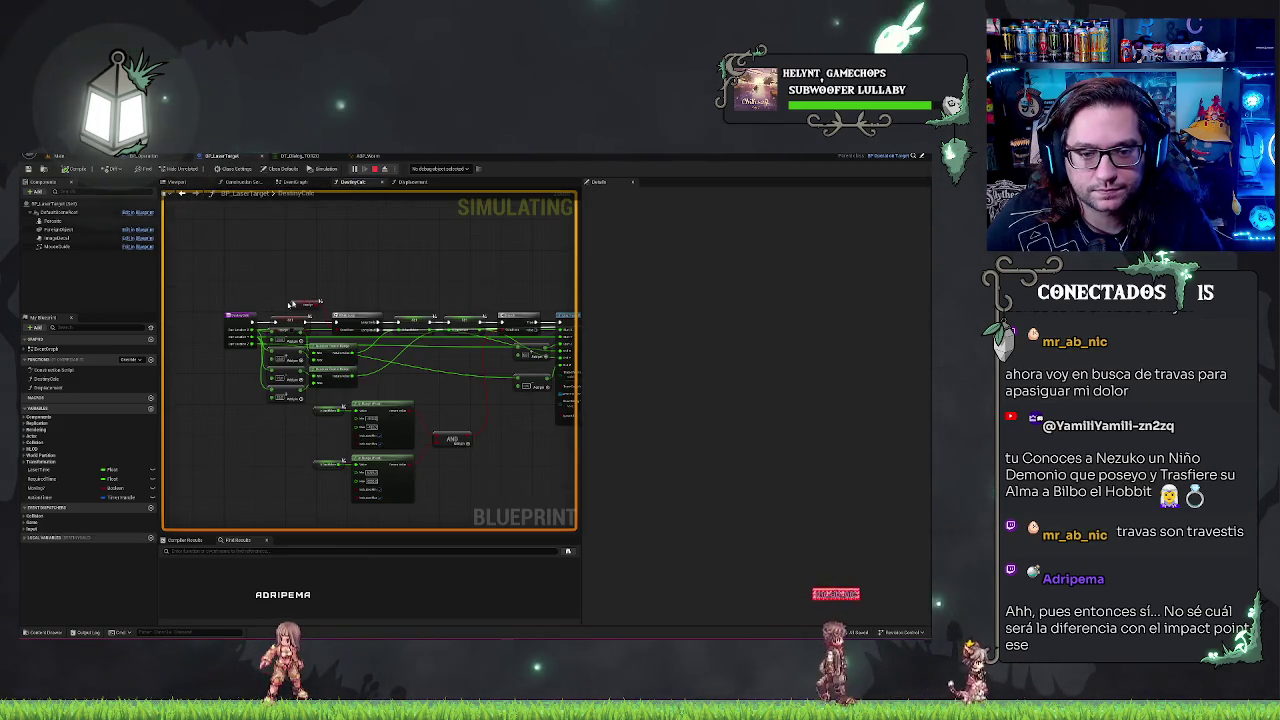
click(62, 157)
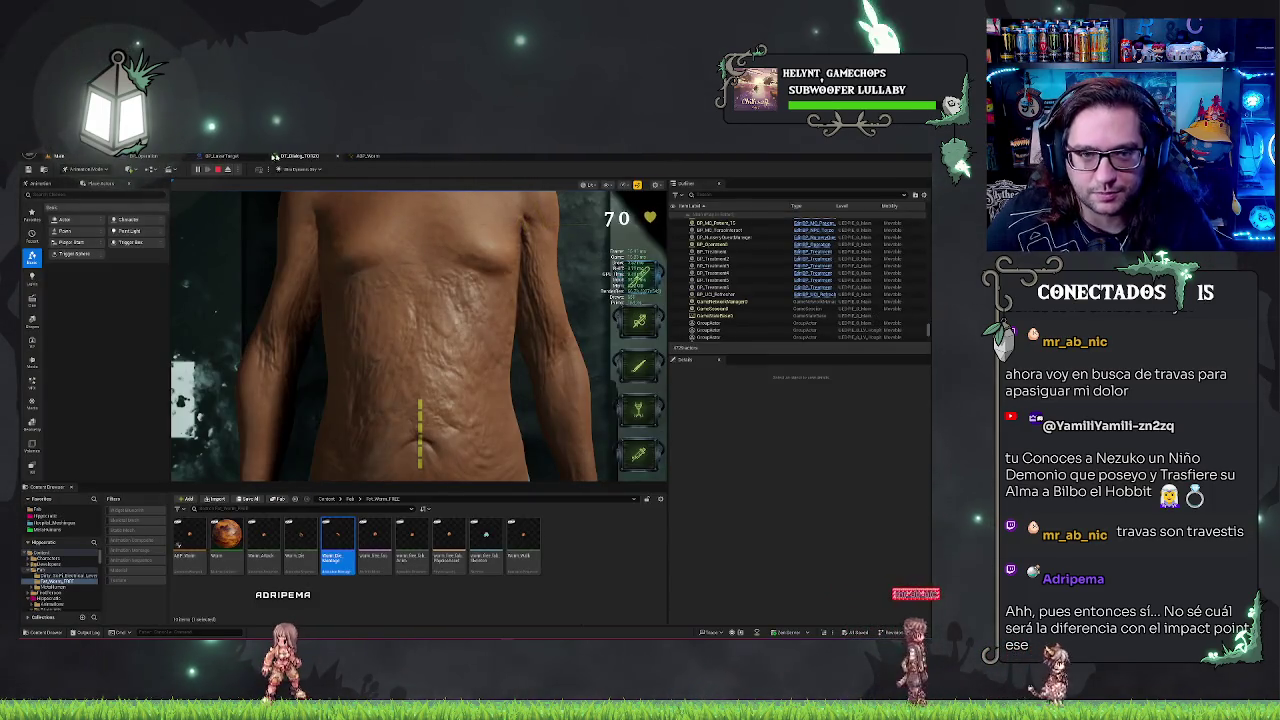
click(262, 156)
scroll(390, 330, up, 5)
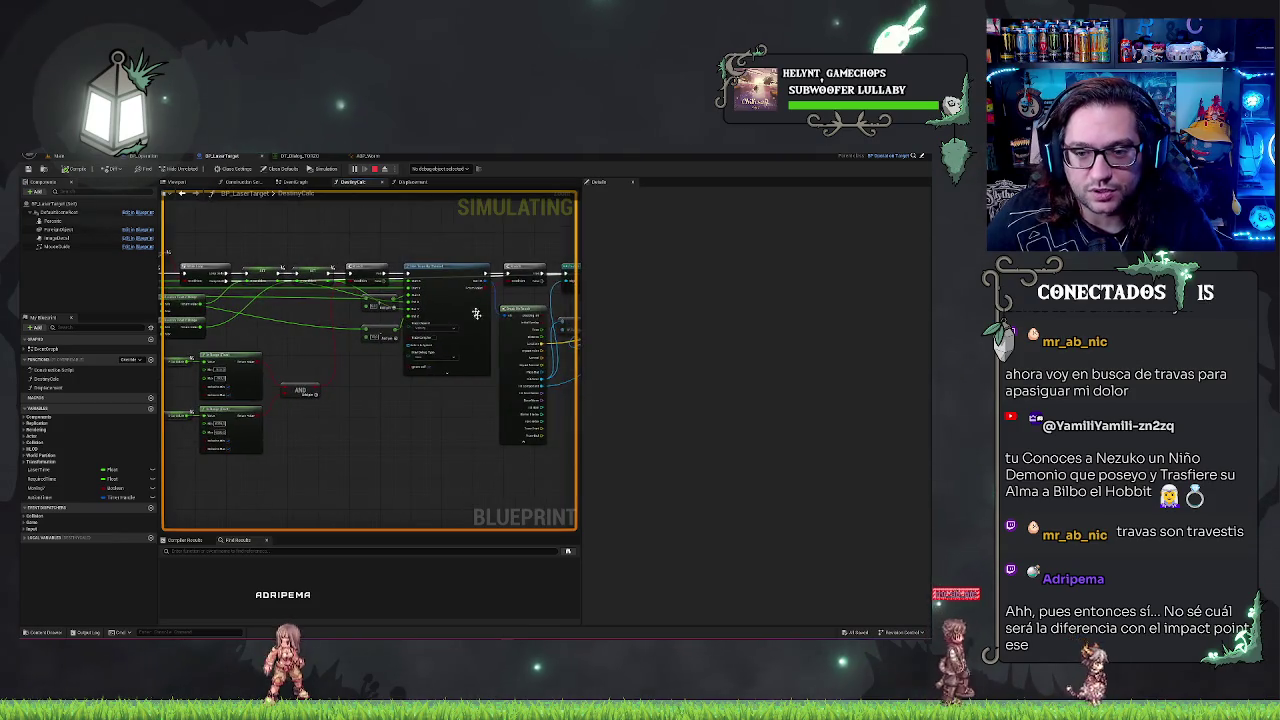
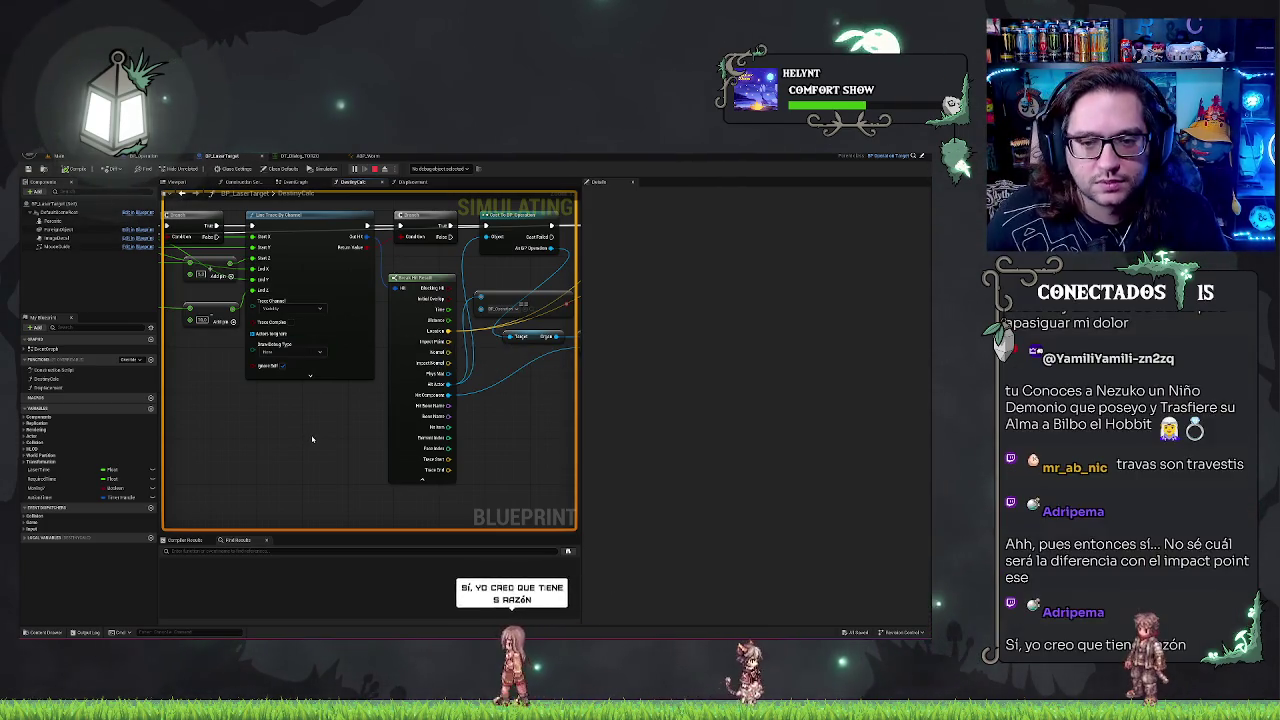
- In the running game, cut along the yellow guide line on the patient's belly, then stop Play-In-Editor
click(58, 156)
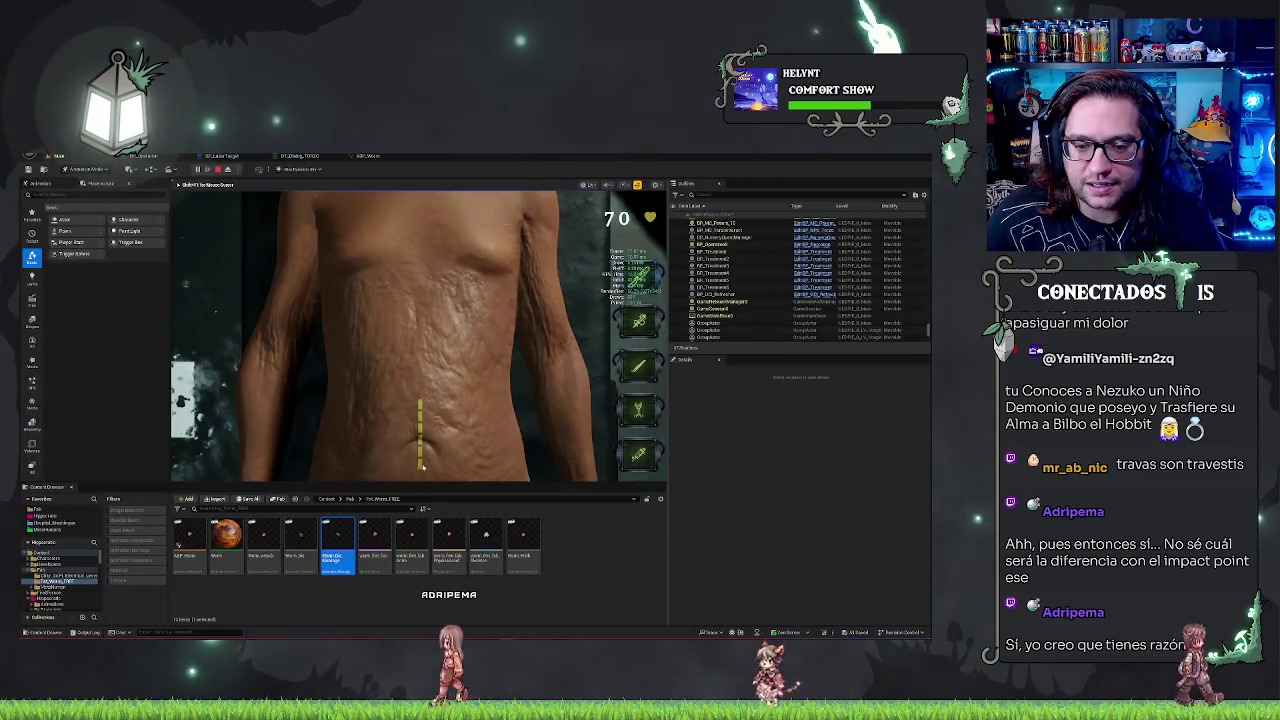
click(418, 428)
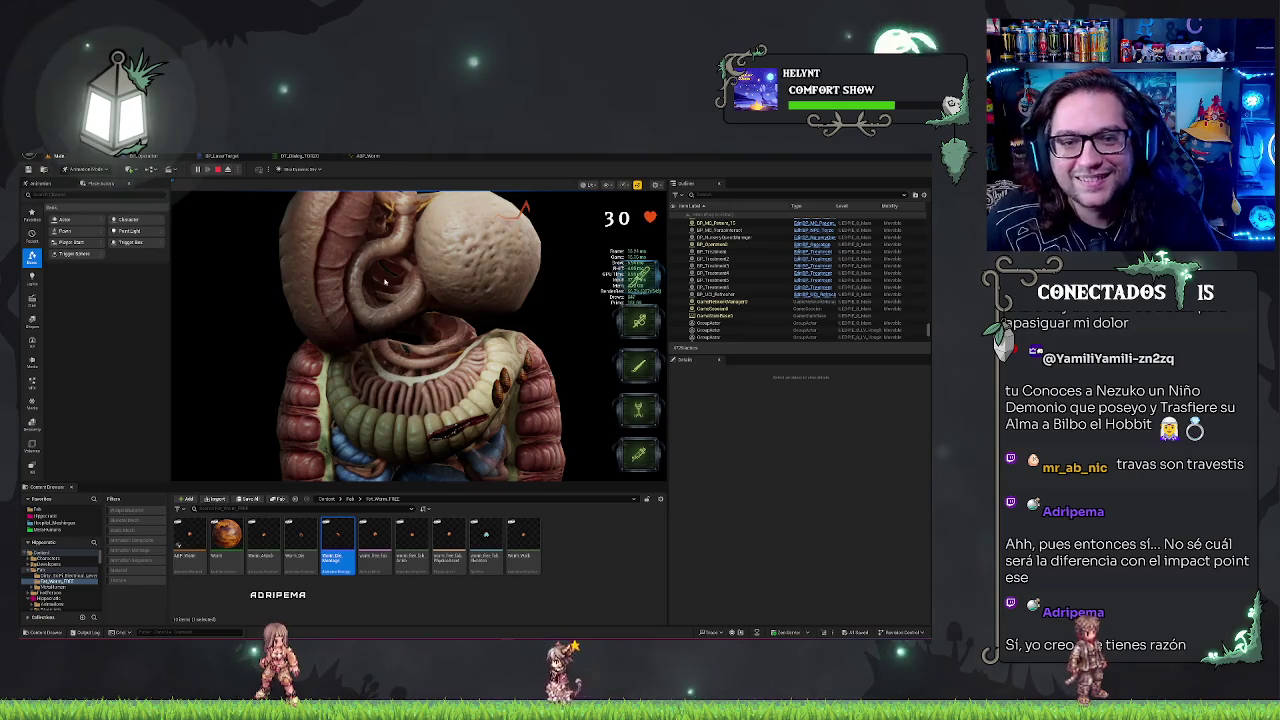
key(Escape)
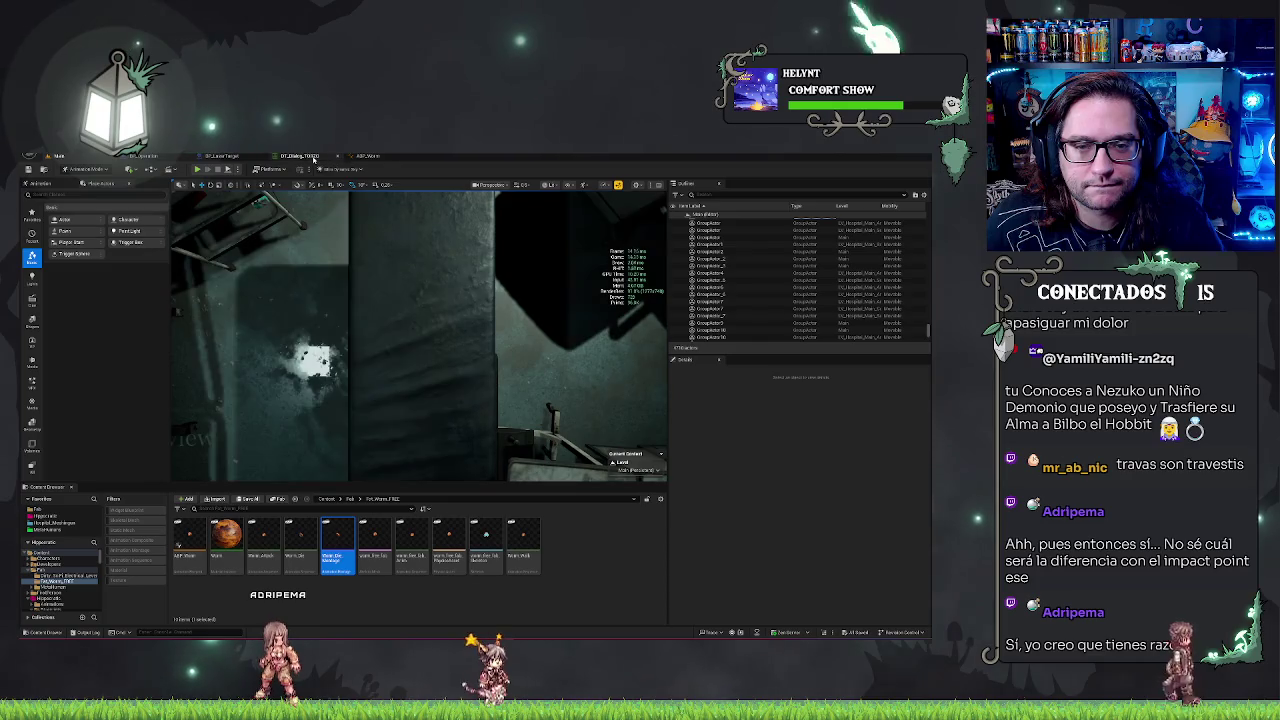
- Cycle from ABP_Worm through BP_Operation's EventGraph to BP_LaserTarget's DestroyCalc function graph
click(378, 158)
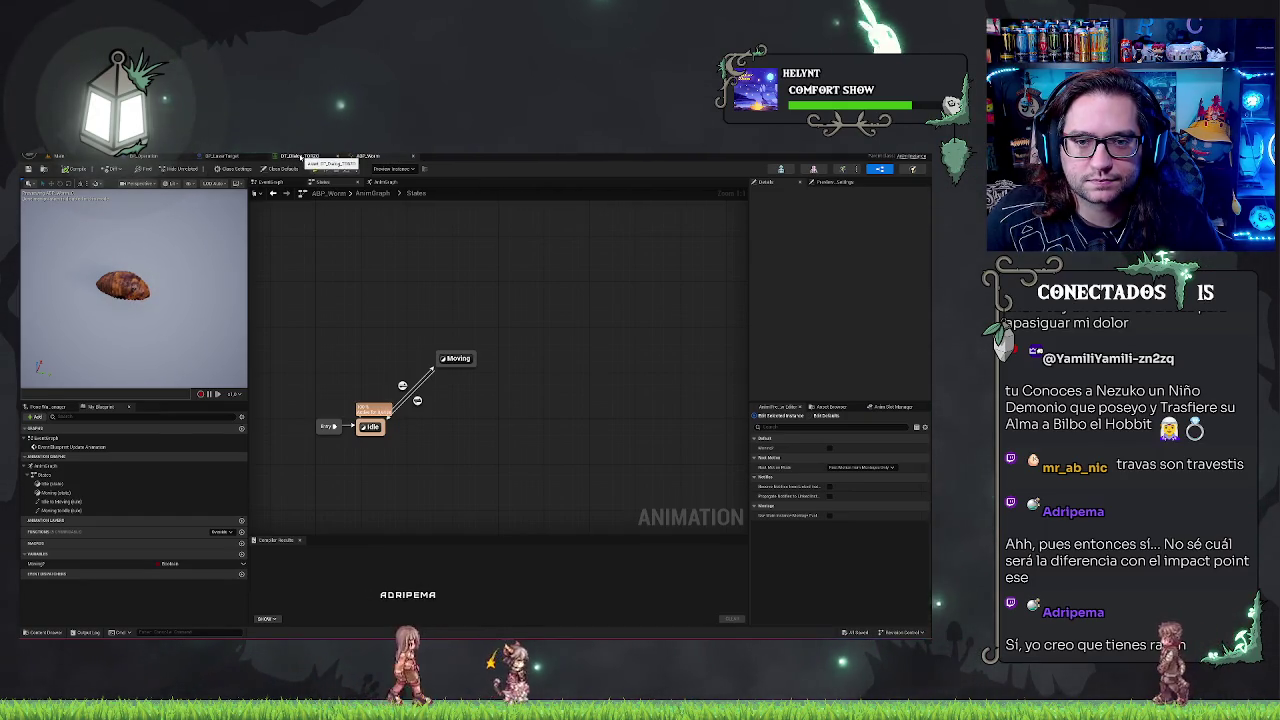
key(ctrl+Tab)
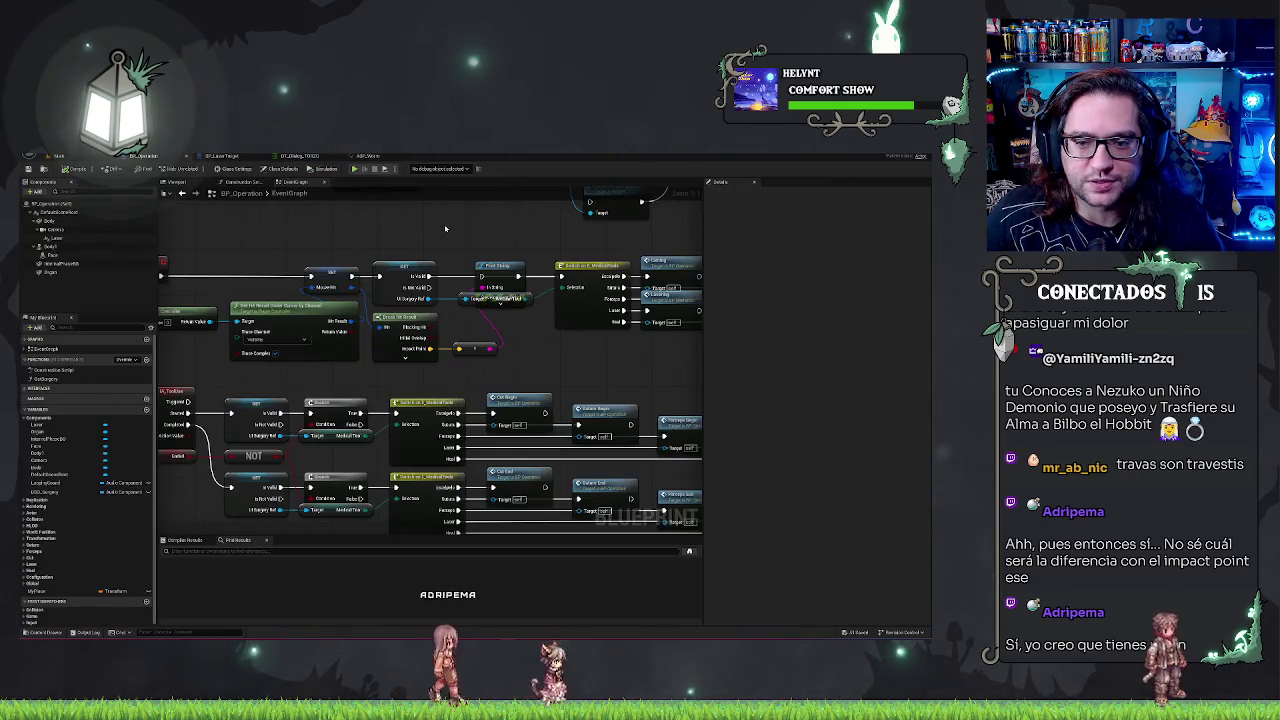
scroll(455, 250, down, 3)
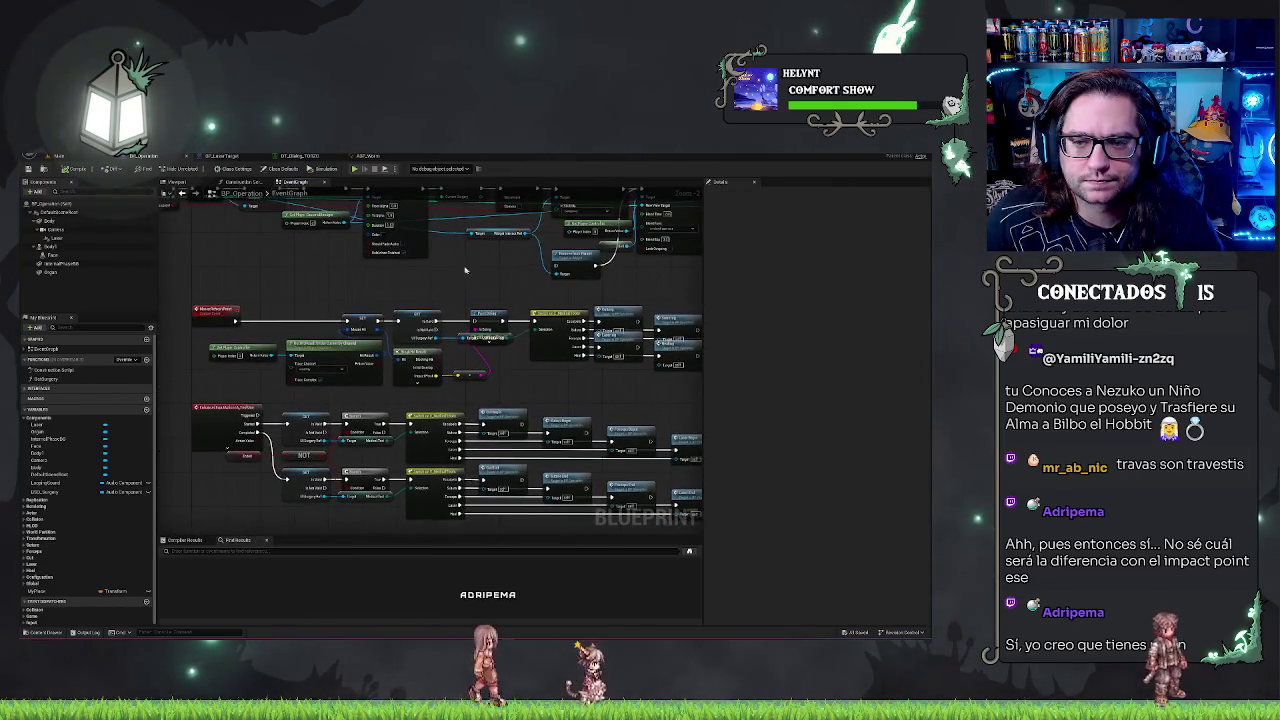
key(ctrl+Tab)
scroll(317, 316, up, 2)
scroll(317, 316, down, 3)
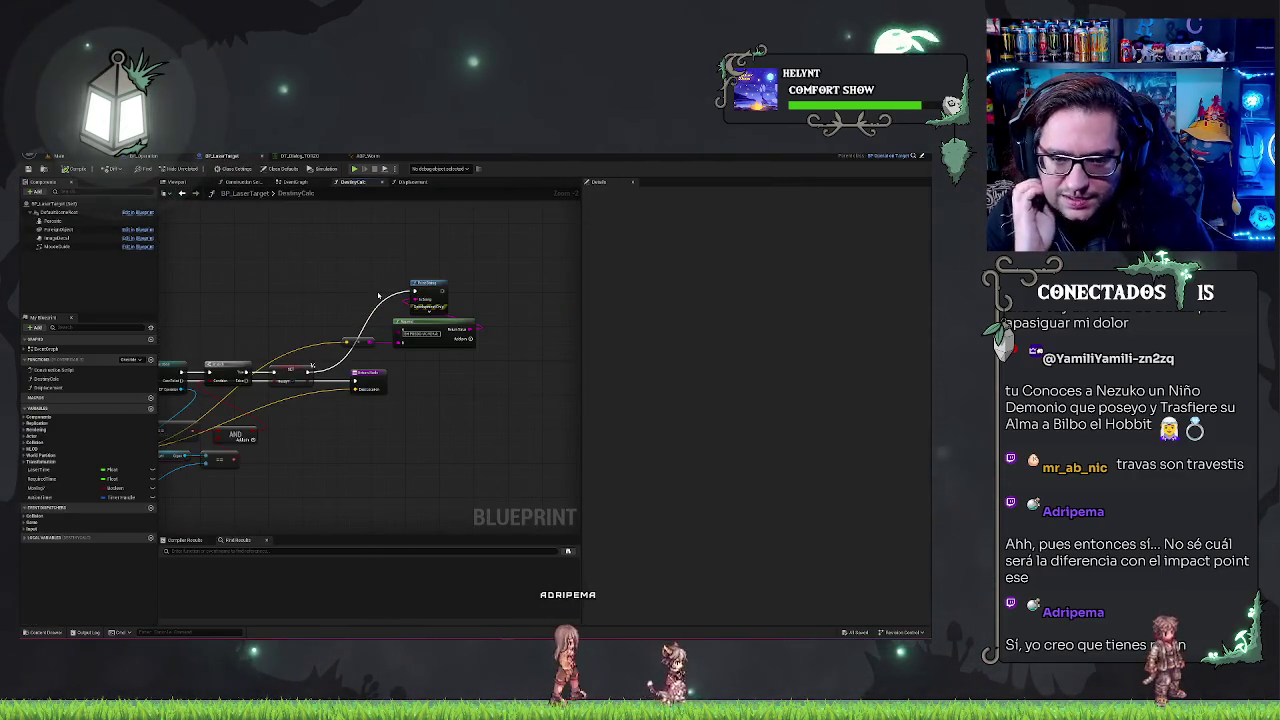
- Delete the second vector output from DestroyCalc's Return Node, leaving a single vector output
drag(378, 295, 487, 273)
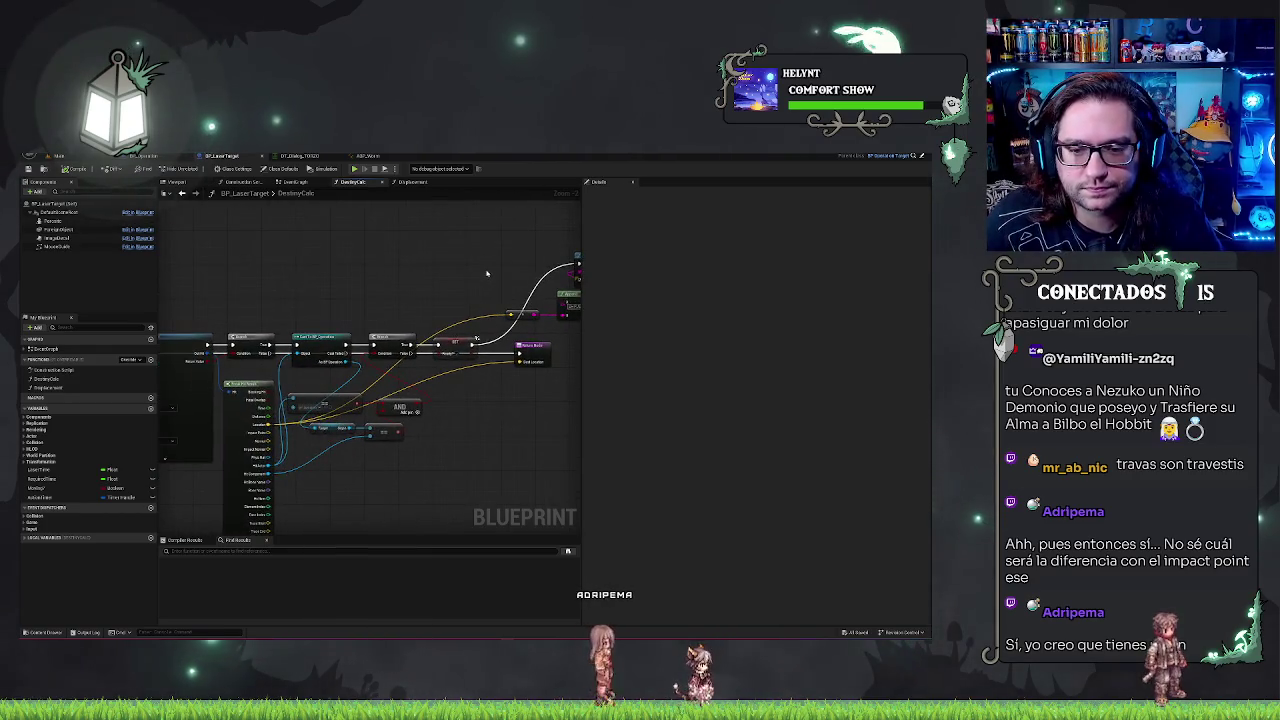
click(536, 346)
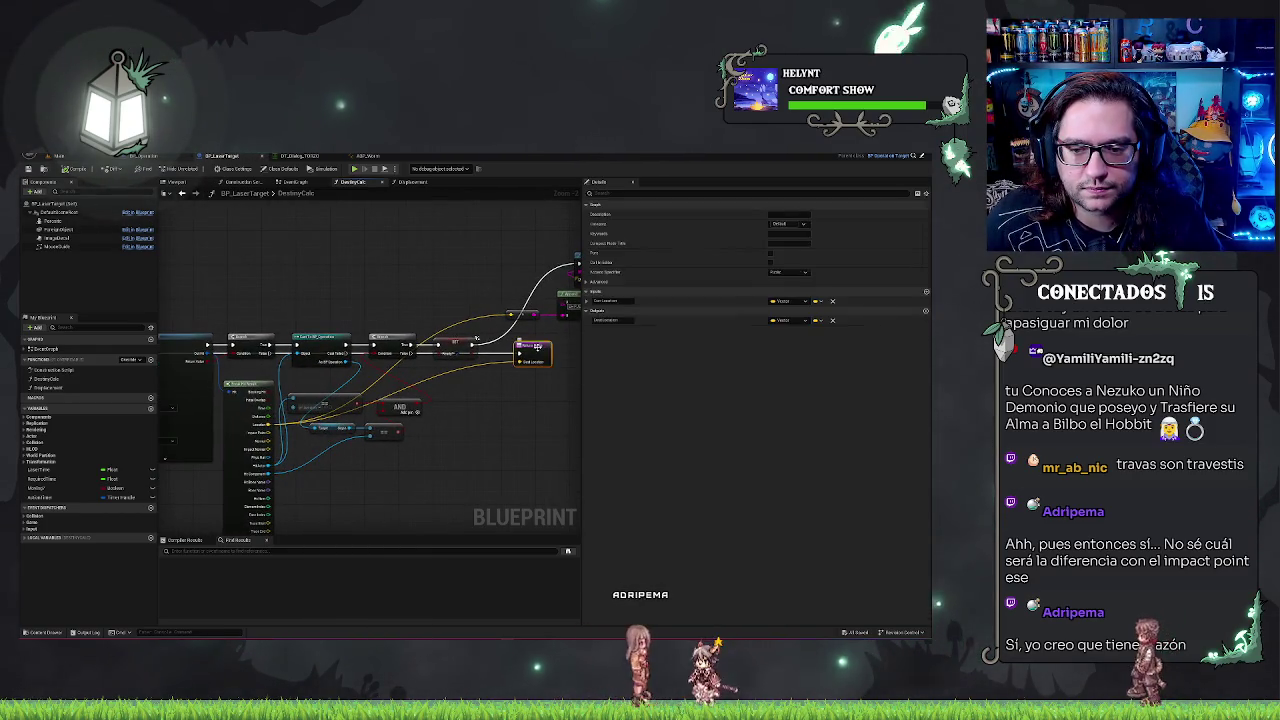
click(524, 436)
click(548, 346)
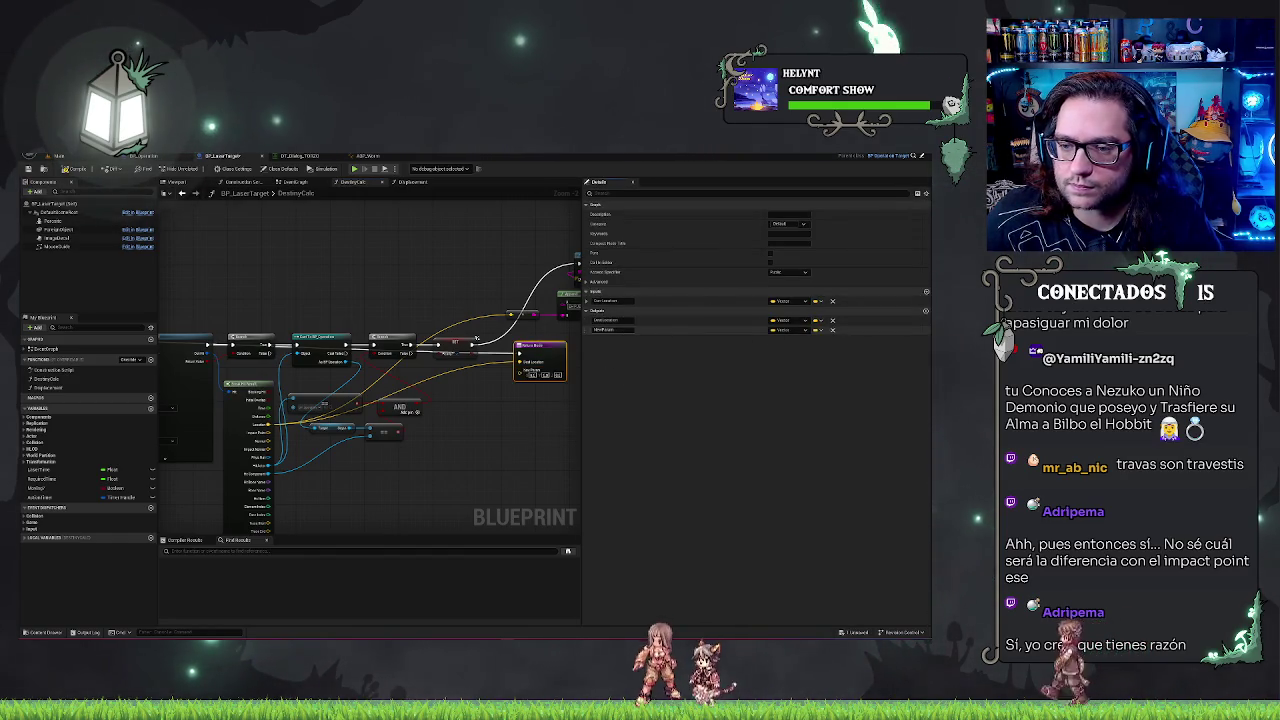
click(781, 330)
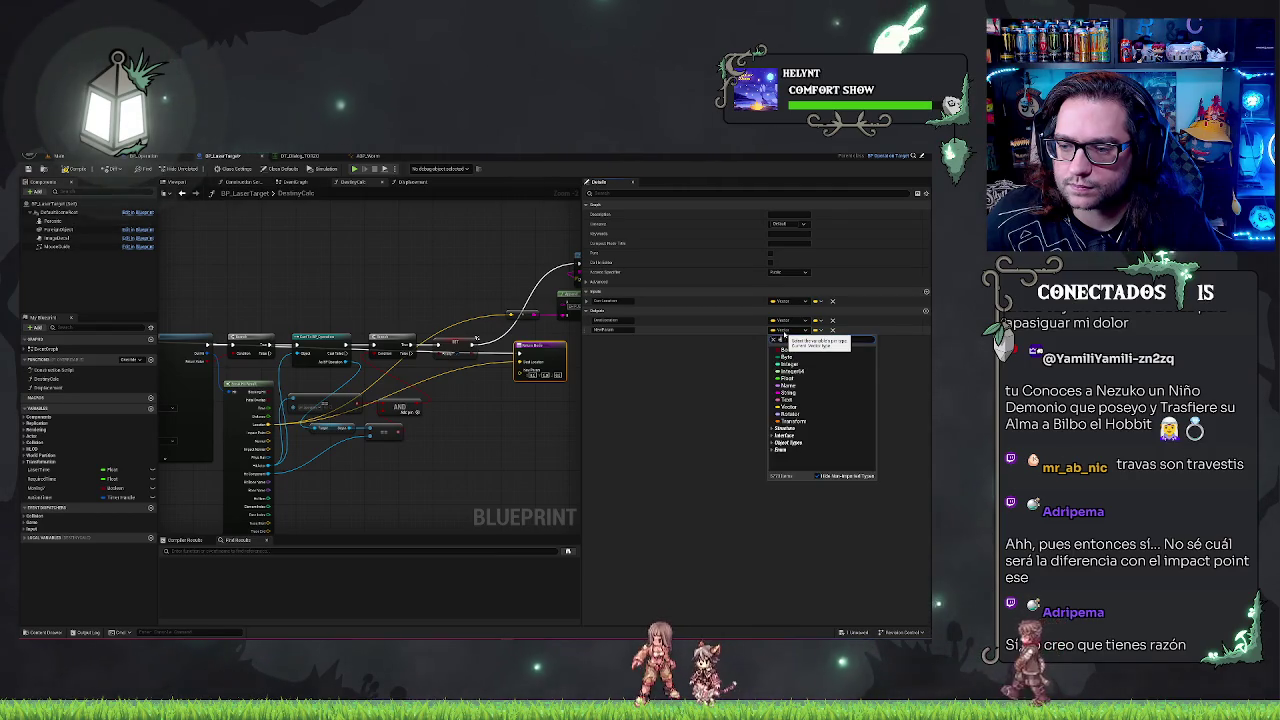
text(exu)
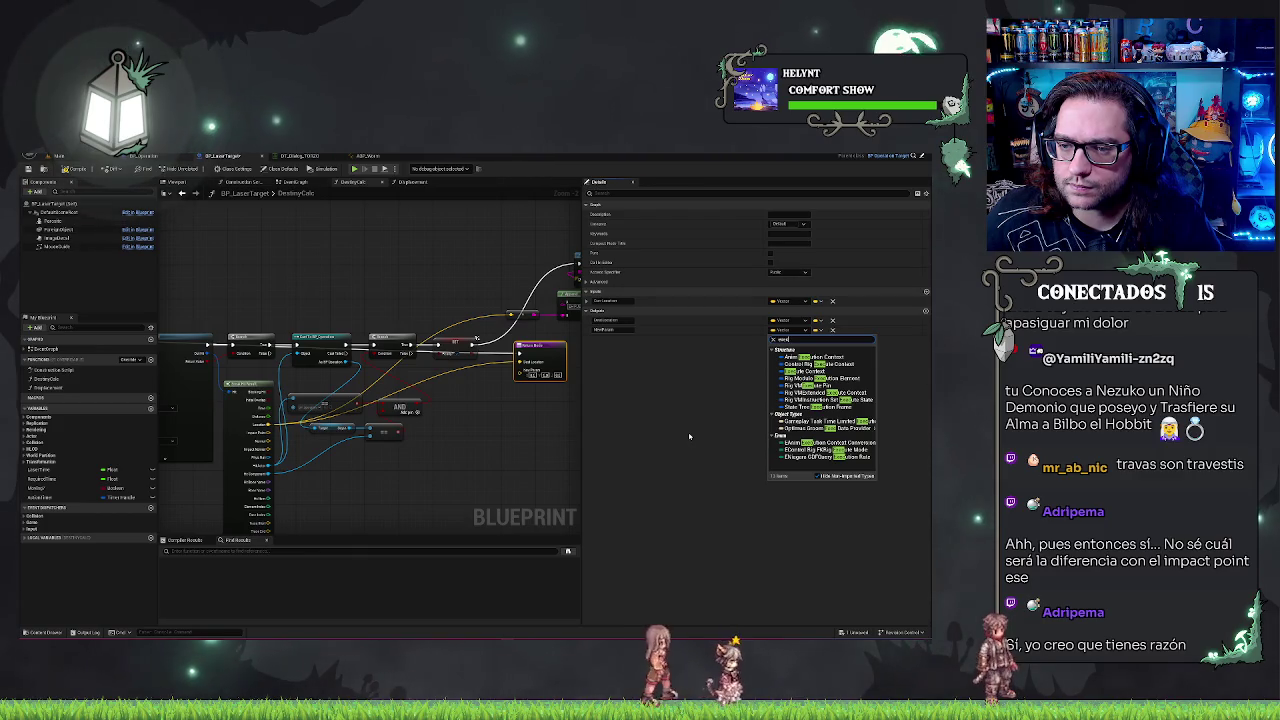
click(649, 339)
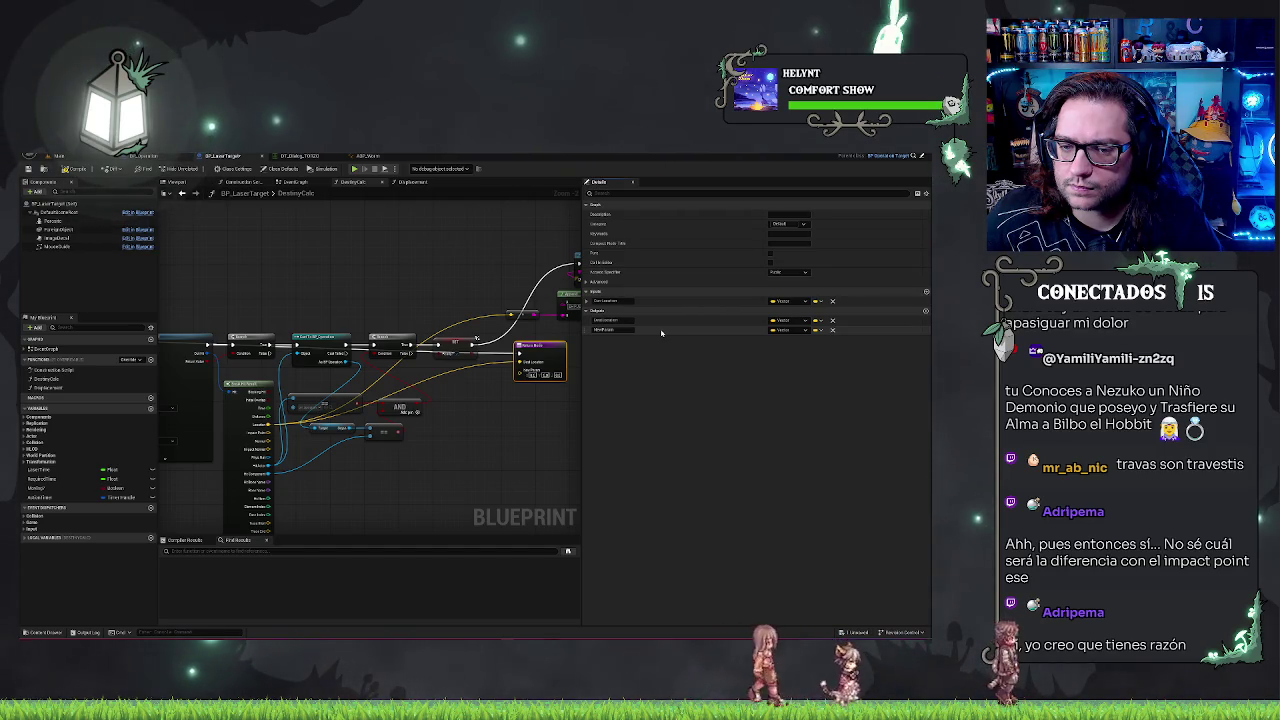
click(832, 330)
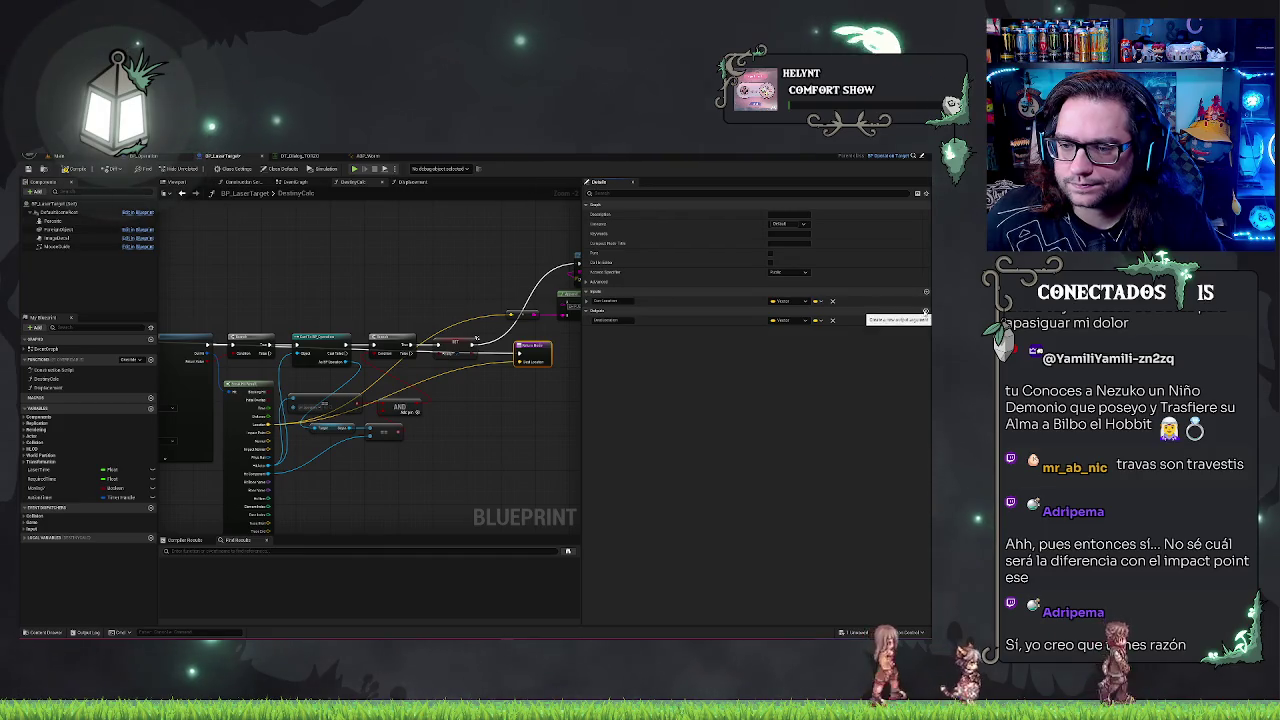
- Look over DestroyCalc's earlier nodes and box-select two of them, then go to BP_LaserTarget's EventGraph
mouse_move(172, 281)
mouse_down()
mouse_move(411, 269)
mouse_move(344, 283)
mouse_up()
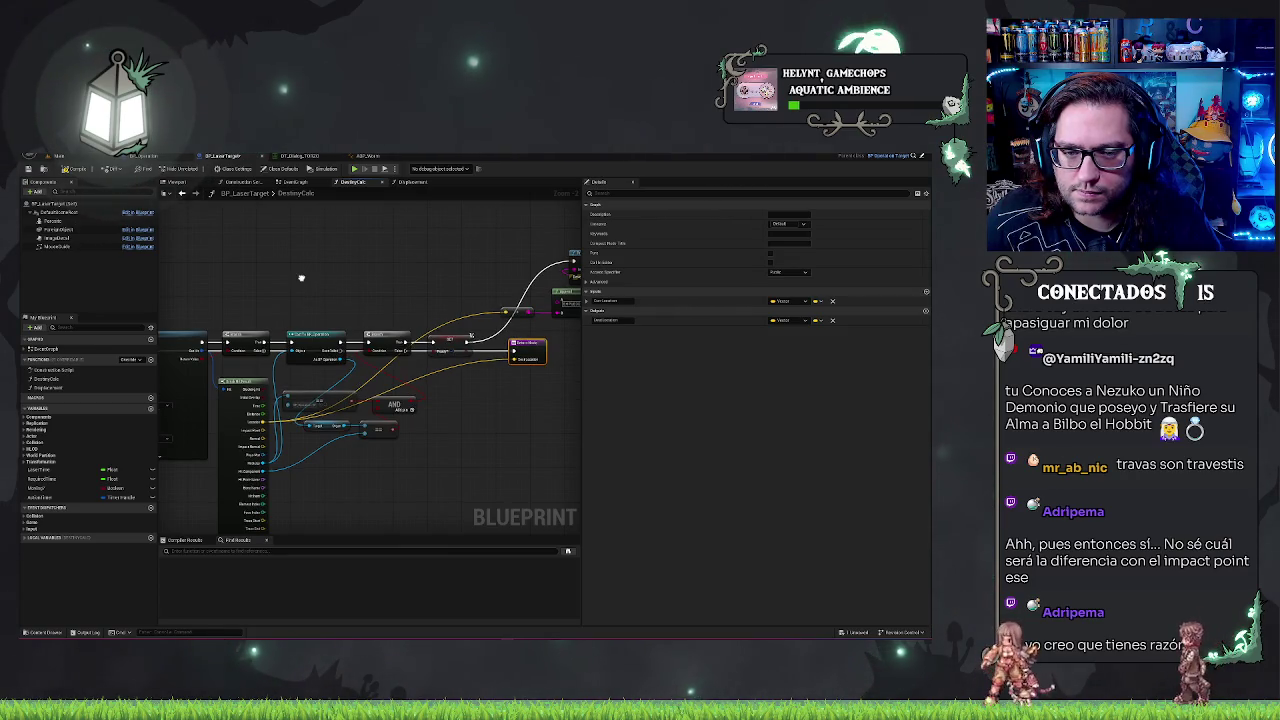
drag(301, 278, 486, 283)
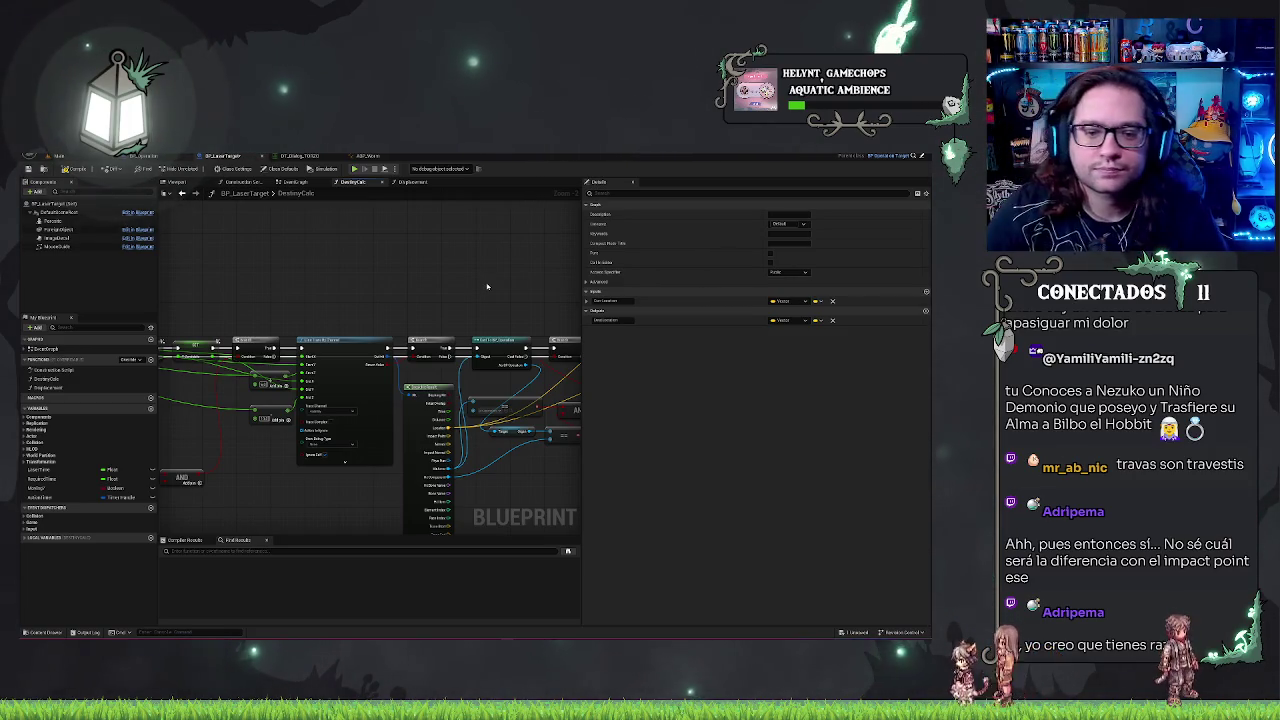
drag(476, 284, 225, 286)
drag(527, 262, 539, 390)
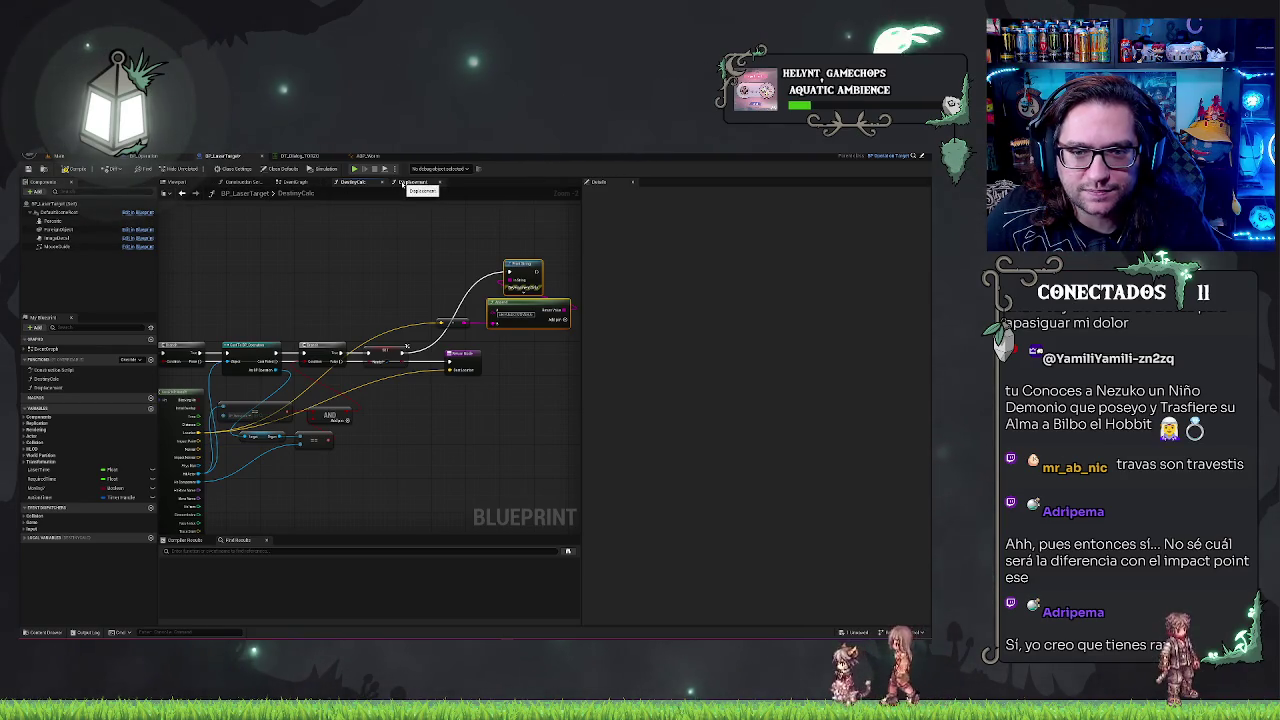
click(296, 182)
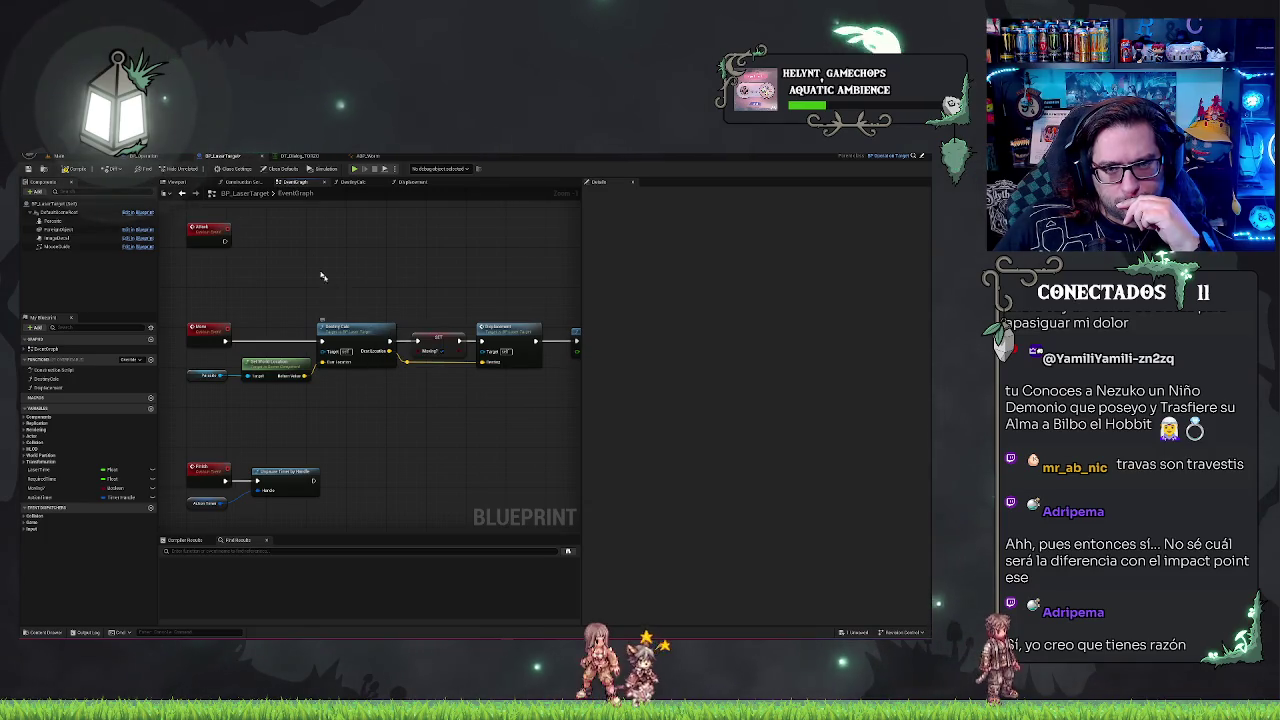
- Back in DestroyCalc, frame the entry, loop and random range nodes at 1:1 zoom and click the starting SET node
click(355, 184)
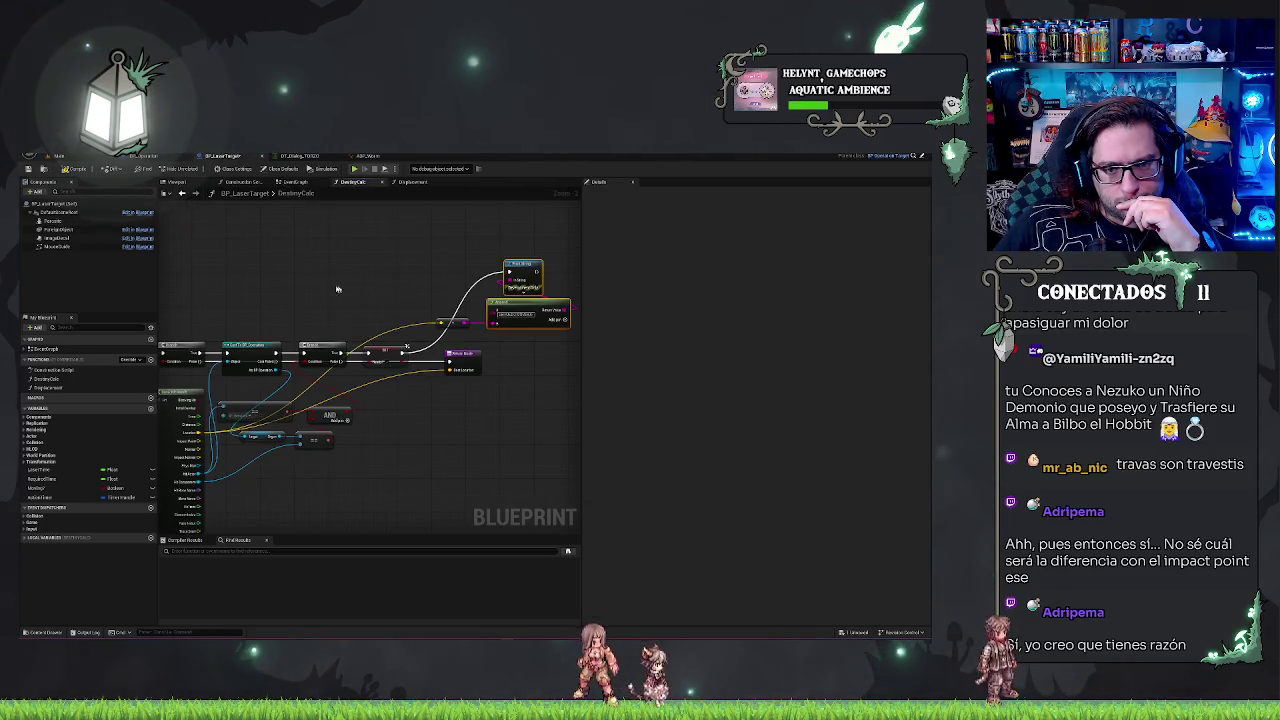
drag(337, 289, 580, 254)
mouse_move(339, 263)
mouse_down()
mouse_move(271, 260)
mouse_move(400, 240)
mouse_move(240, 272)
mouse_up()
mouse_move(335, 344)
mouse_down()
mouse_move(366, 449)
mouse_move(530, 456)
mouse_up()
mouse_move(370, 408)
mouse_down()
mouse_move(300, 460)
mouse_move(278, 343)
mouse_up()
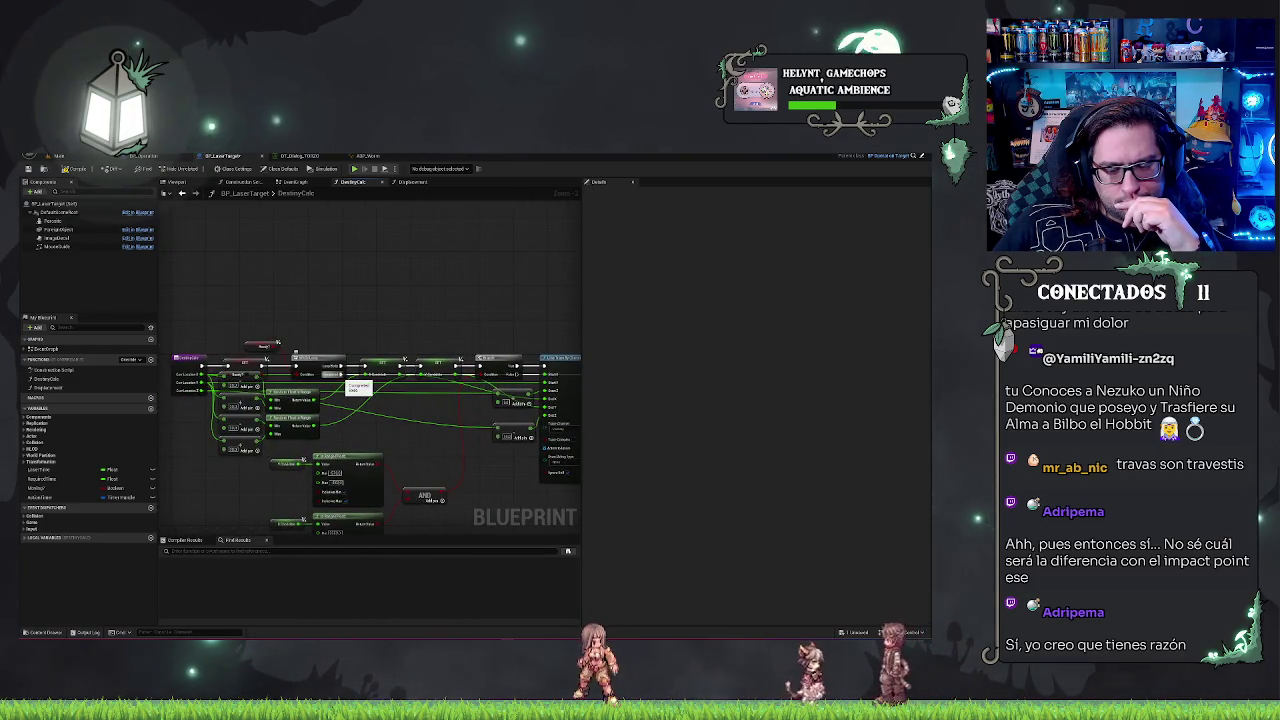
drag(337, 309, 350, 281)
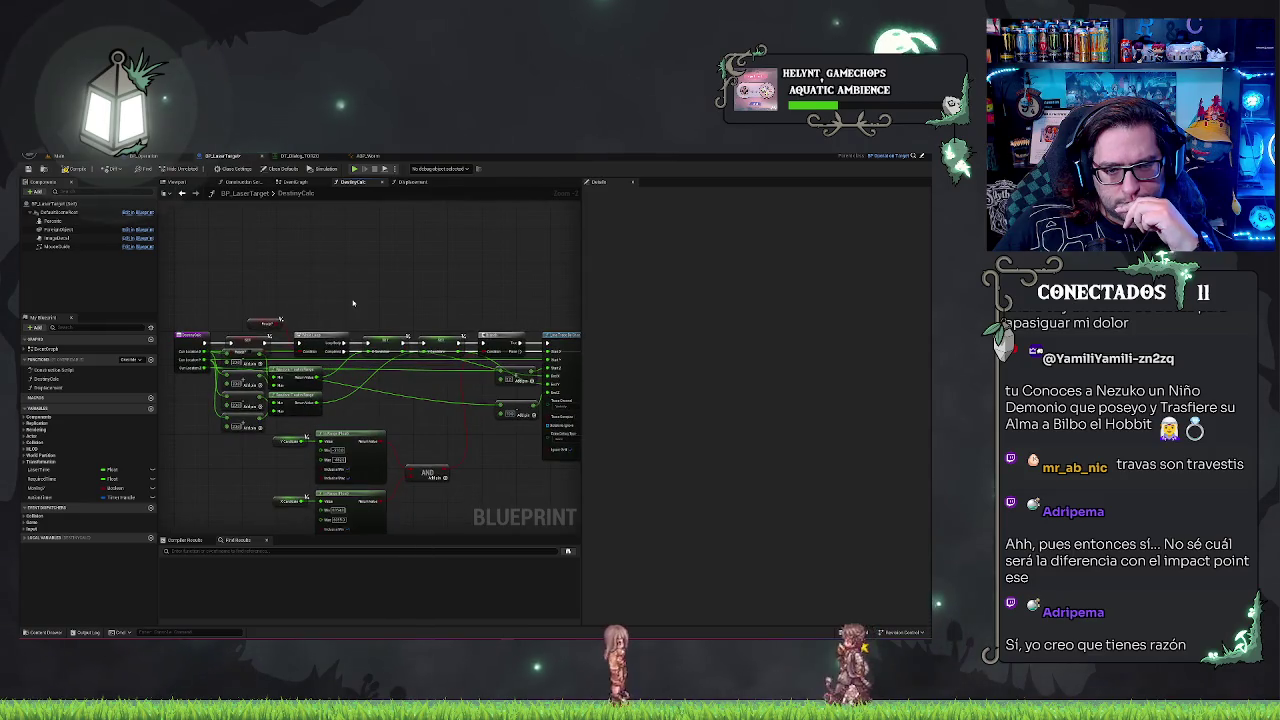
scroll(343, 295, up, 2)
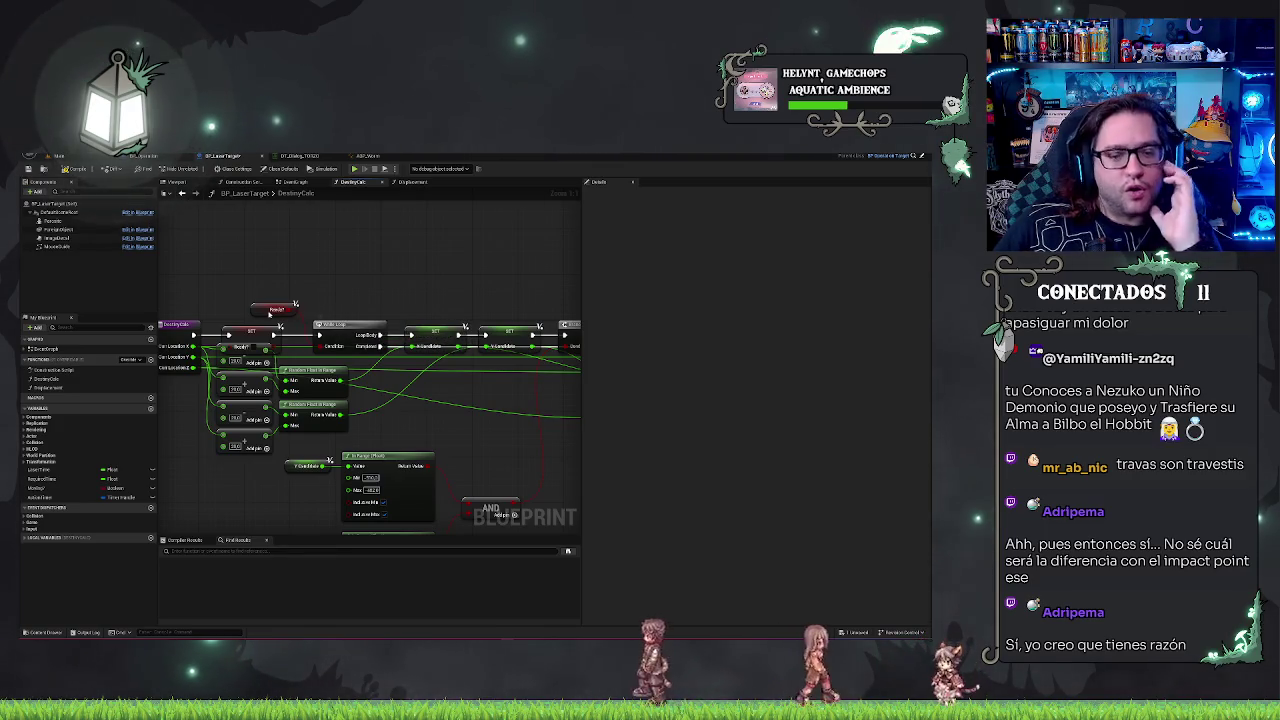
drag(394, 276, 425, 279)
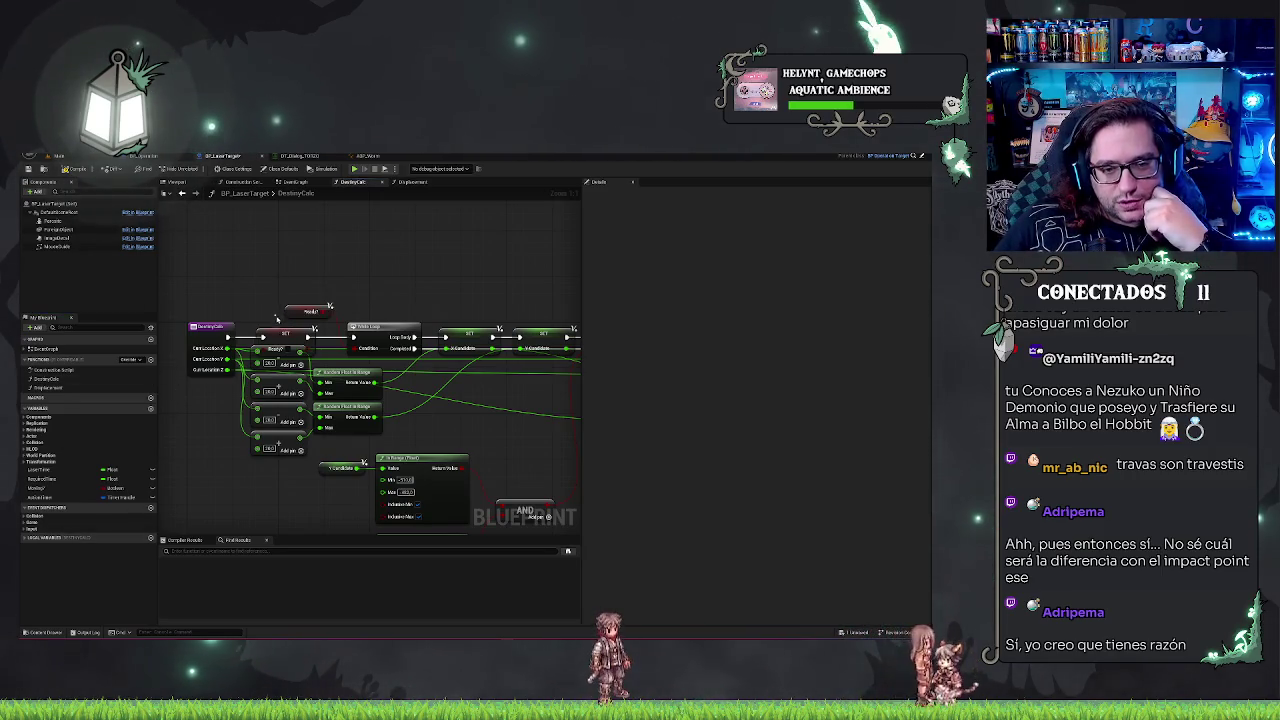
click(308, 332)
click(386, 273)
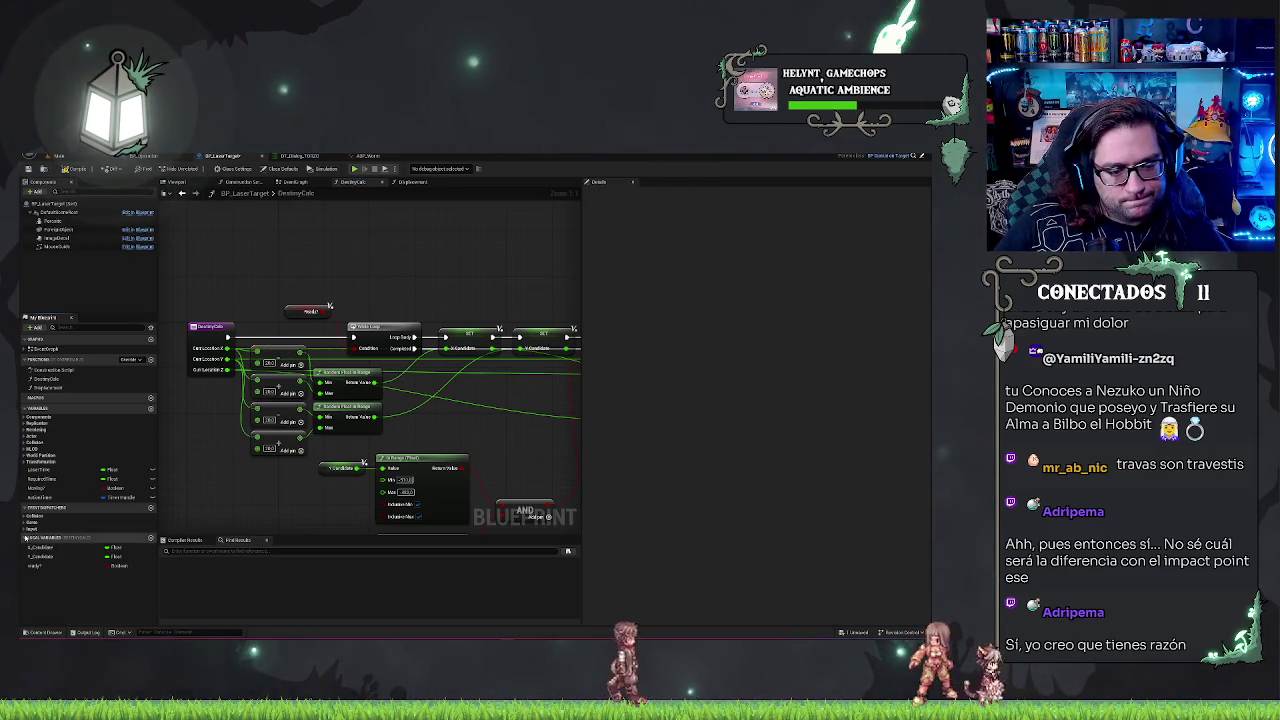
- Tick the ready? local variable's Default Value so it starts true, review the graph, and return to the Main level
click(52, 566)
click(769, 272)
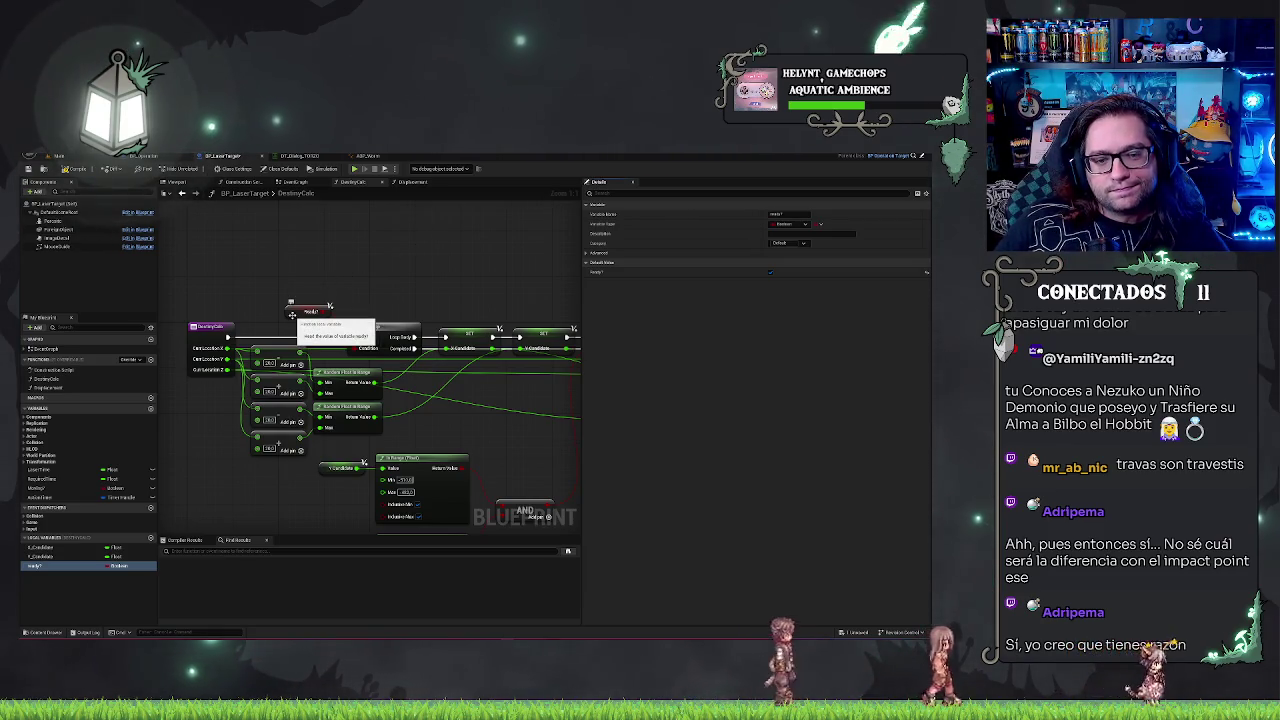
drag(509, 274, 243, 280)
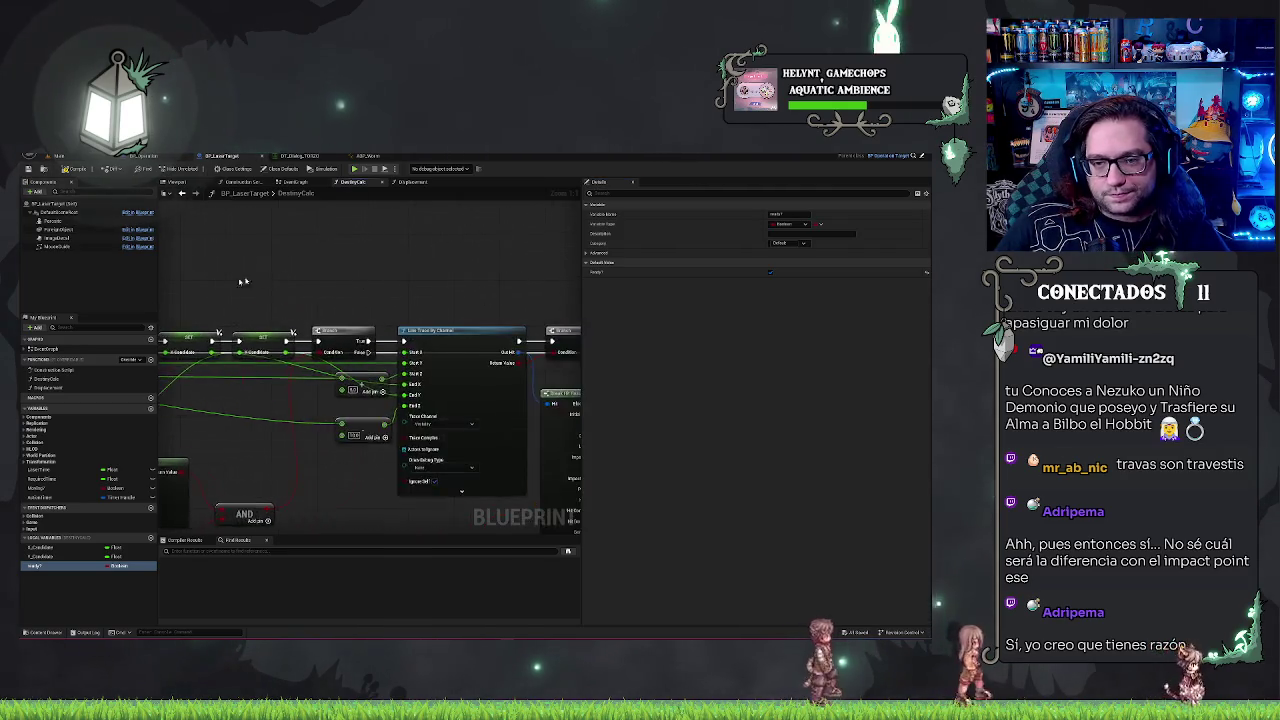
drag(414, 277, 414, 300)
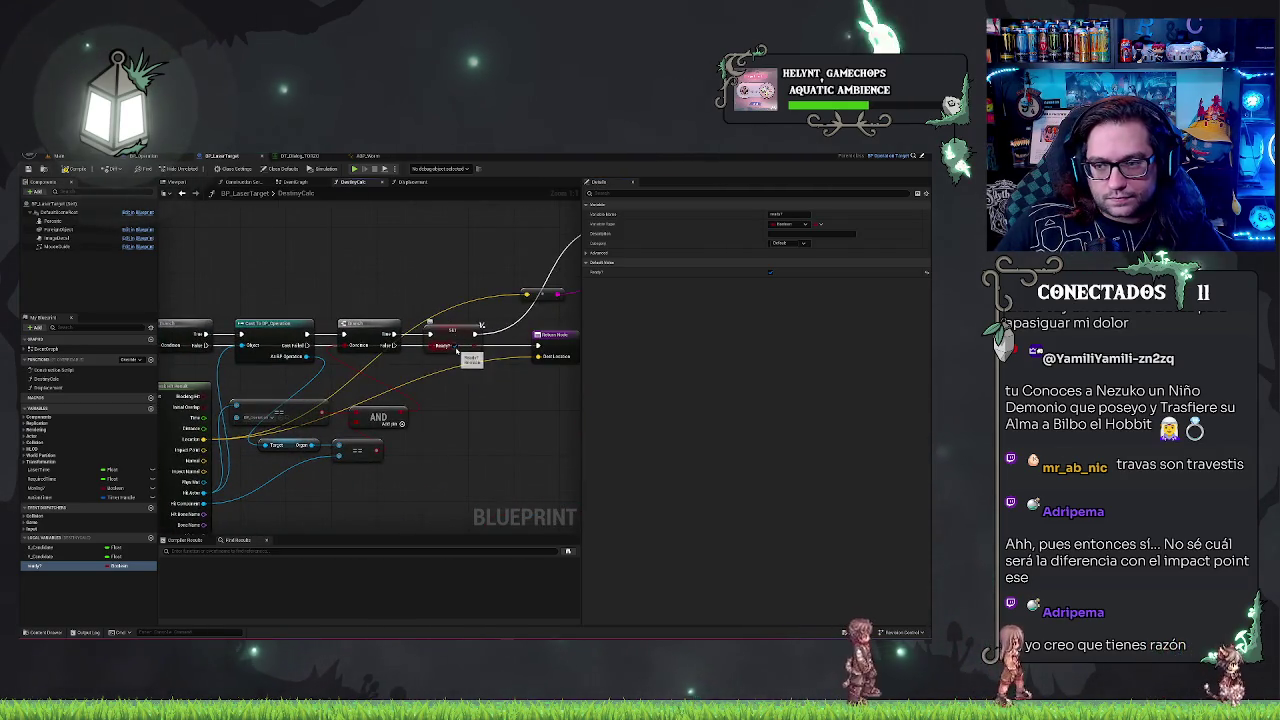
mouse_move(460, 426)
mouse_down()
mouse_move(304, 462)
mouse_move(425, 465)
mouse_move(305, 466)
mouse_move(535, 424)
mouse_up()
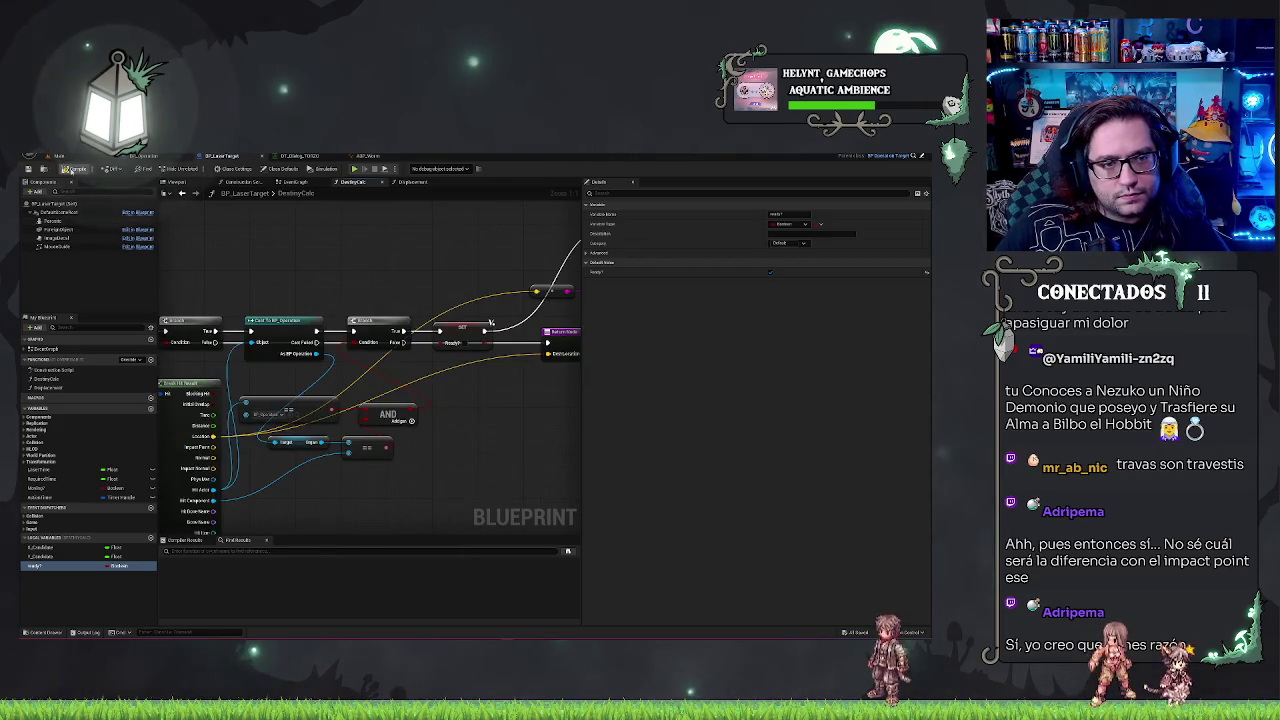
mouse_move(283, 247)
mouse_down()
mouse_move(426, 276)
mouse_move(497, 262)
mouse_up()
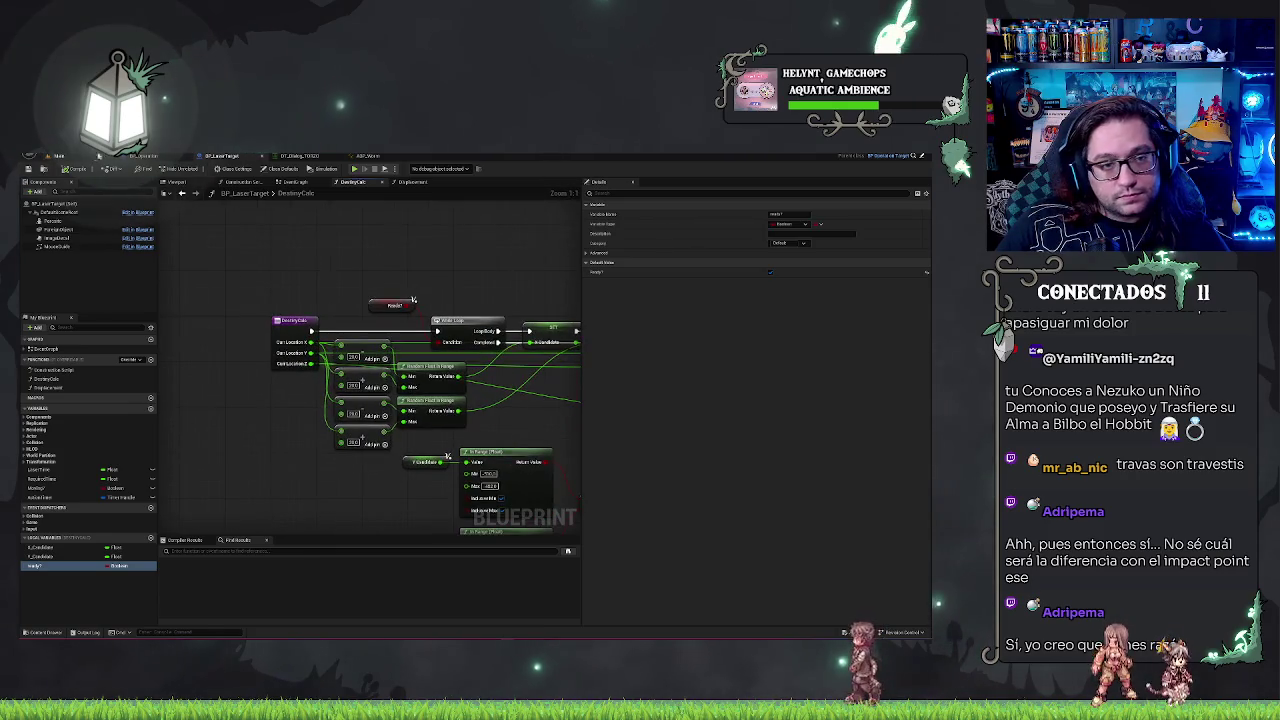
click(58, 157)
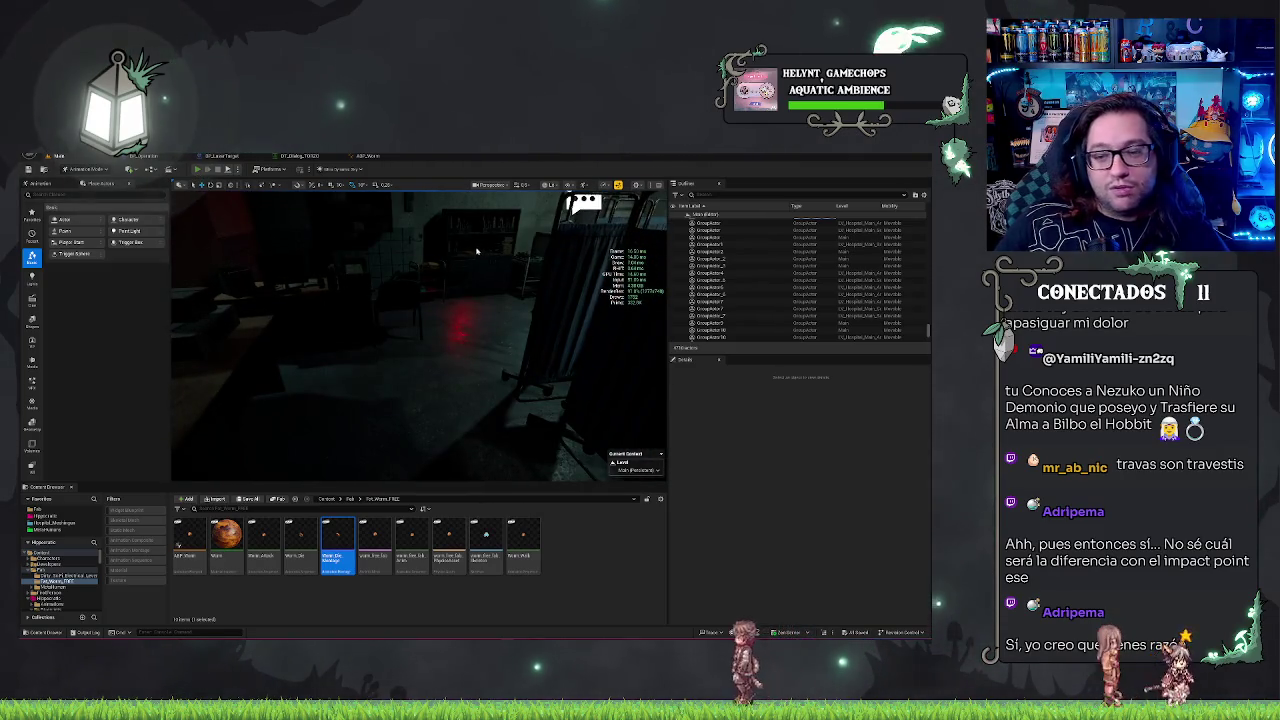
- Start Play-In-Editor, talk to the patient with E, and close the dialogue to enter surgery
key(alt+p)
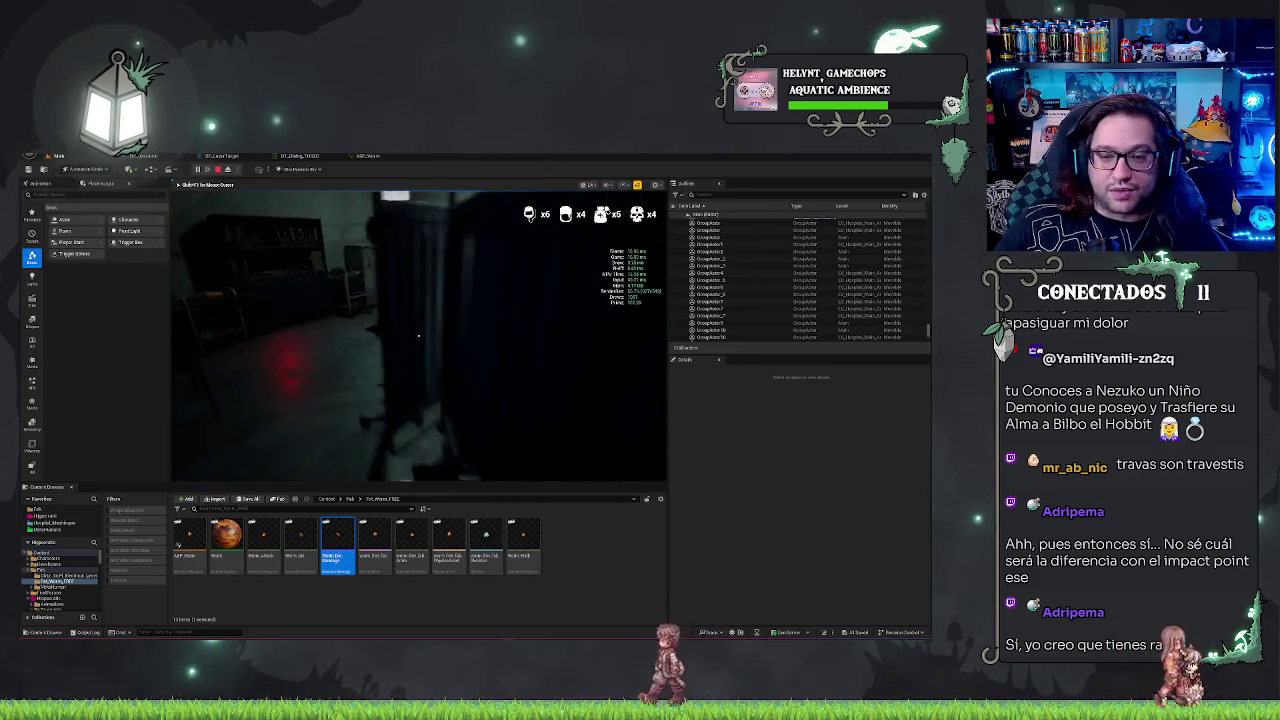
key(e)
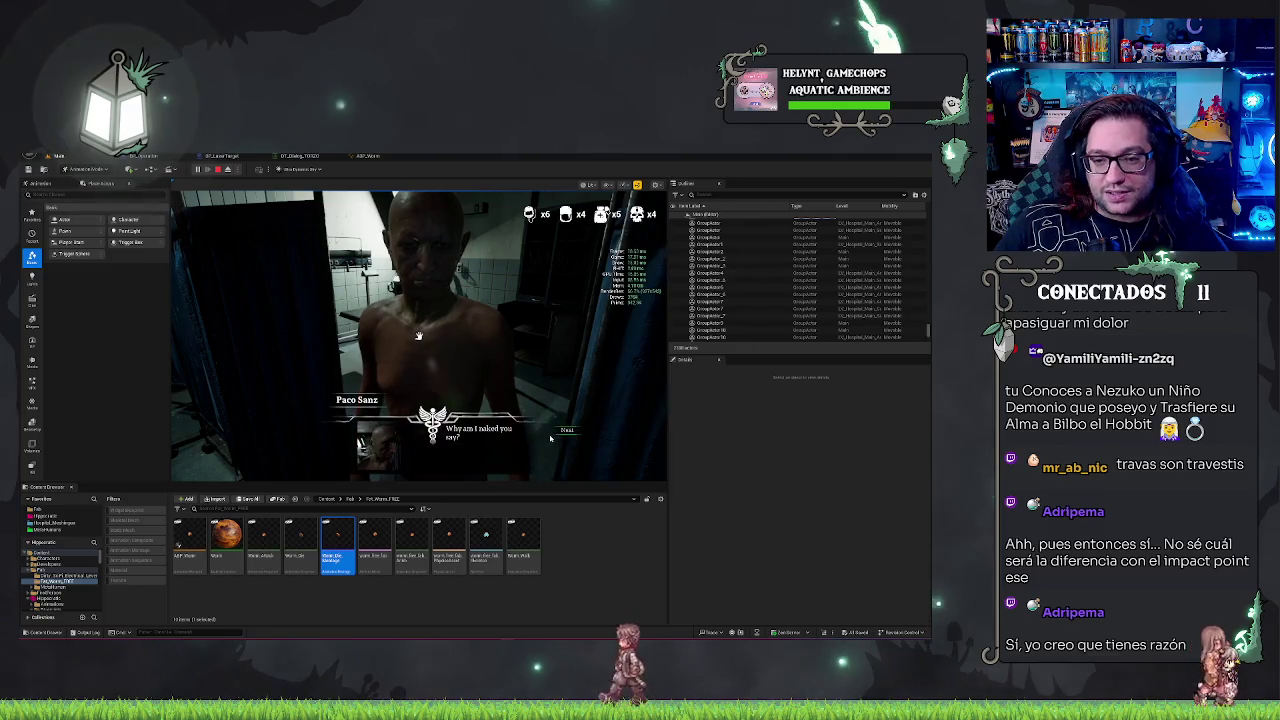
click(566, 430)
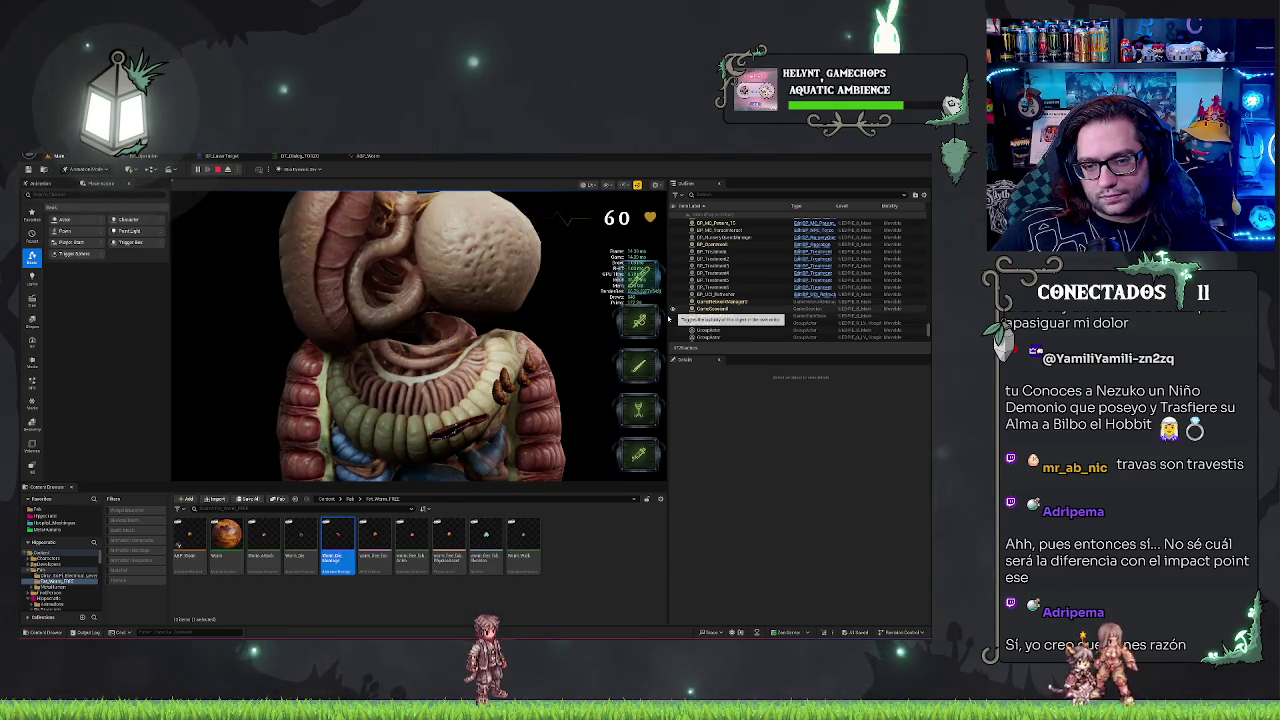
- Stop the play test and return to BP_LaserTarget's DestroyCalc graph
key(Escape)
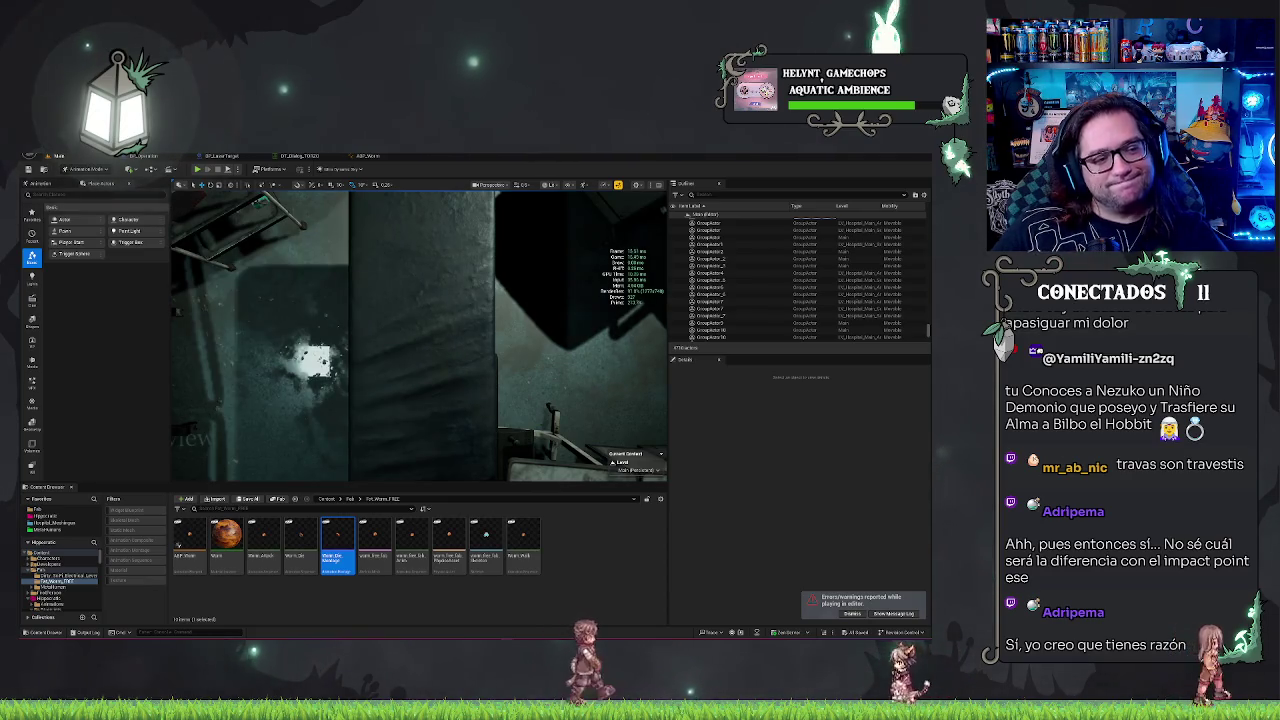
click(221, 156)
mouse_move(257, 281)
mouse_down()
mouse_move(466, 280)
mouse_move(300, 280)
mouse_up()
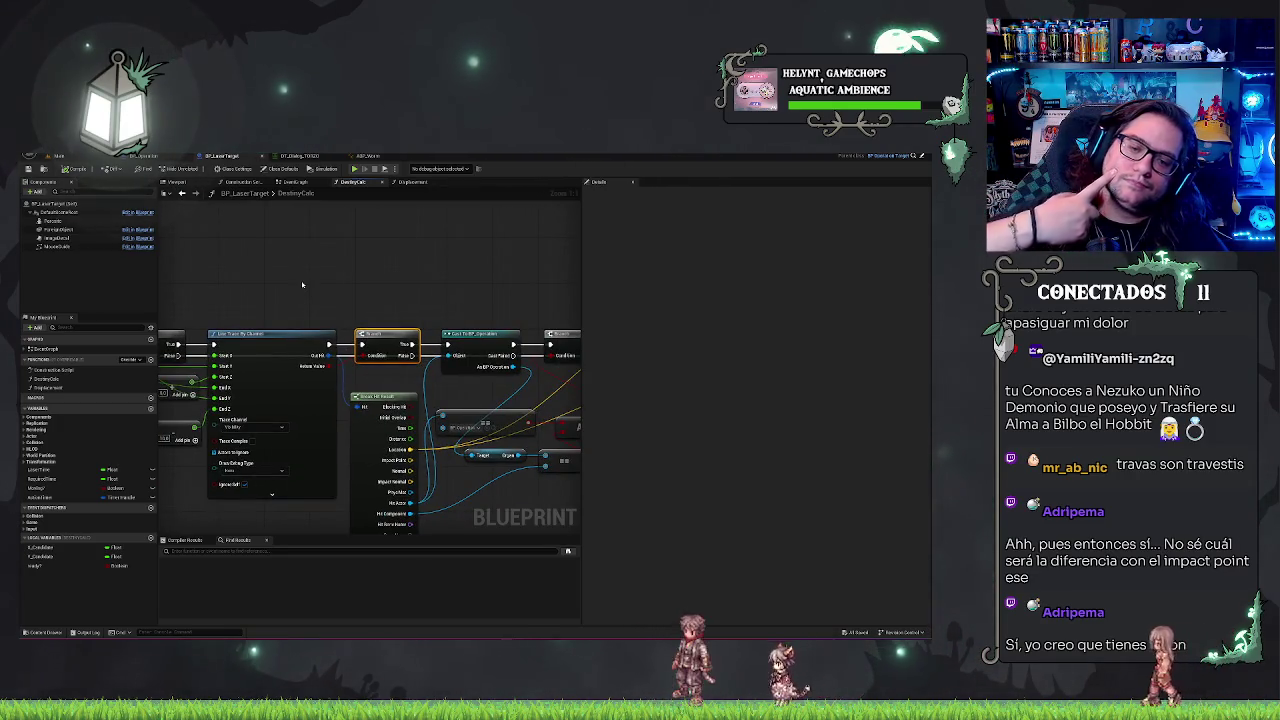
click(303, 282)
mouse_move(303, 278)
mouse_down()
mouse_move(347, 302)
mouse_move(352, 290)
mouse_up()
text(loop)
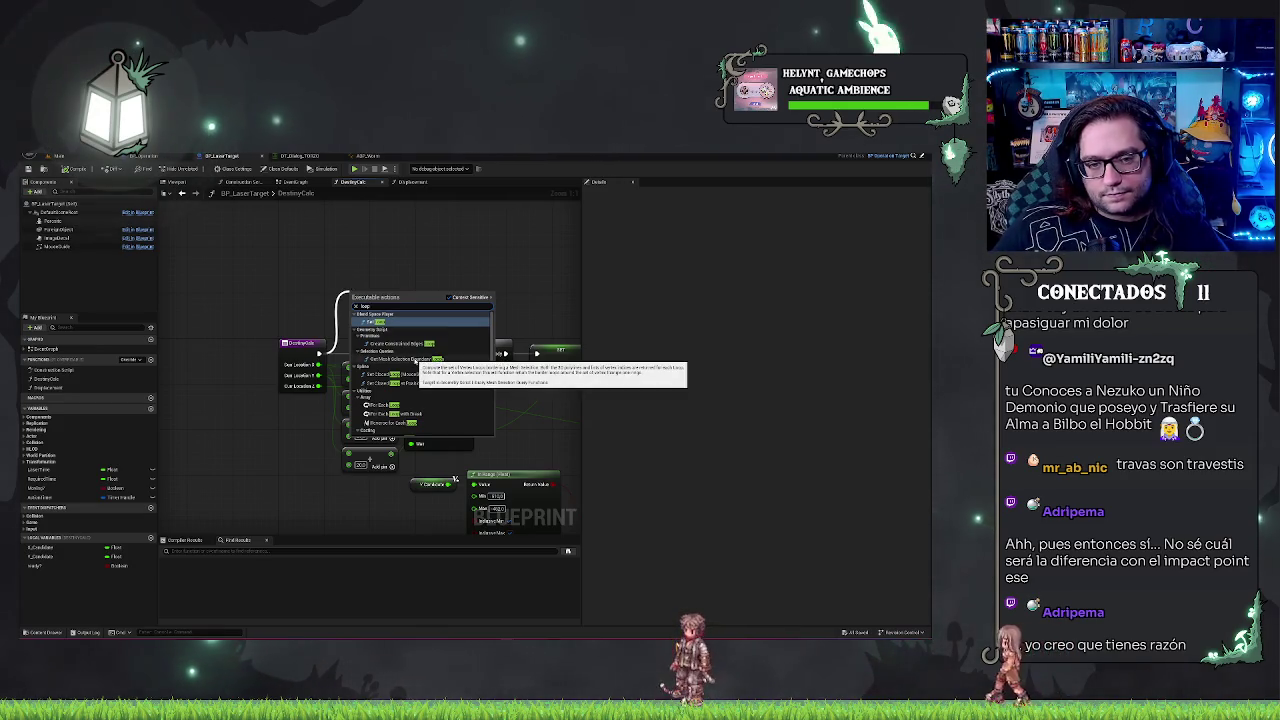
scroll(439, 360, down, 3)
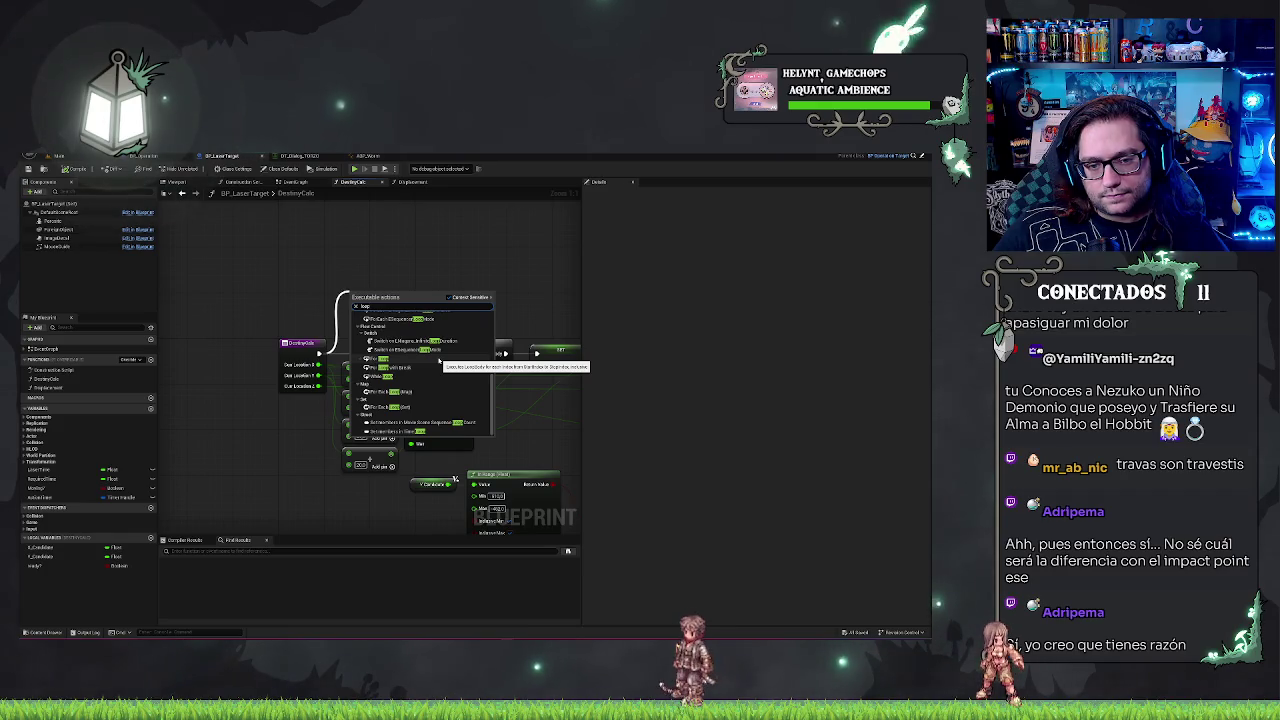
scroll(439, 360, up, 5)
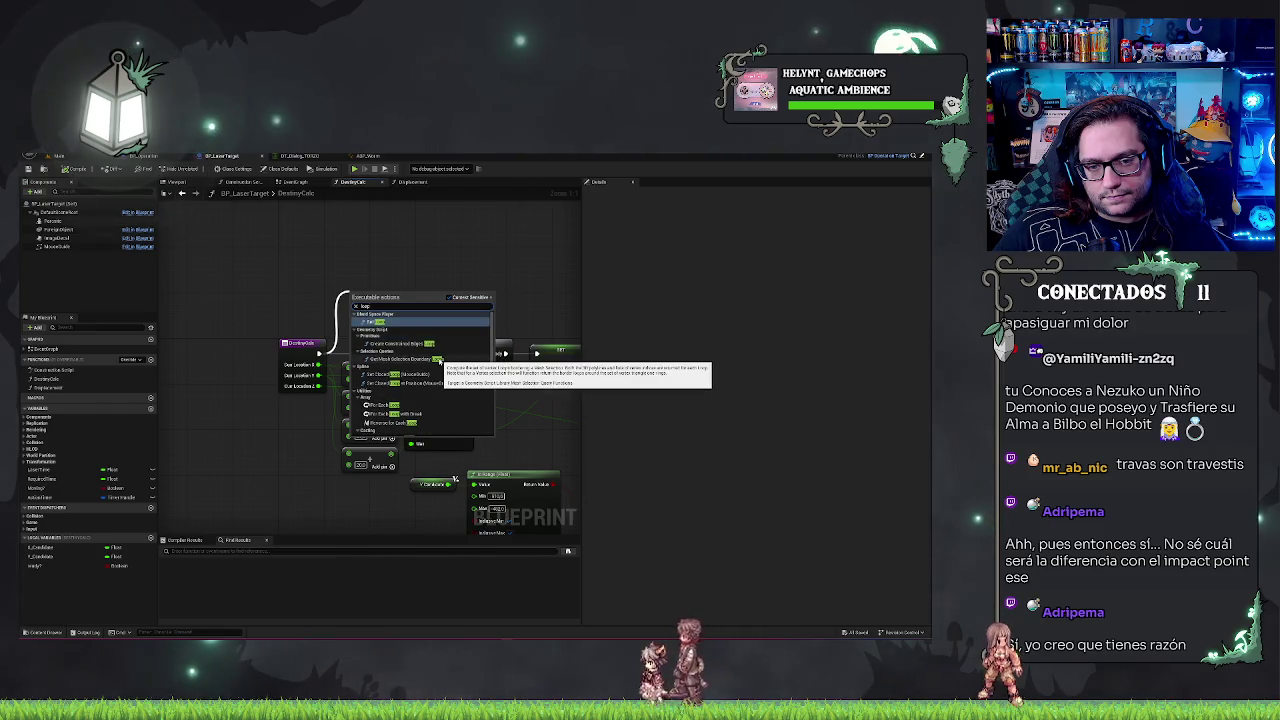
click(456, 259)
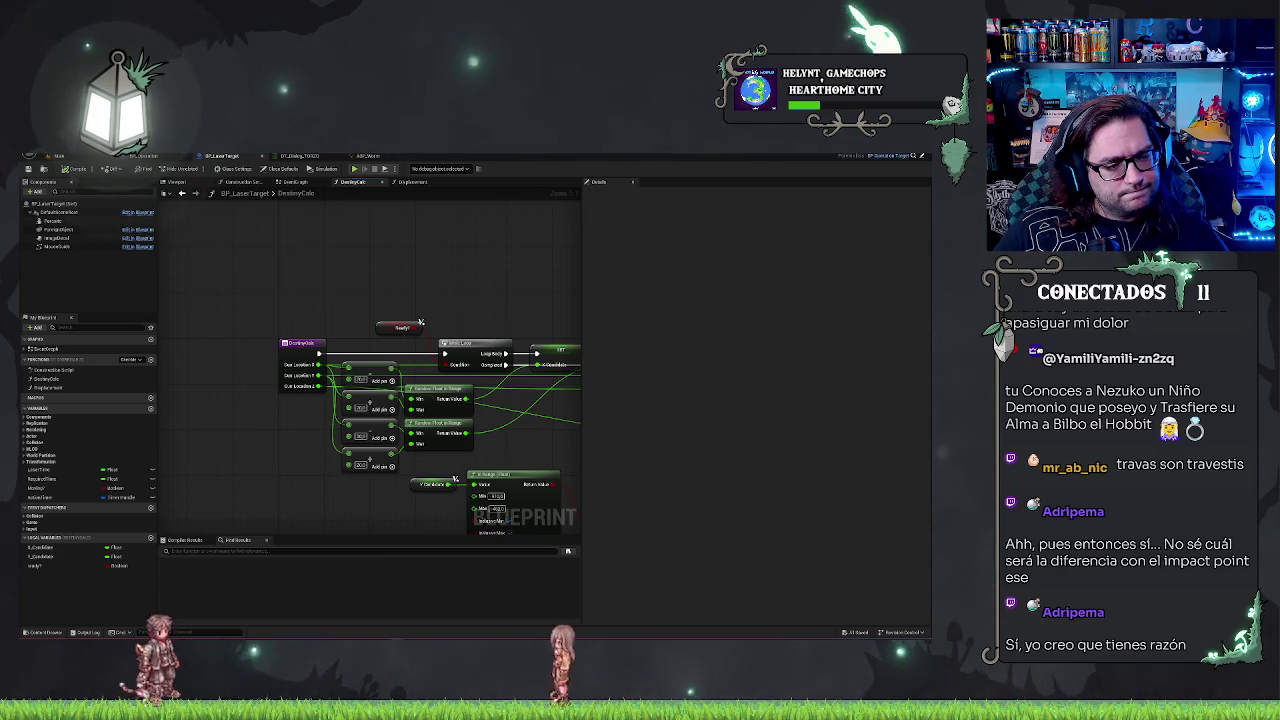
- Pan across DestroyCalc's Line Trace, hit result, While Loop, SET and Branch nodes, then return to the level editor
mouse_move(449, 274)
mouse_down()
mouse_move(220, 286)
mouse_move(220, 198)
mouse_up()
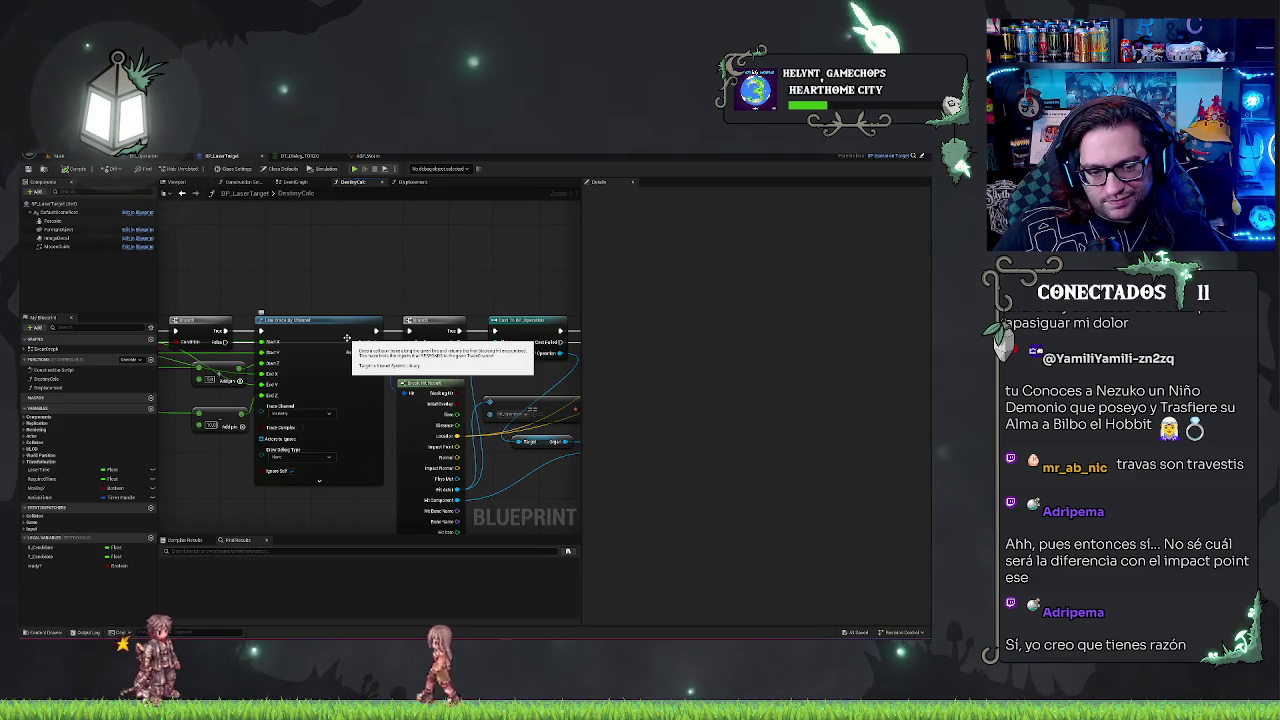
mouse_move(419, 265)
mouse_down()
mouse_move(440, 257)
mouse_move(289, 271)
mouse_move(386, 266)
mouse_up()
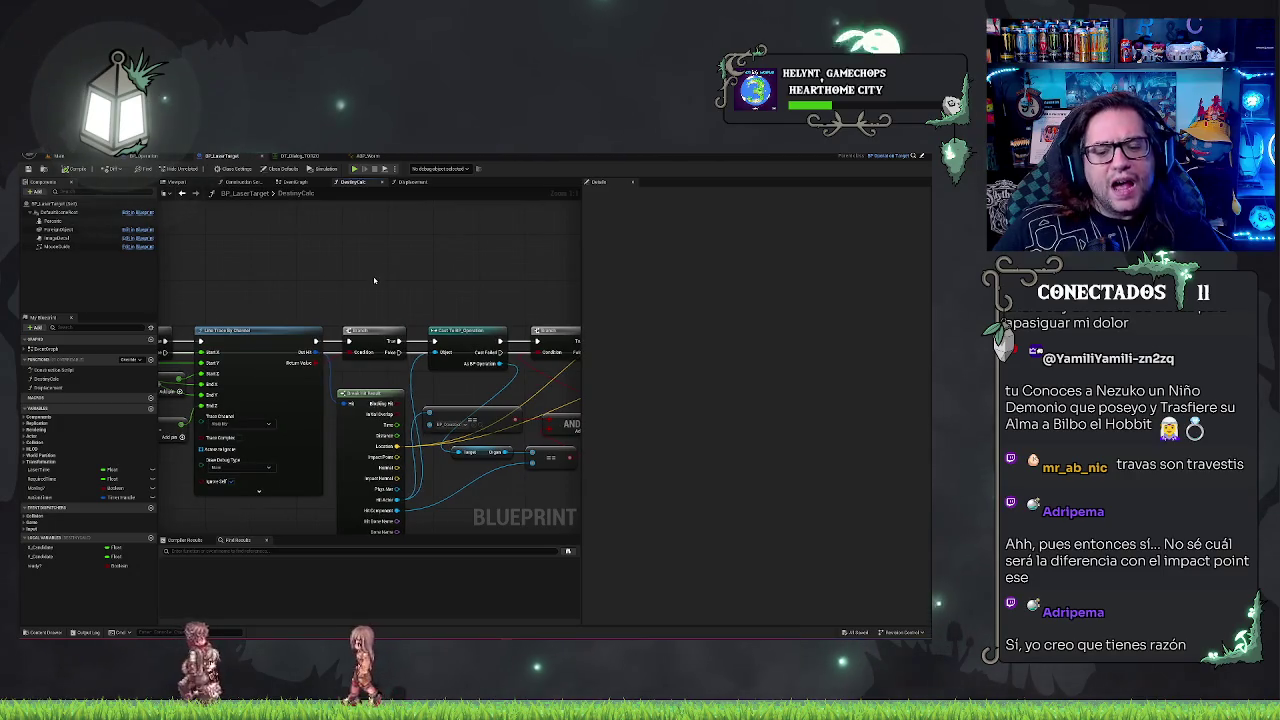
drag(380, 393, 400, 369)
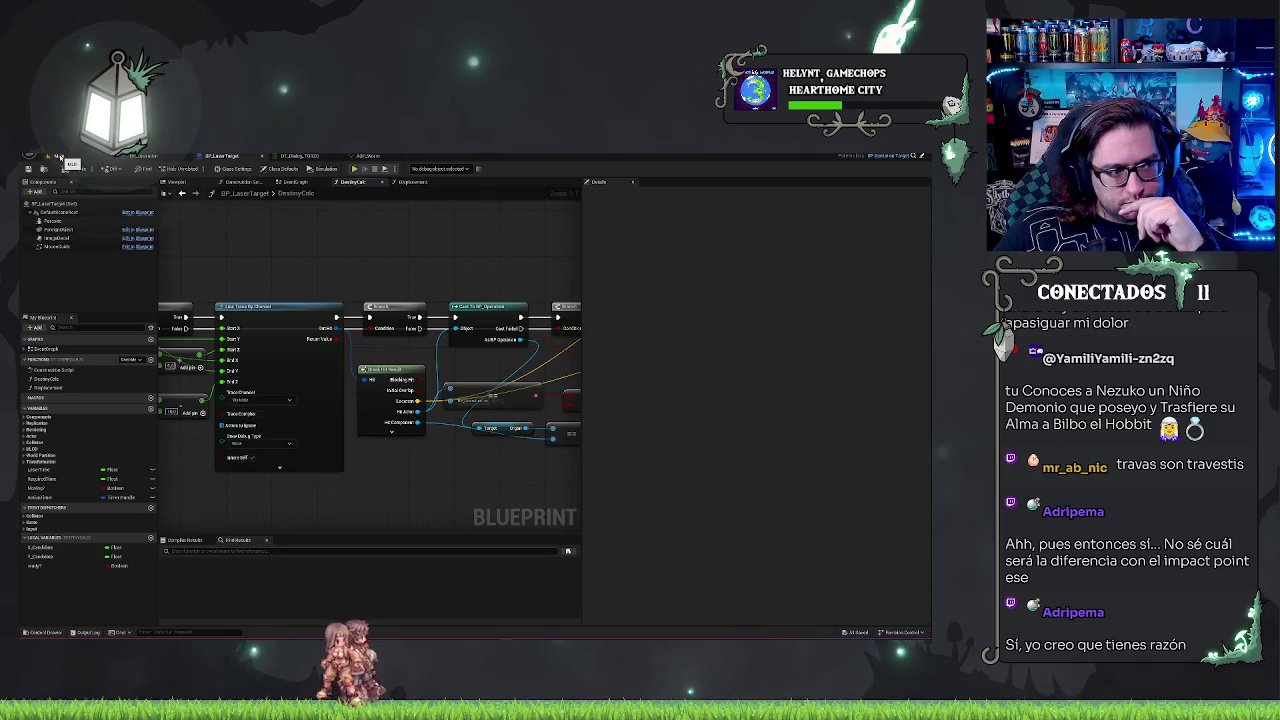
drag(242, 237, 532, 230)
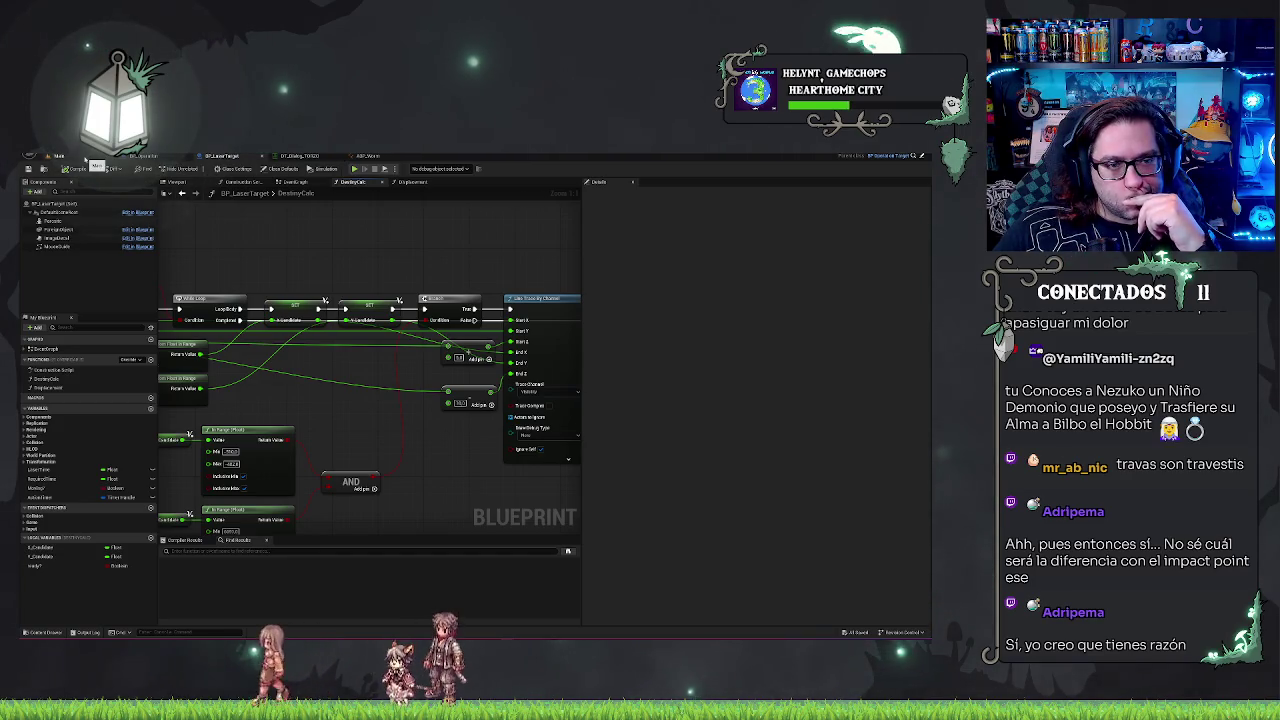
click(92, 158)
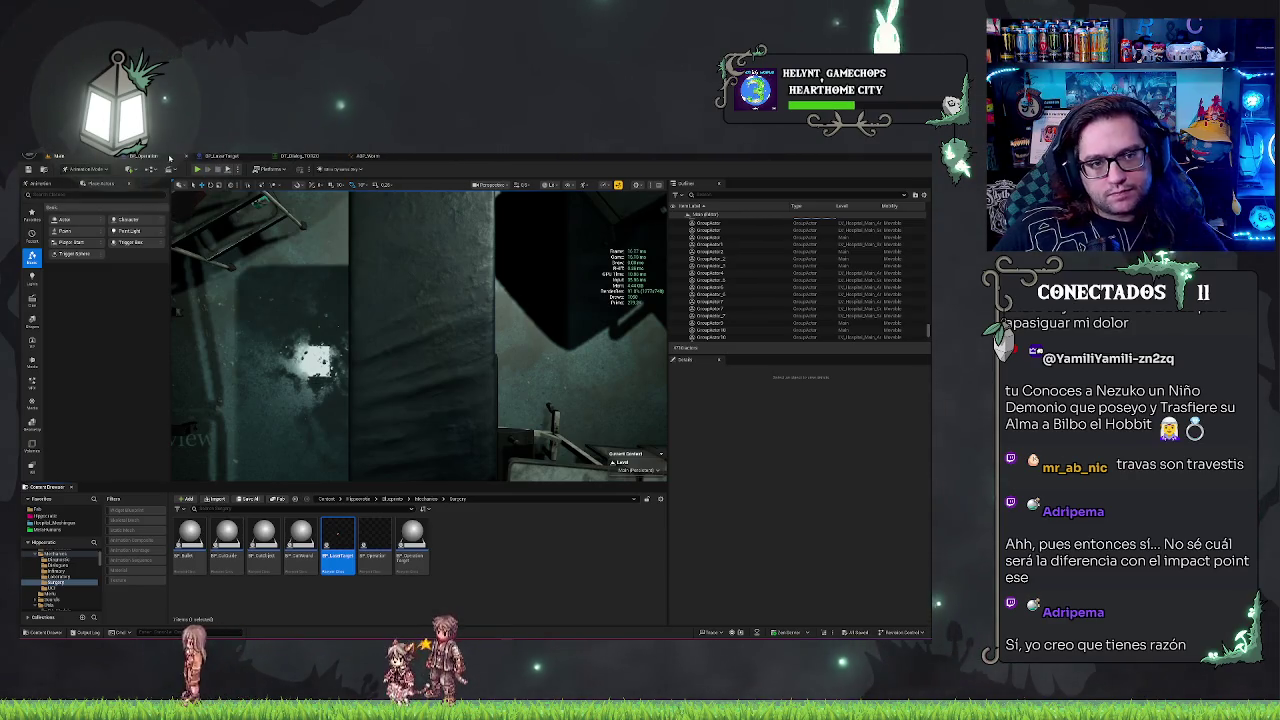
- Use Ctrl+Tab to cycle past BP_Operation to BP_LaserTarget's DestroyCalc graph
key(ctrl+Tab)
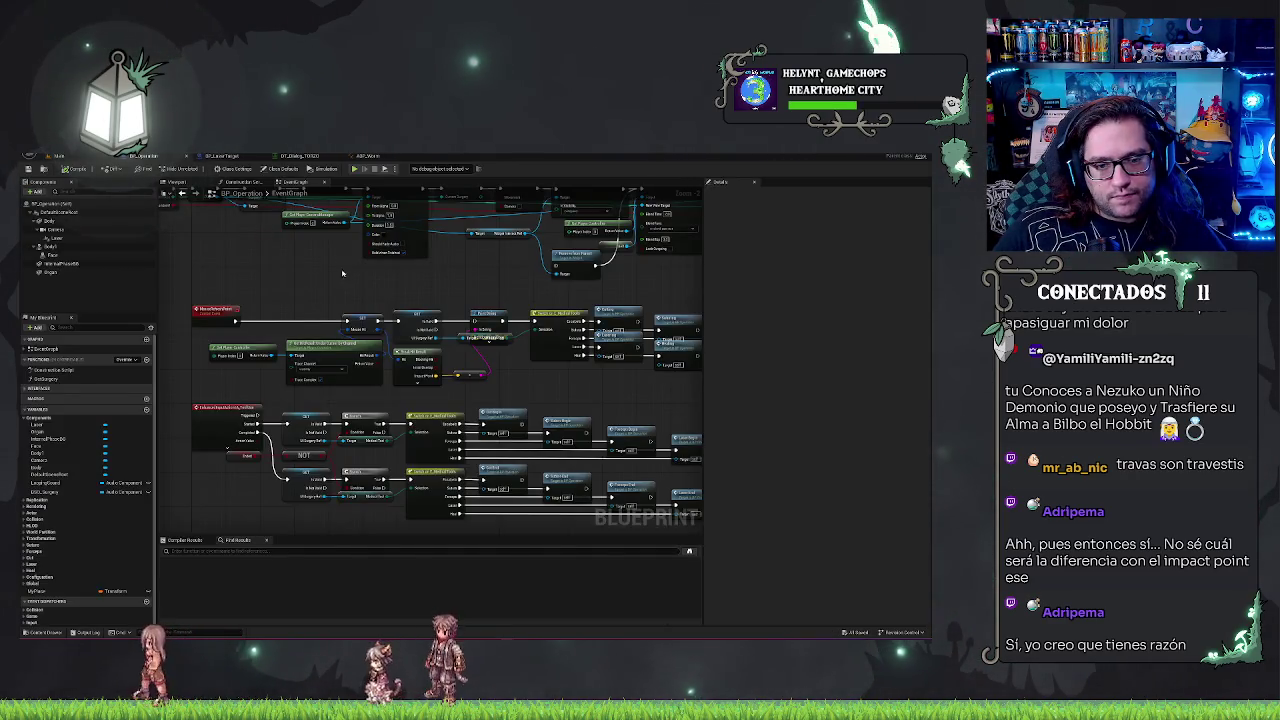
key(ctrl+Tab)
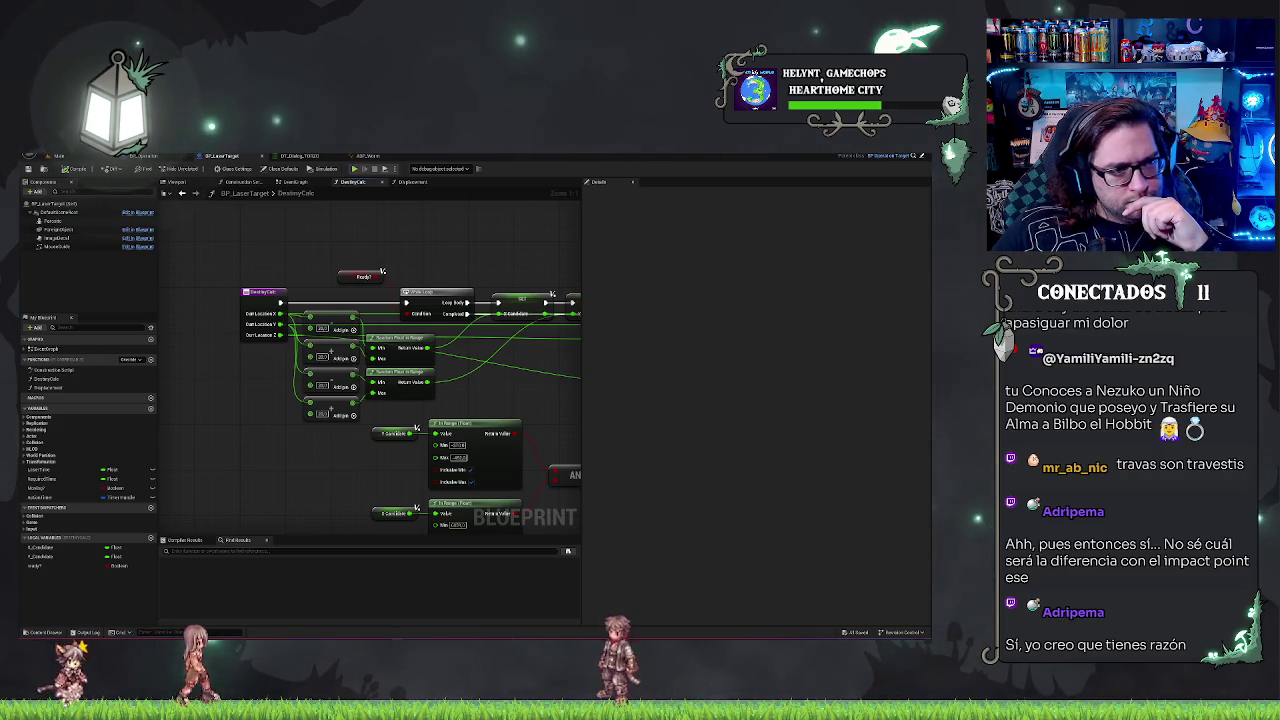
- Pan across DestroyCalc's Branch, Line Trace, Cast and AND nodes, then leave BP_LaserTarget for the level editor
mouse_move(231, 437)
mouse_down()
mouse_move(253, 369)
mouse_move(327, 359)
mouse_up()
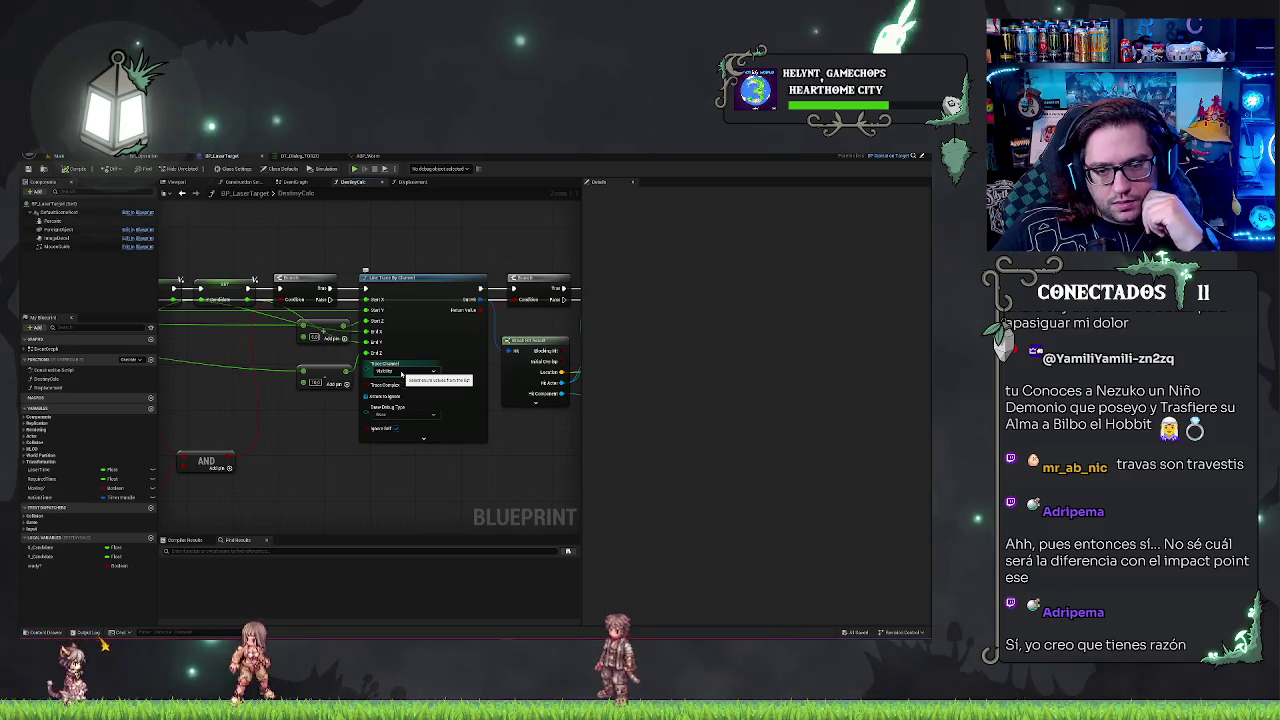
drag(518, 462, 347, 474)
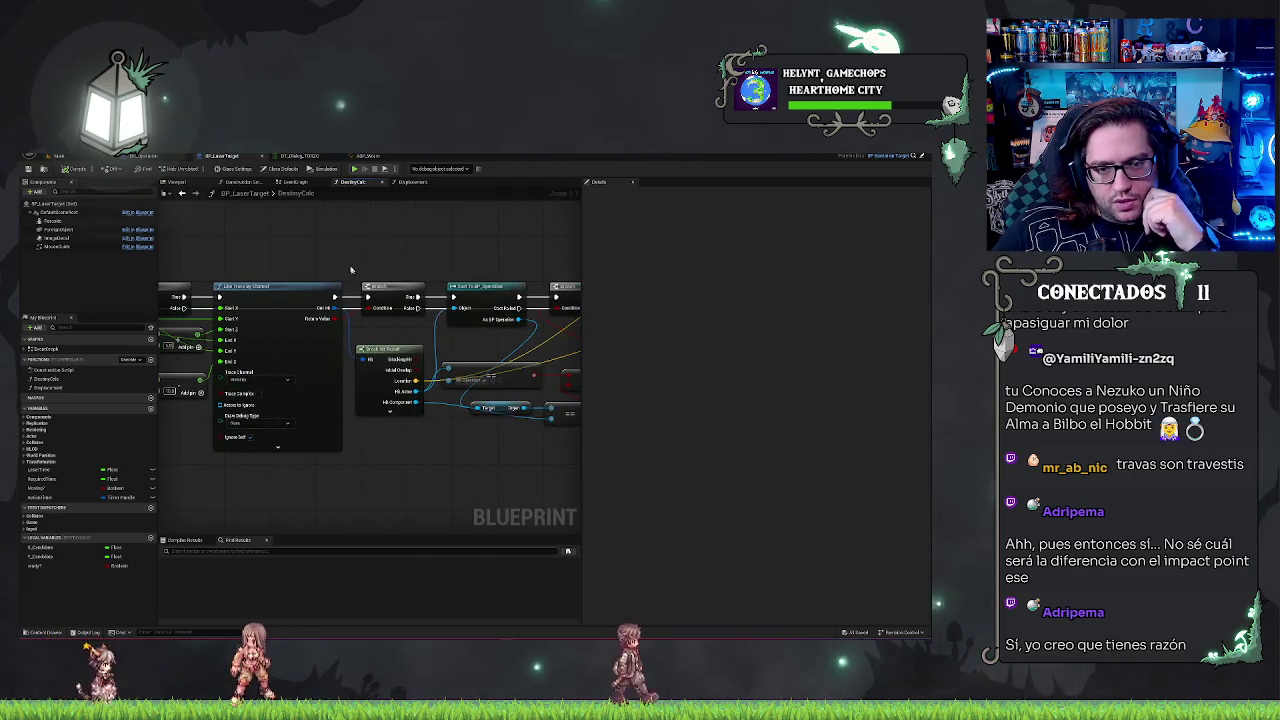
drag(350, 269, 371, 287)
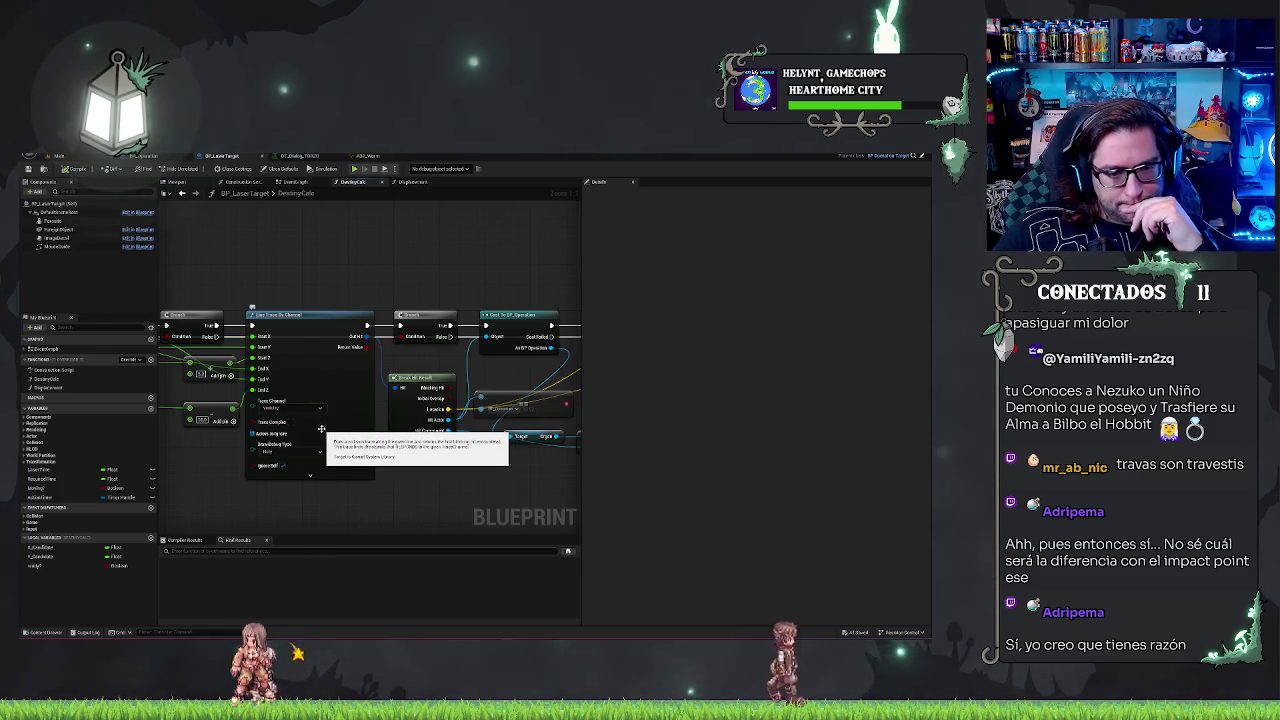
drag(221, 510, 316, 513)
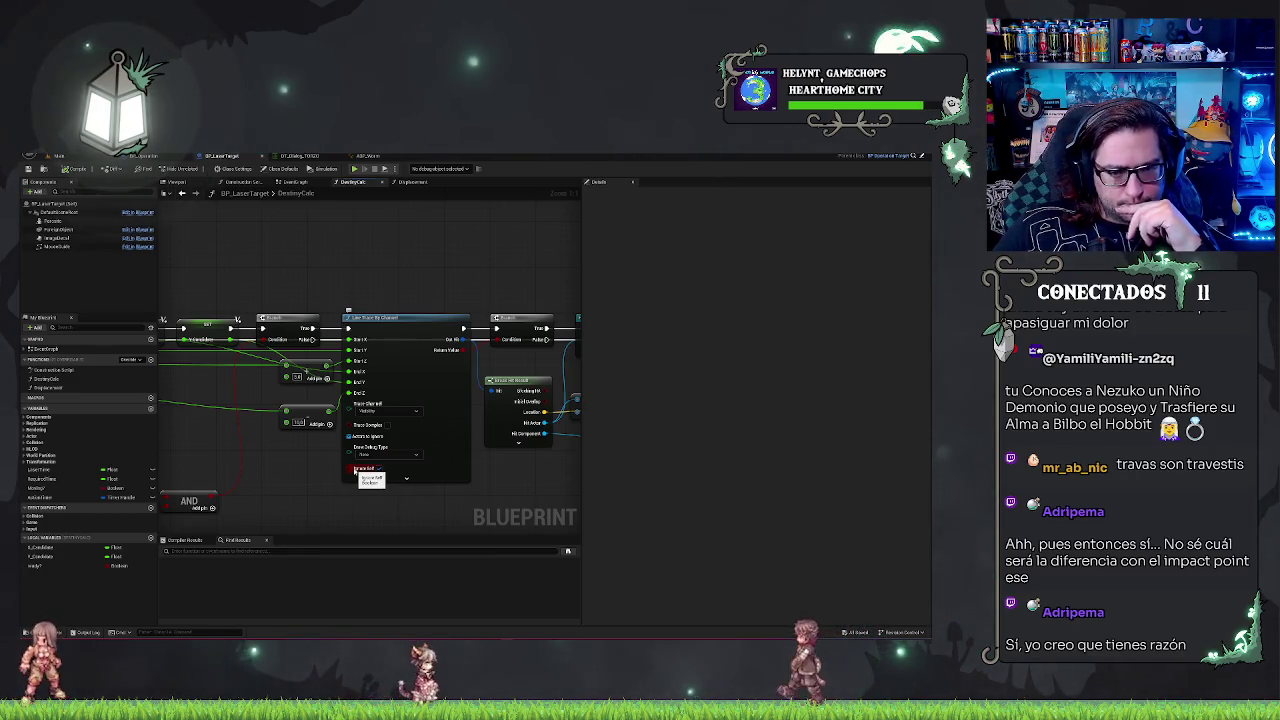
mouse_move(193, 433)
mouse_down()
mouse_move(288, 438)
mouse_move(329, 425)
mouse_up()
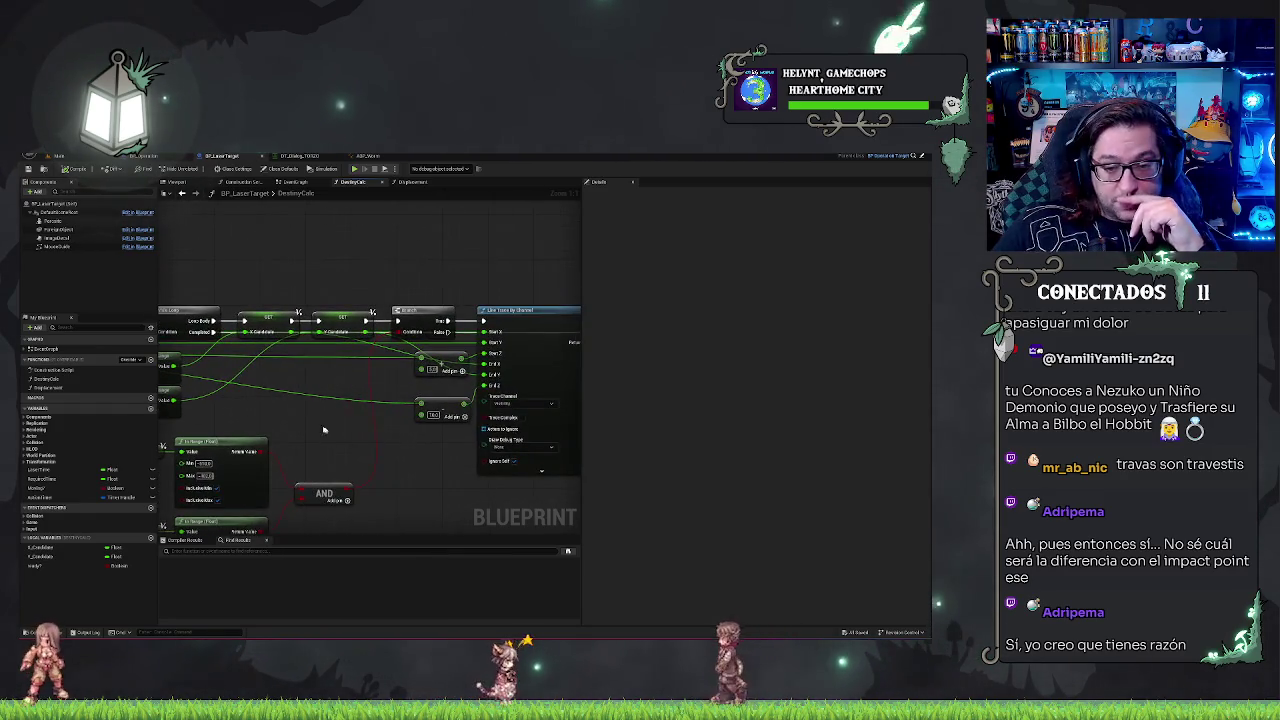
click(59, 156)
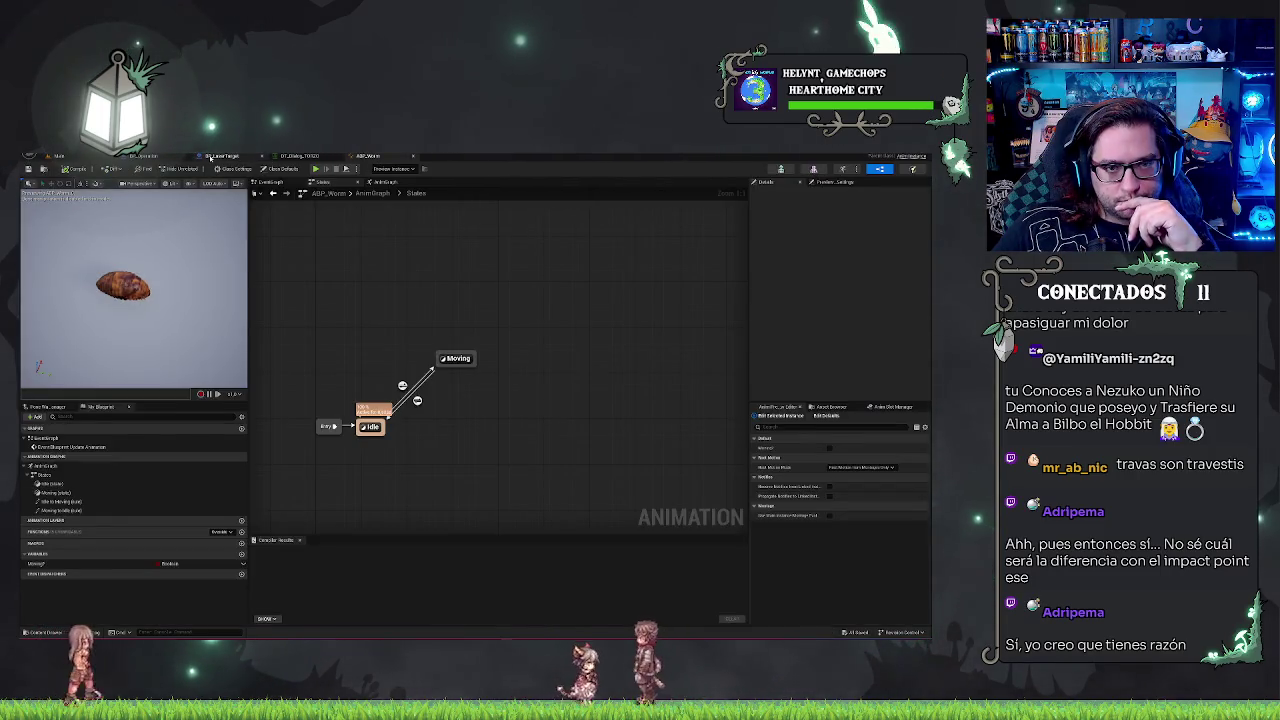
- Look over the BP_Operation event graph and BP_LaserTarget DestinyCalc graph, then go back to the hospital level
click(228, 156)
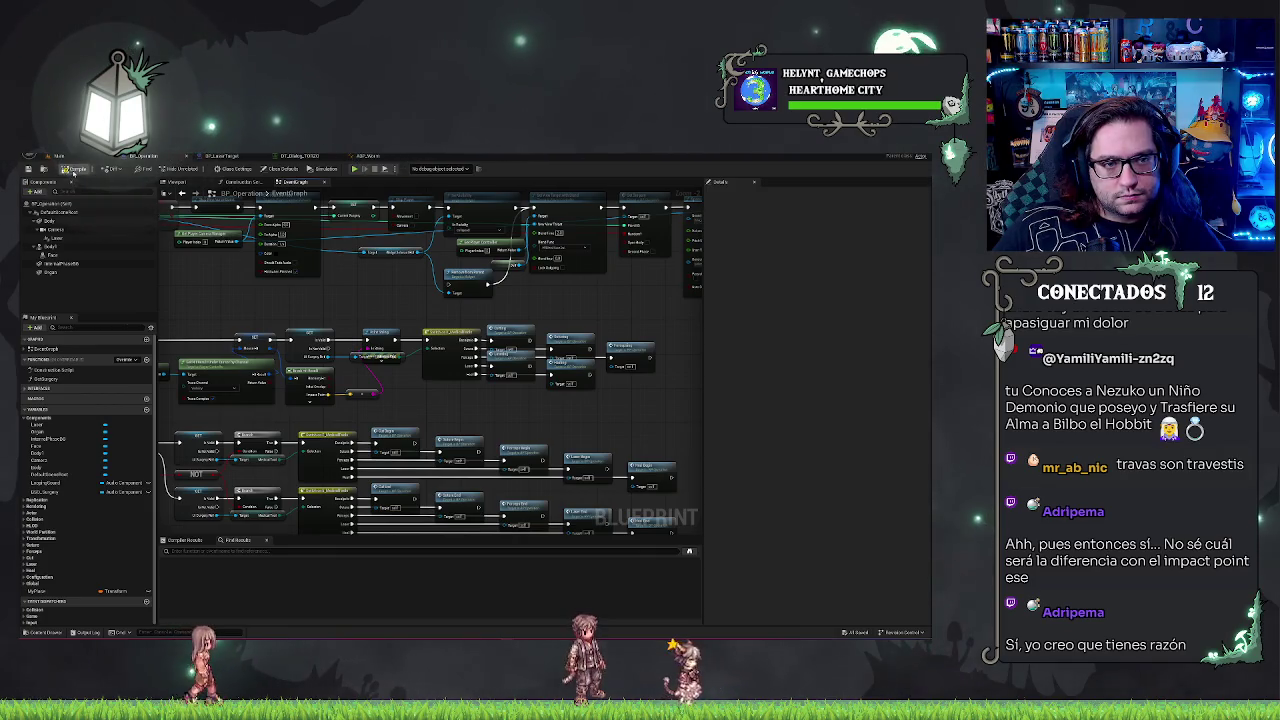
click(222, 156)
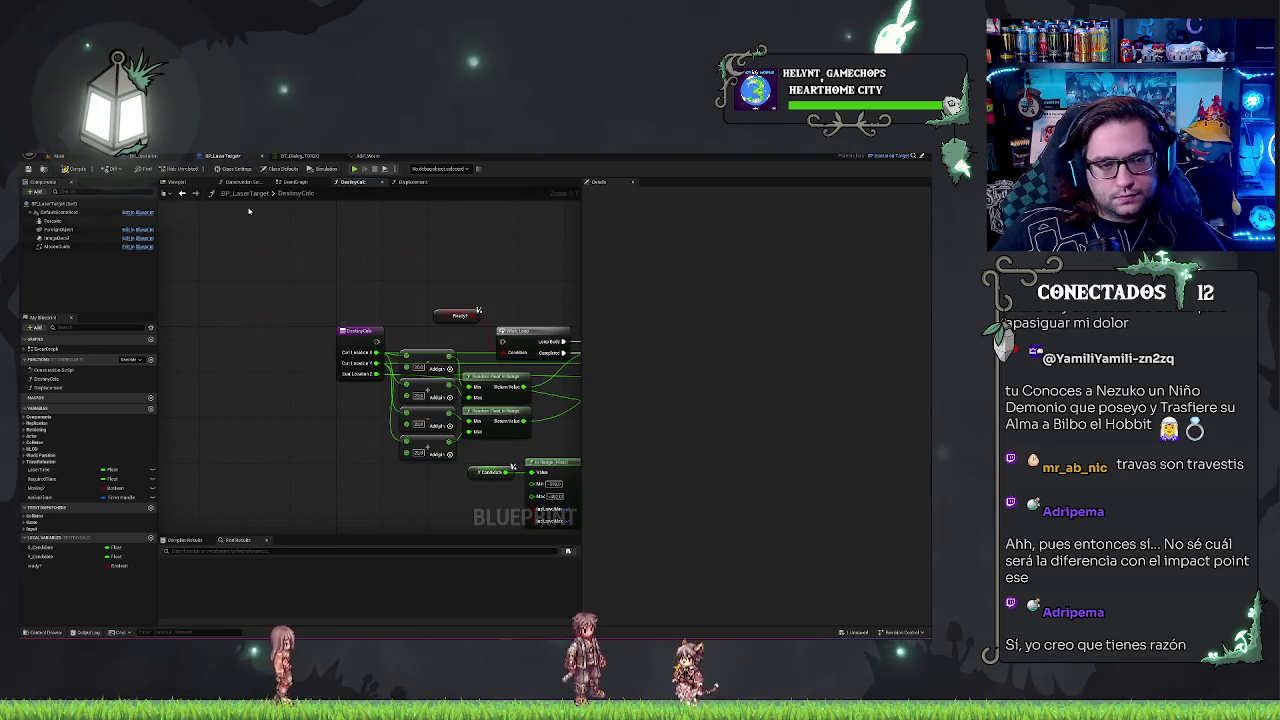
click(99, 157)
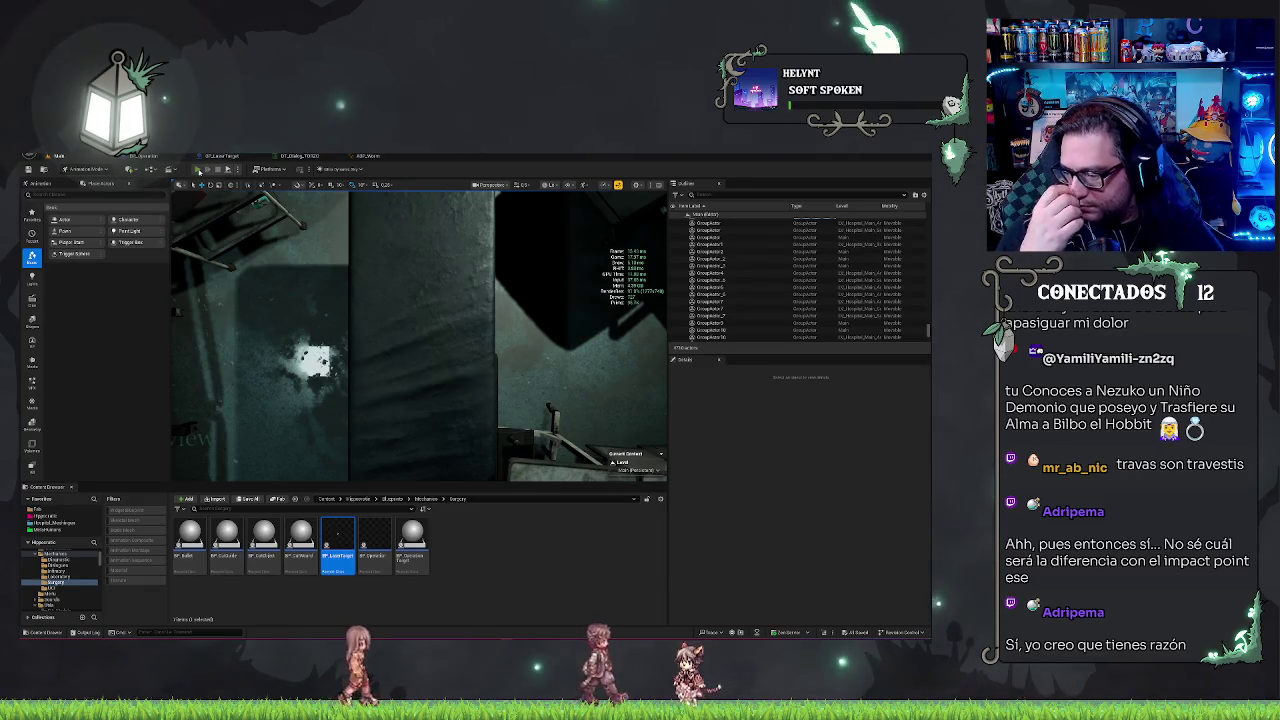
- Play the hospital level, talk to the patient with E, and accept the 'Are you ready?' prompt
click(198, 170)
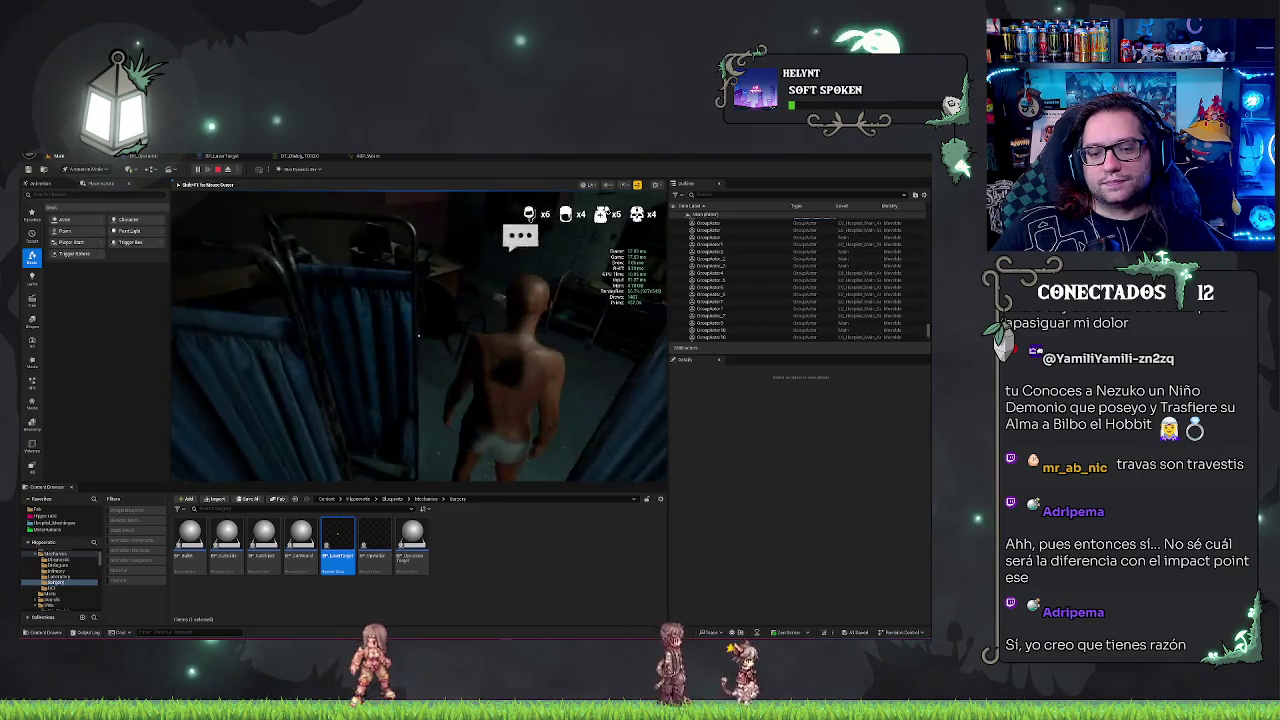
key(e)
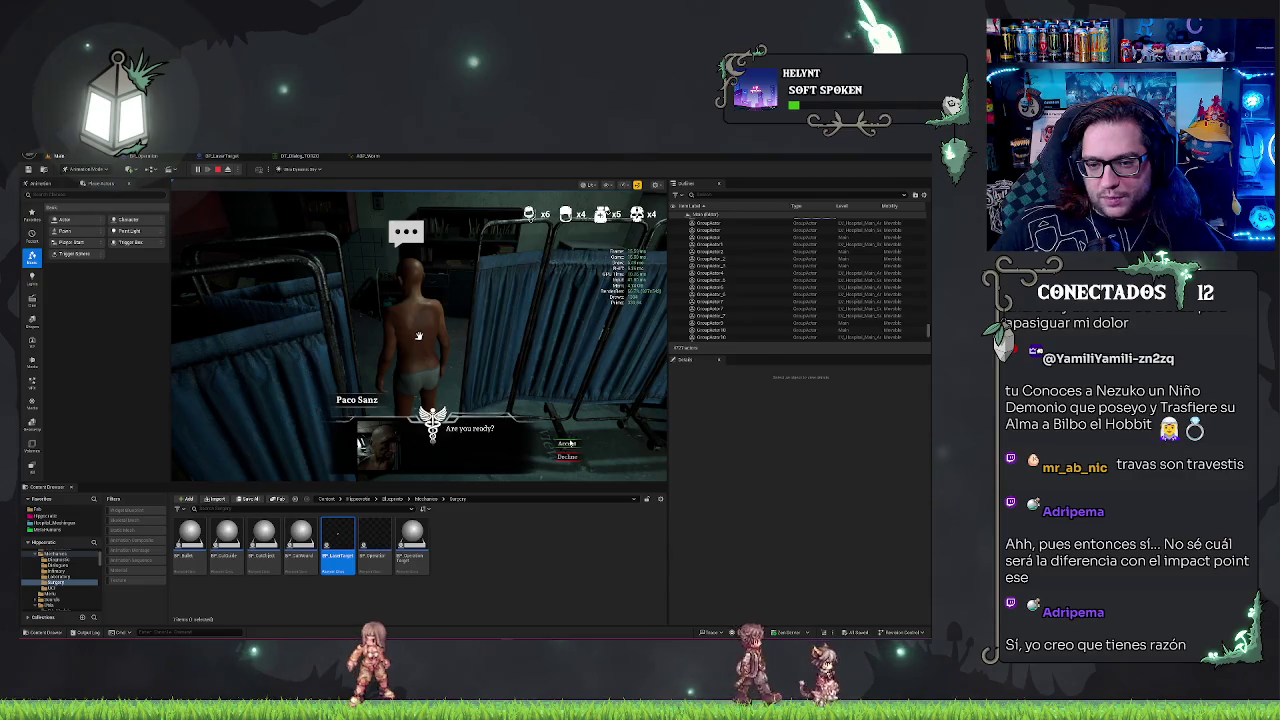
click(569, 443)
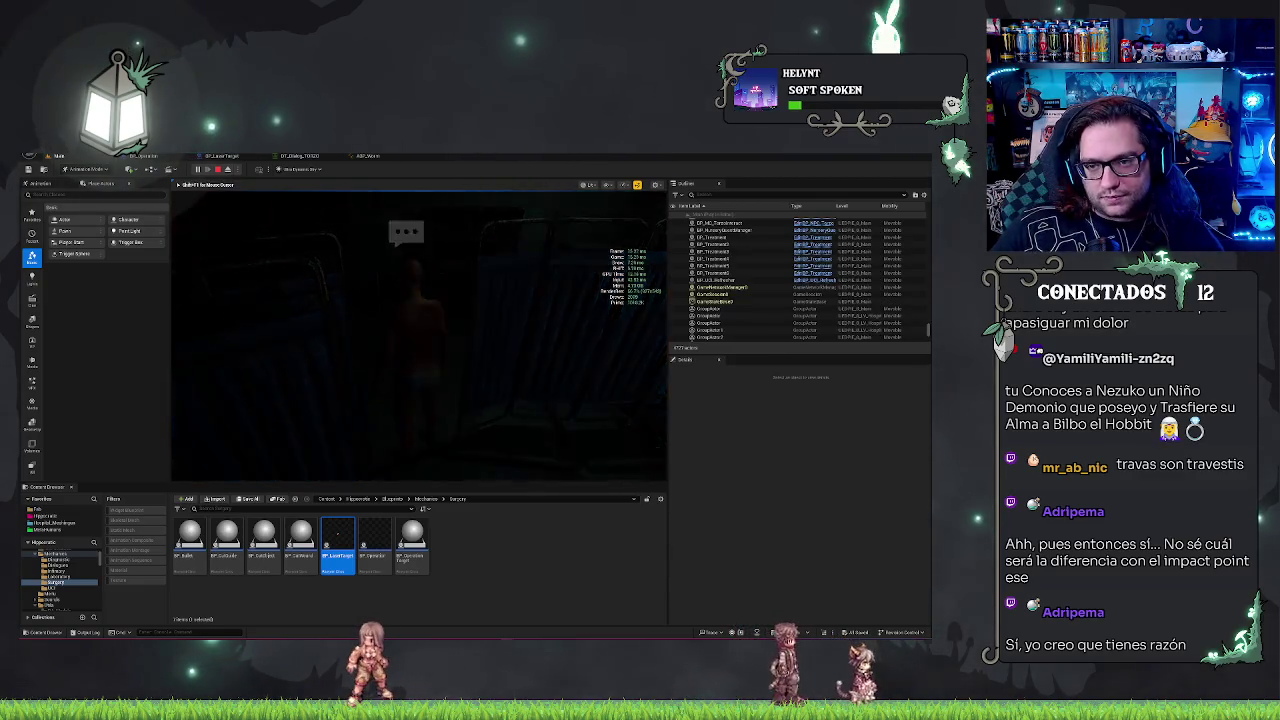